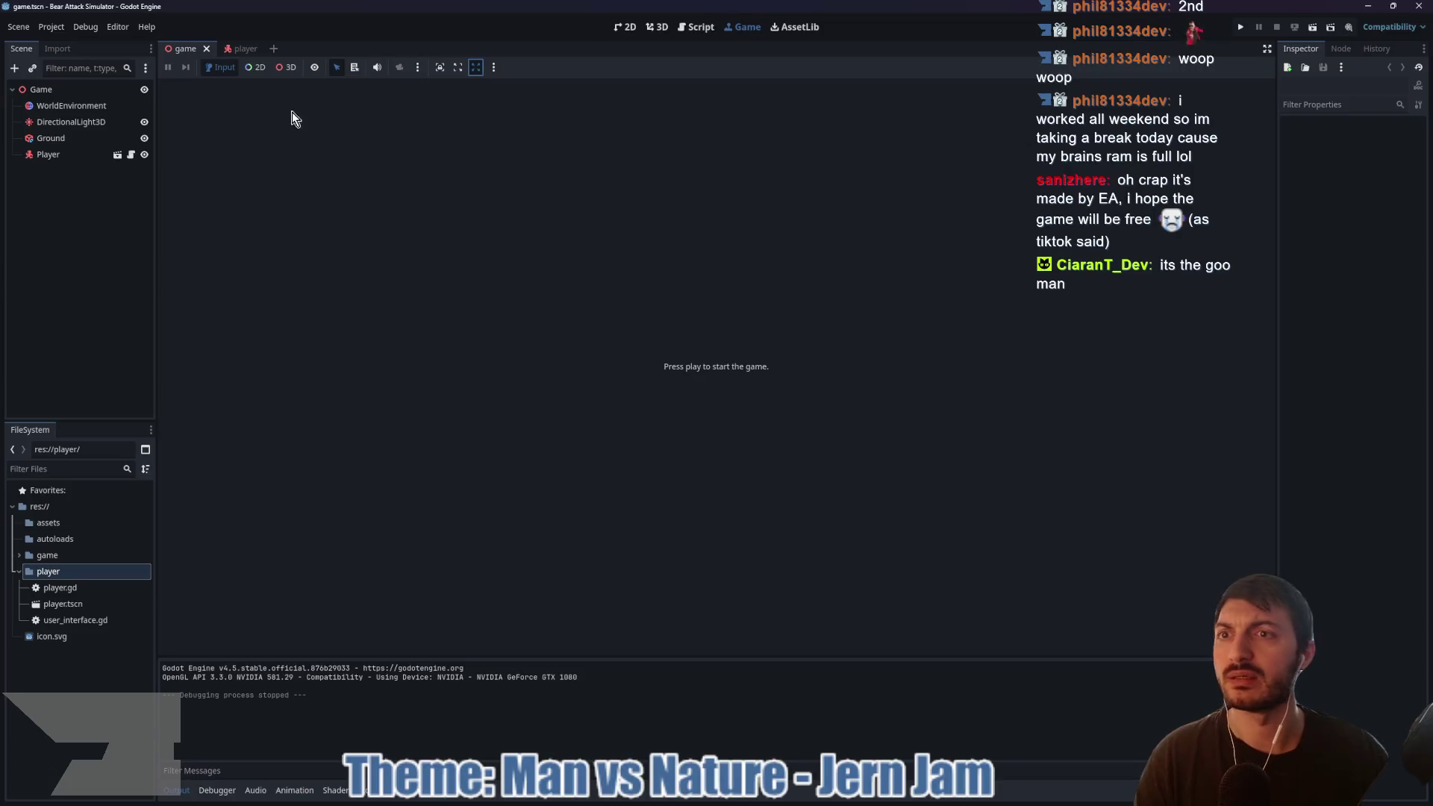
# Open player.gd from the player scene and scroll down its code
pyautogui.click(238, 48)
pyautogui.click(130, 90)
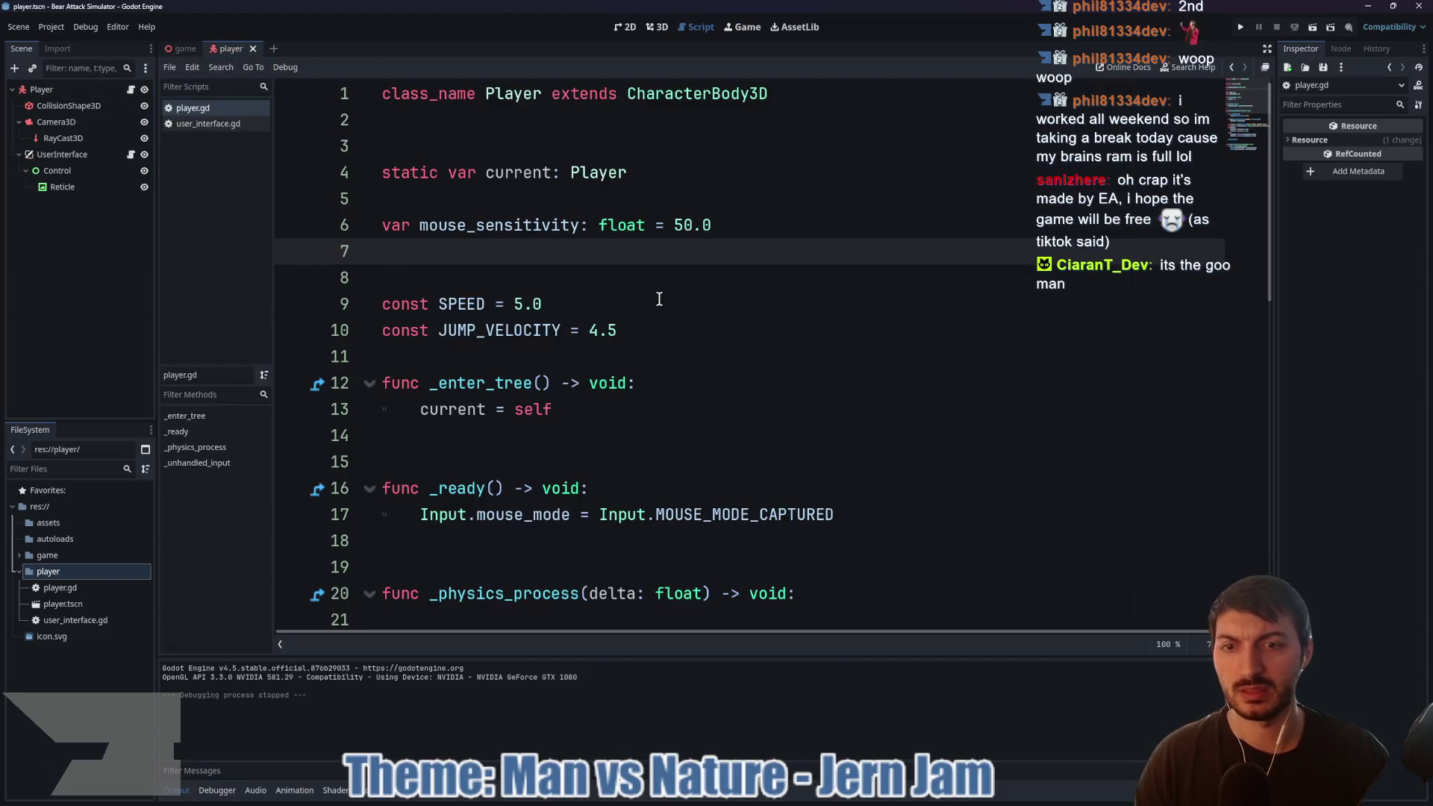
pyautogui.scroll(-6, 661, 301)
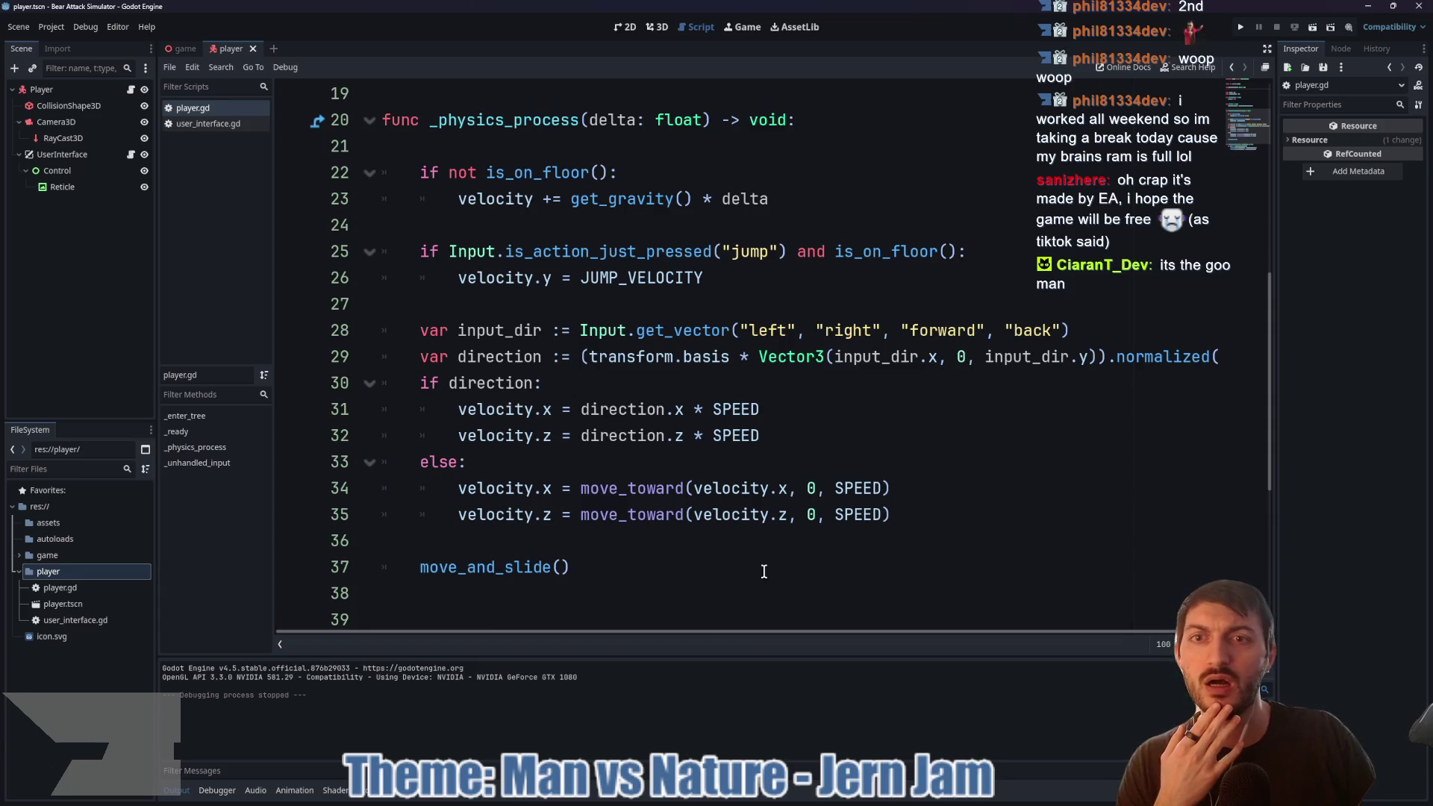
# Look over camera.gd in the other project's Godot window for reference
pyautogui.moveTo(820, 793)
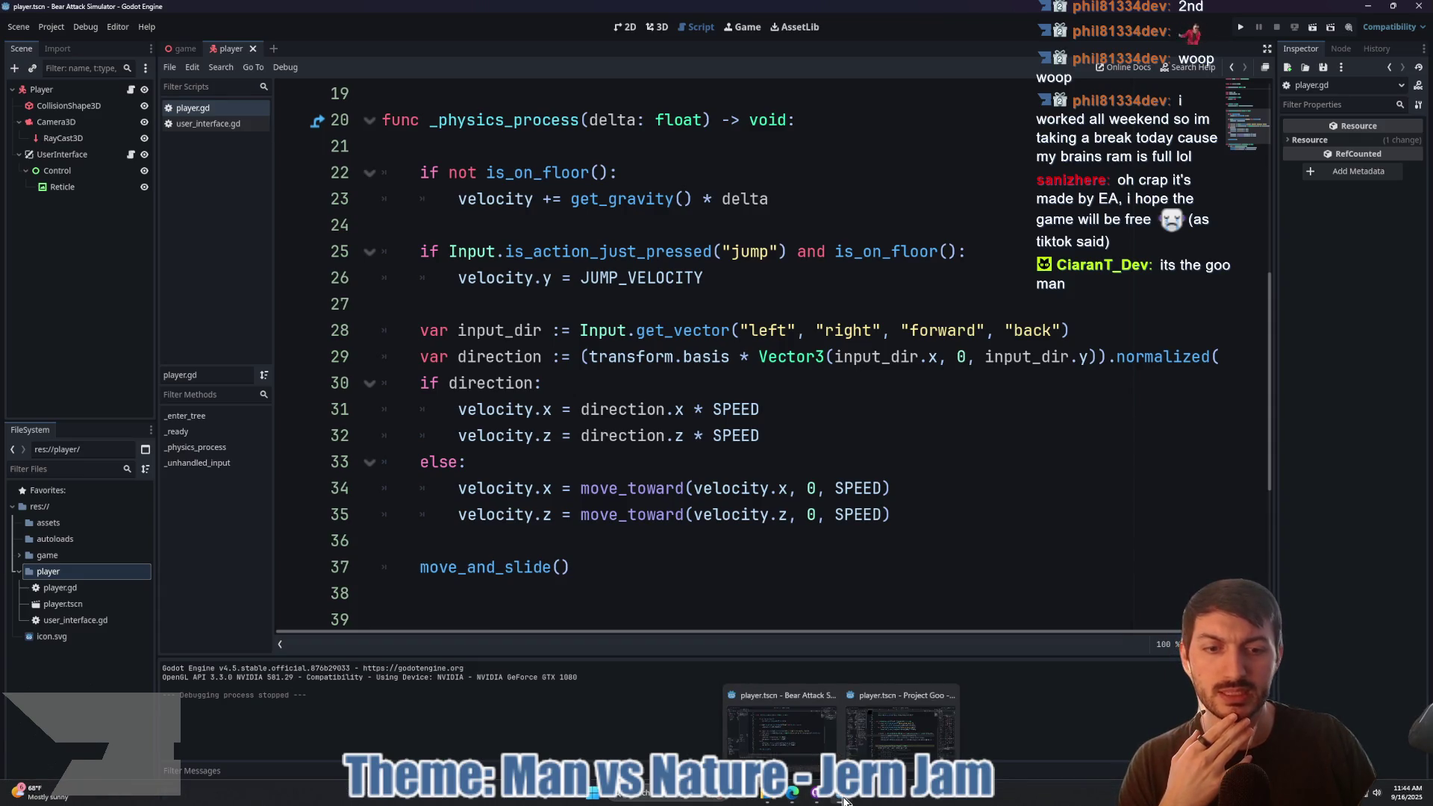
pyautogui.click(901, 717)
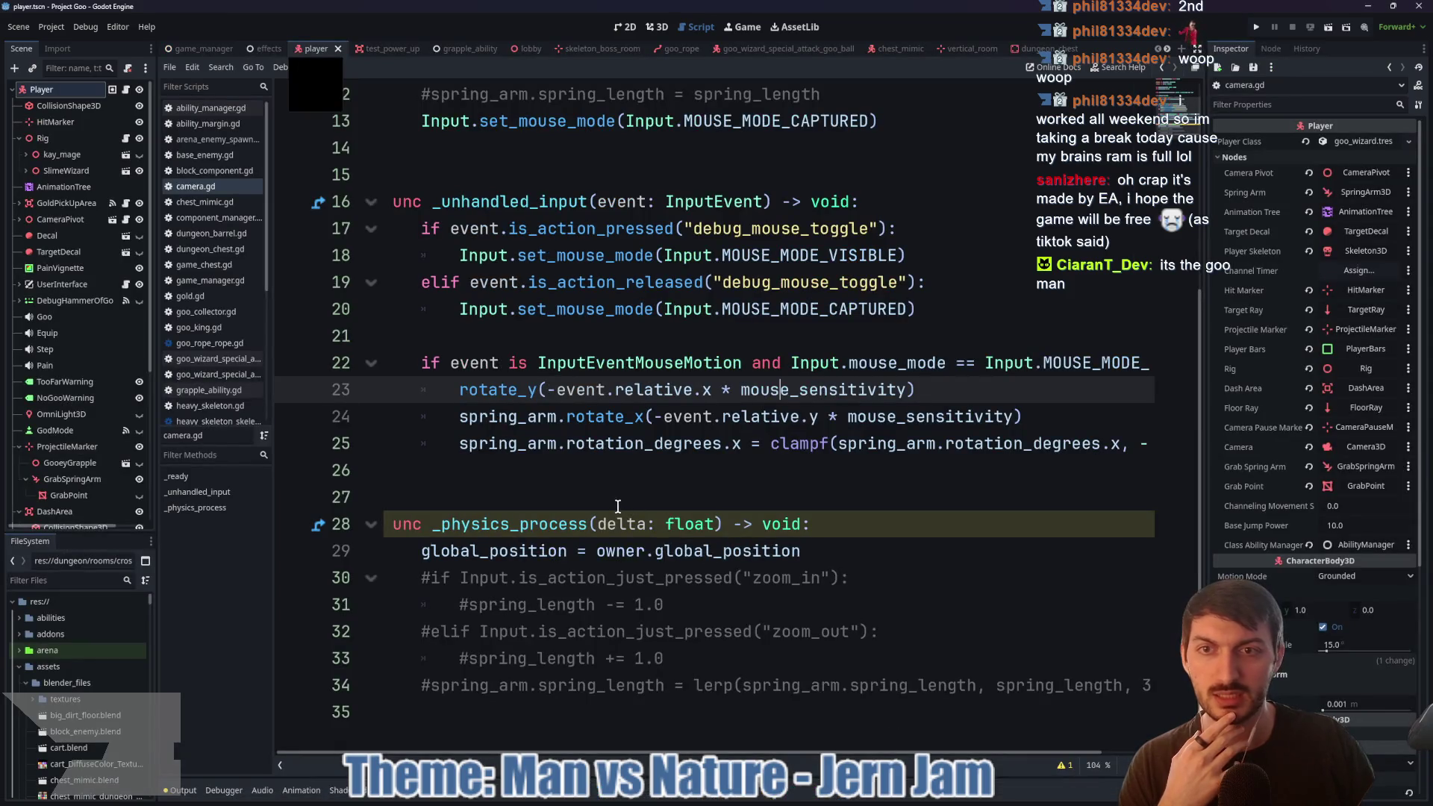
pyautogui.scroll(4, 618, 506)
pyautogui.scroll(-2, 590, 536)
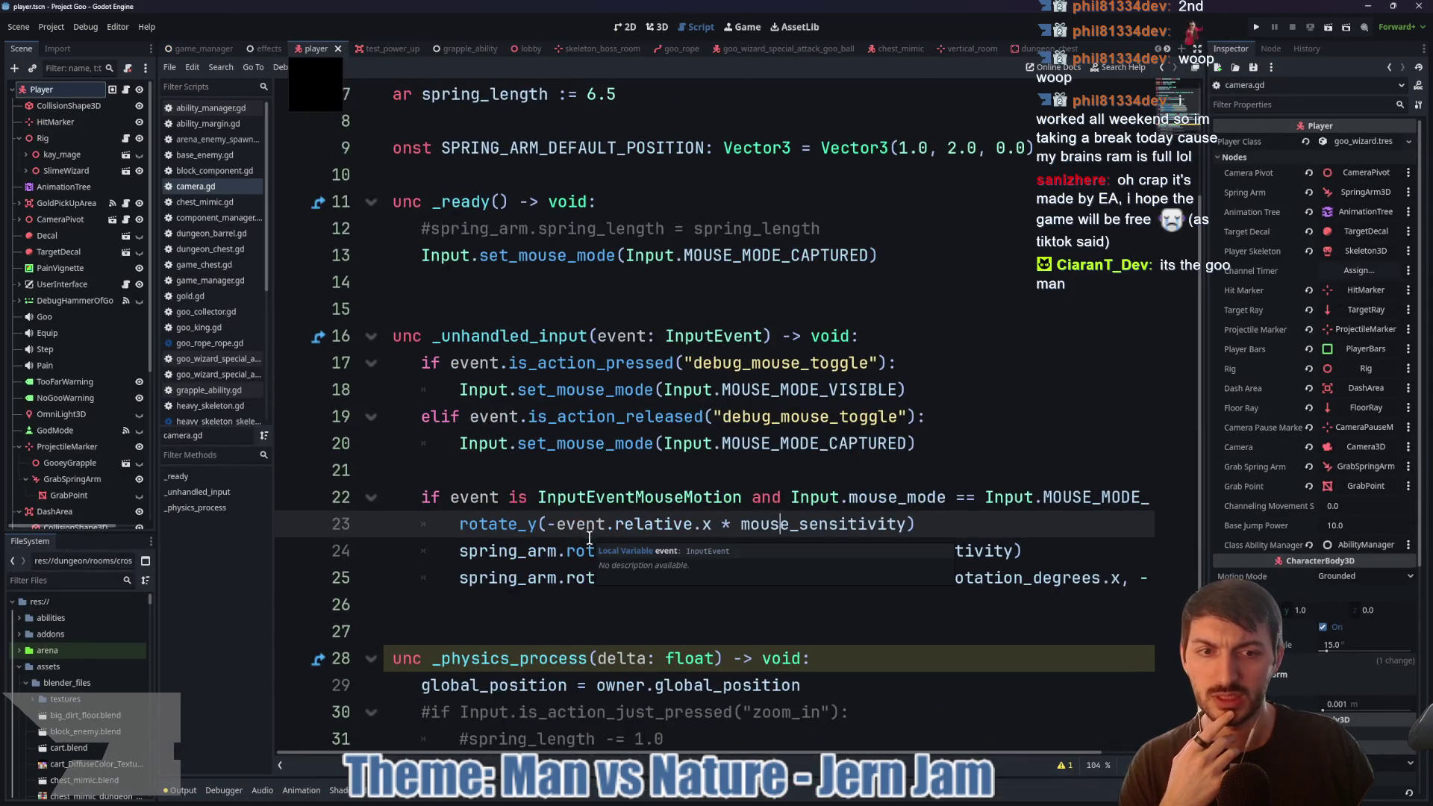
pyautogui.moveTo(642, 755)
pyautogui.mouseDown()
pyautogui.moveTo(842, 758)
pyautogui.moveTo(685, 758)
pyautogui.mouseUp()
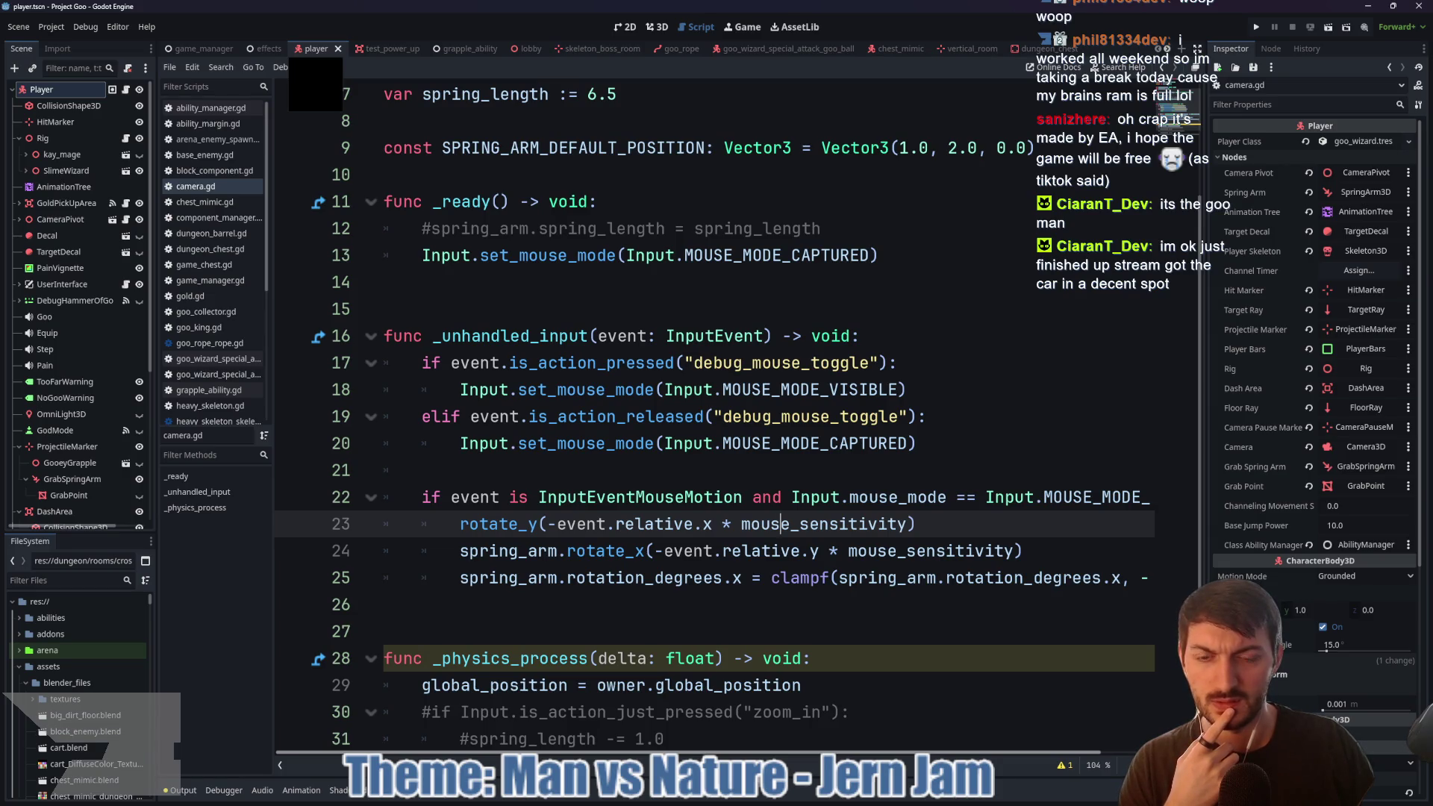
pyautogui.hscroll(3, 680, 524)
pyautogui.hscroll(-3, 784, 524)
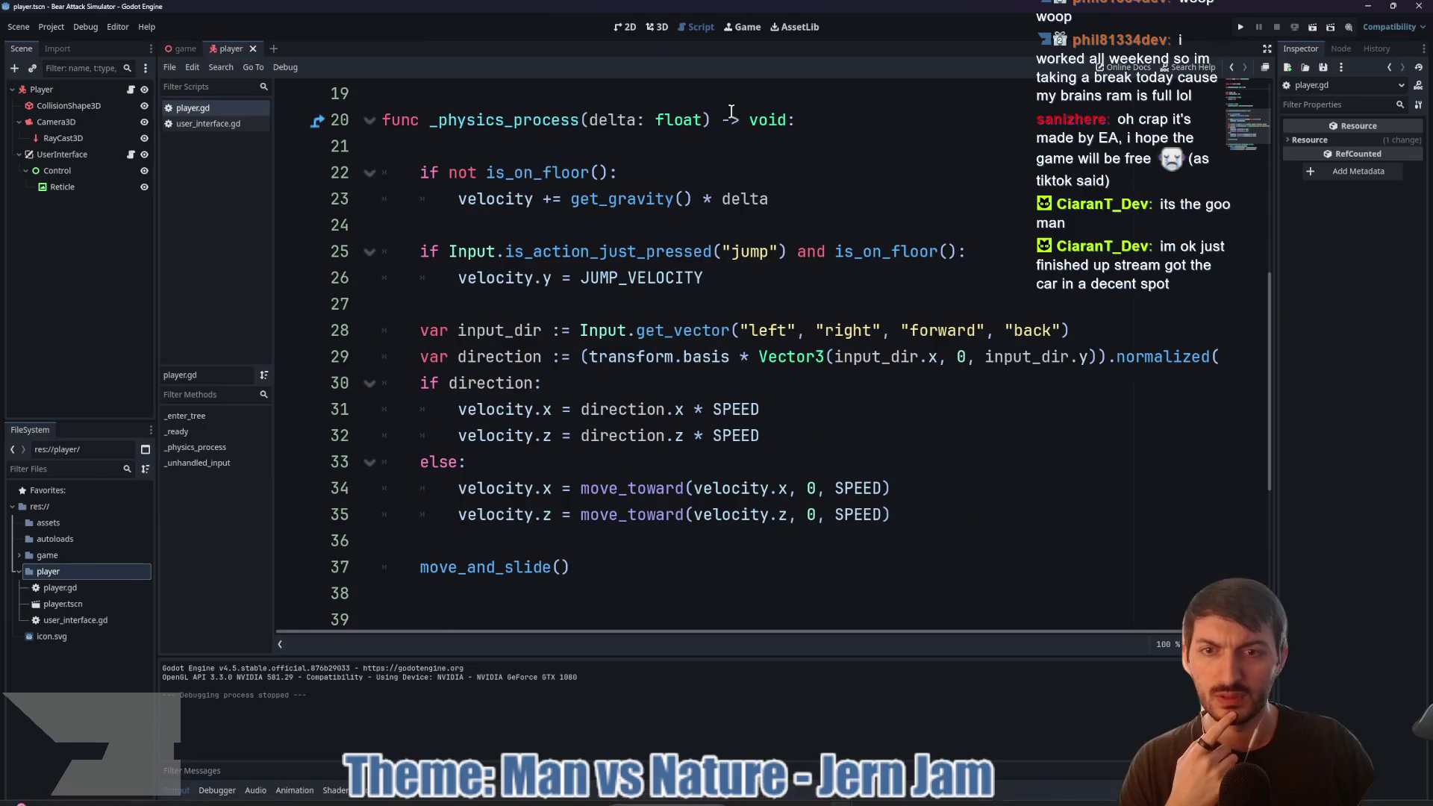
# Scroll player.gd down to _unhandled_input and open Project Settings
pyautogui.scroll(-5, 562, 441)
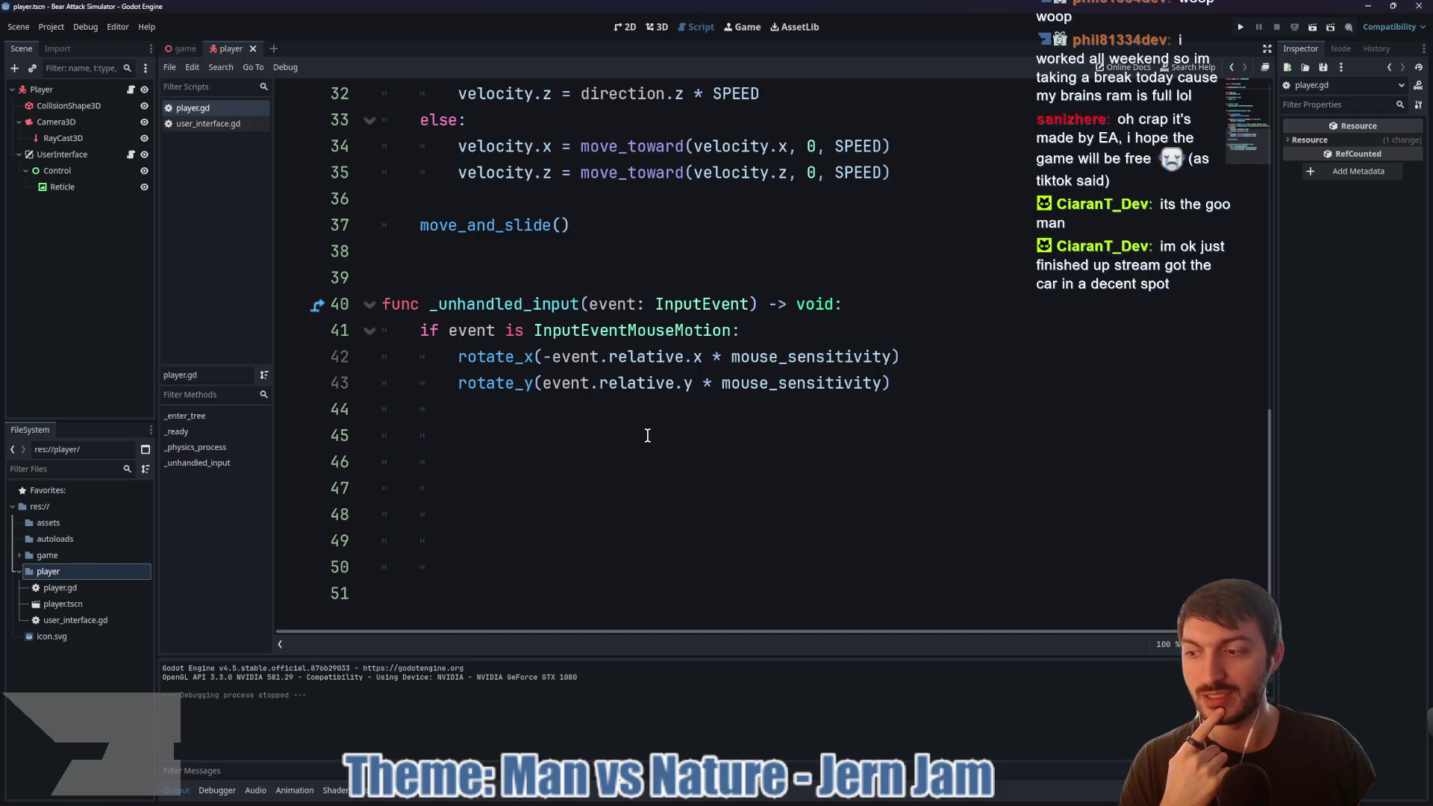
pyautogui.click(55, 28)
pyautogui.click(71, 43)
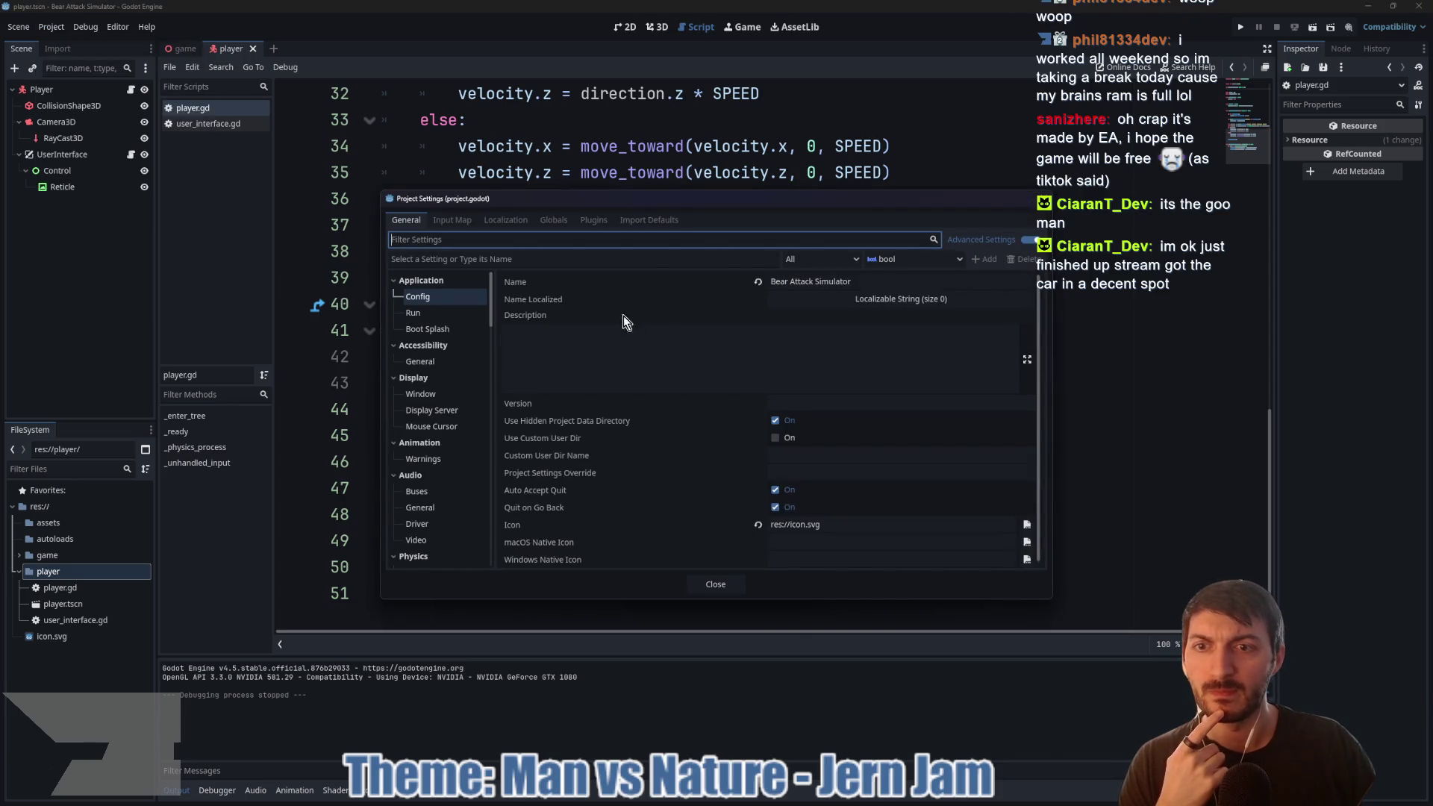
pyautogui.click(455, 222)
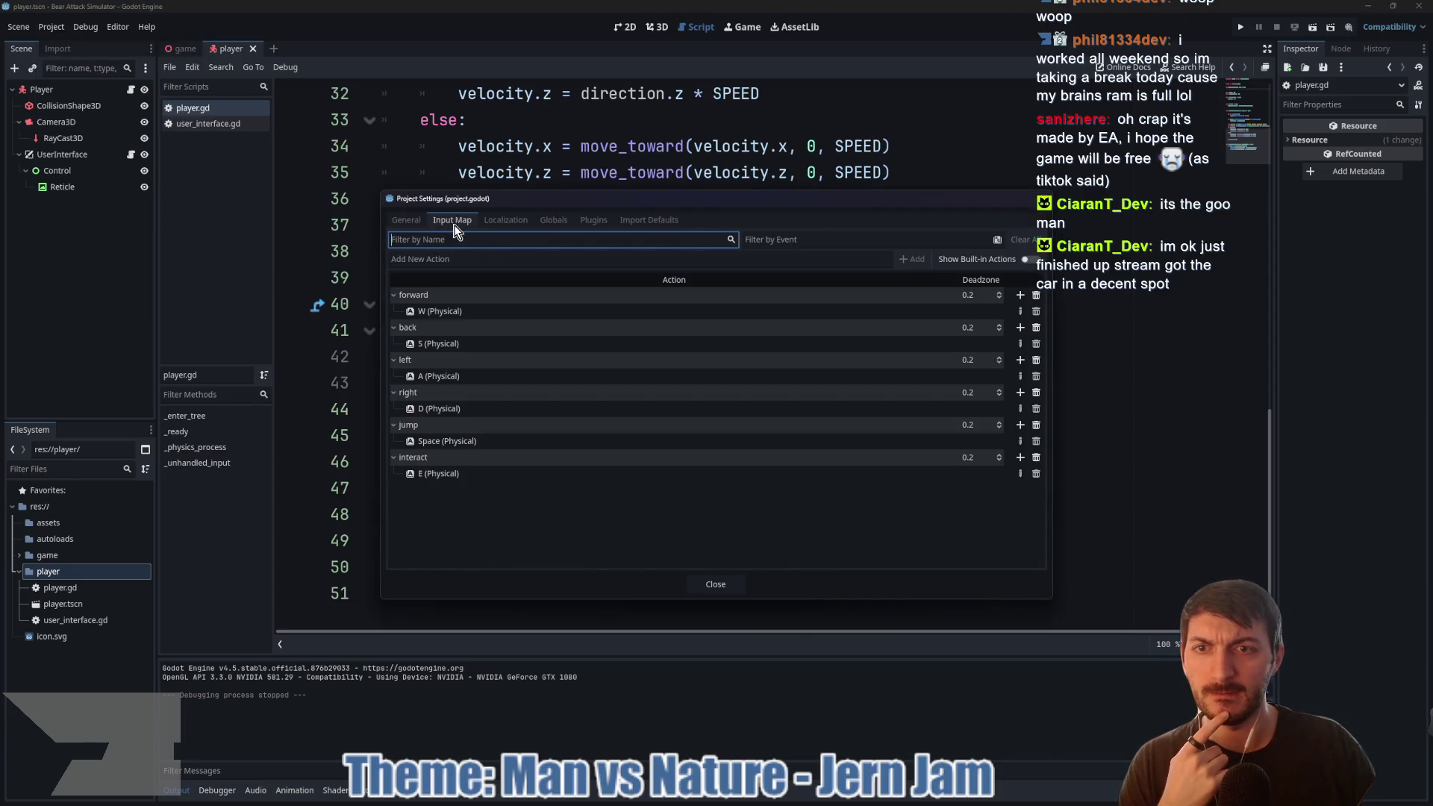
pyautogui.click(409, 221)
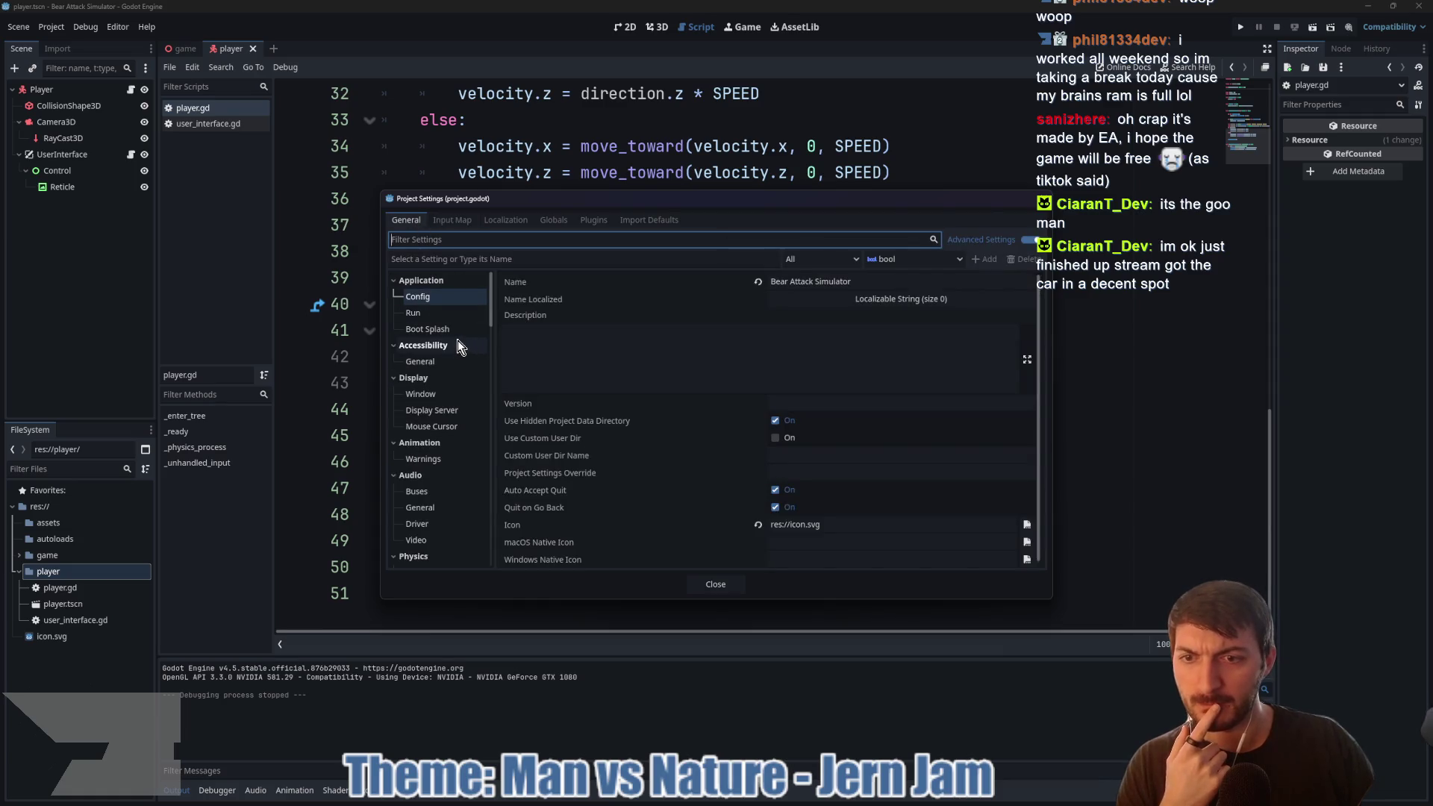
pyautogui.click(467, 426)
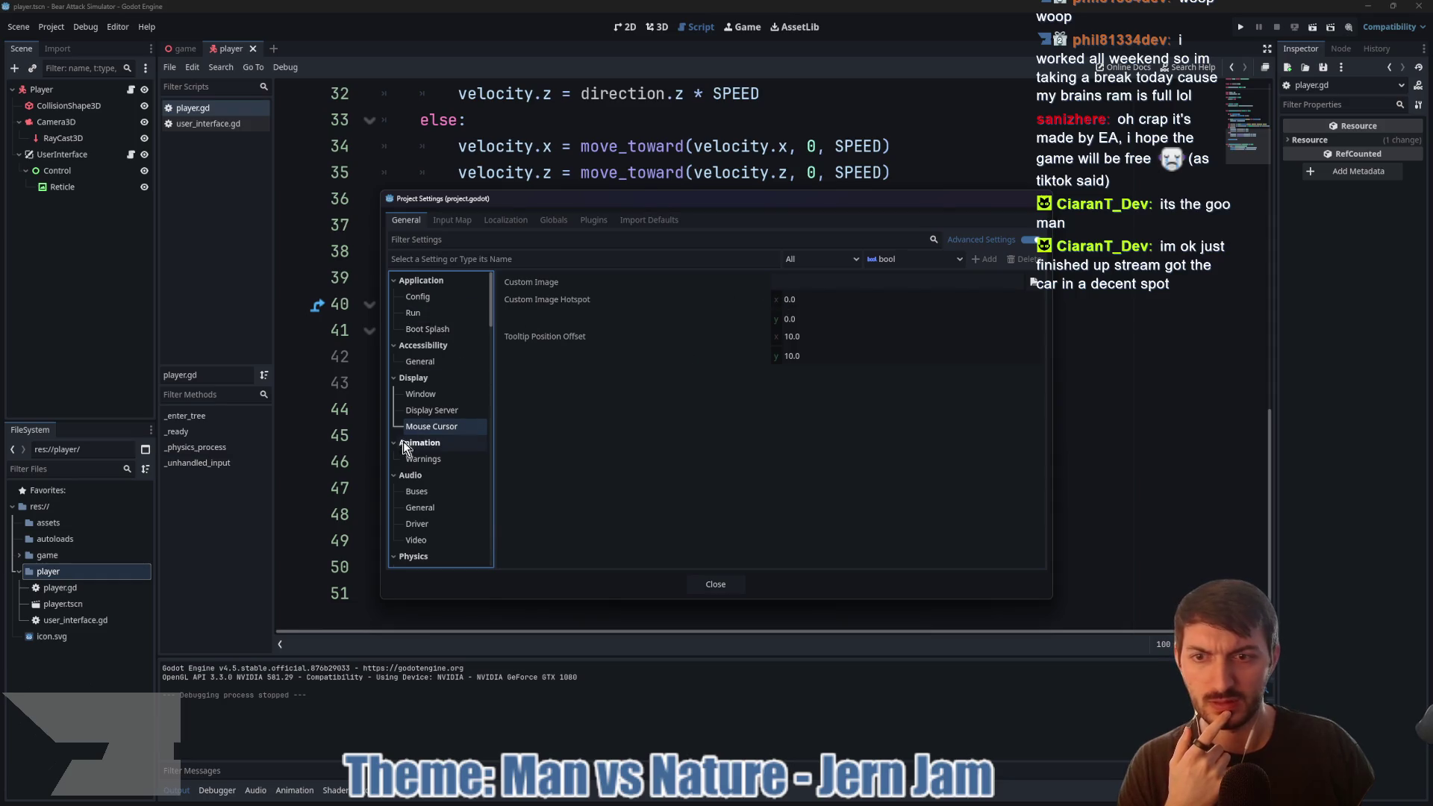
pyautogui.click(410, 415)
pyautogui.click(414, 395)
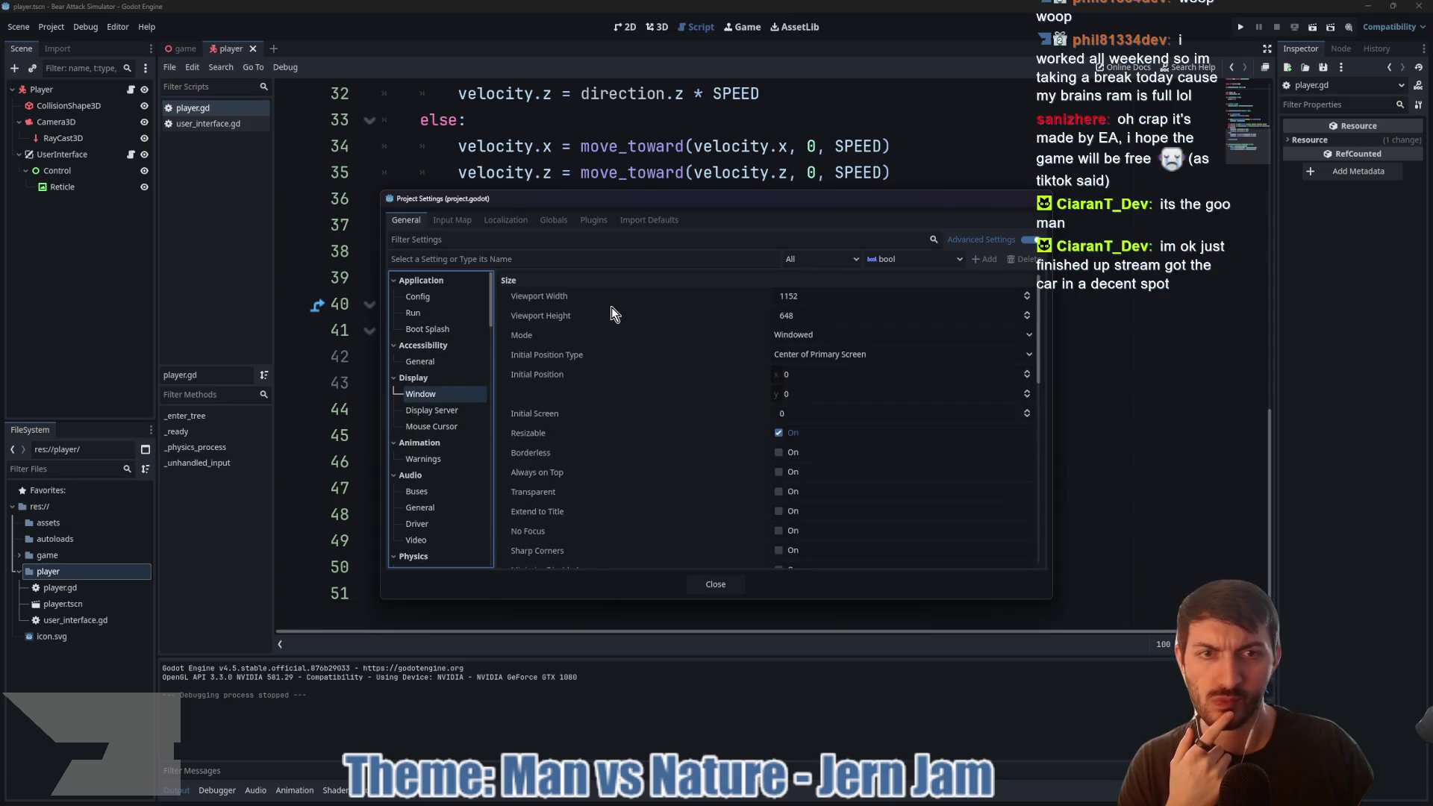
pyautogui.moveTo(683, 378)
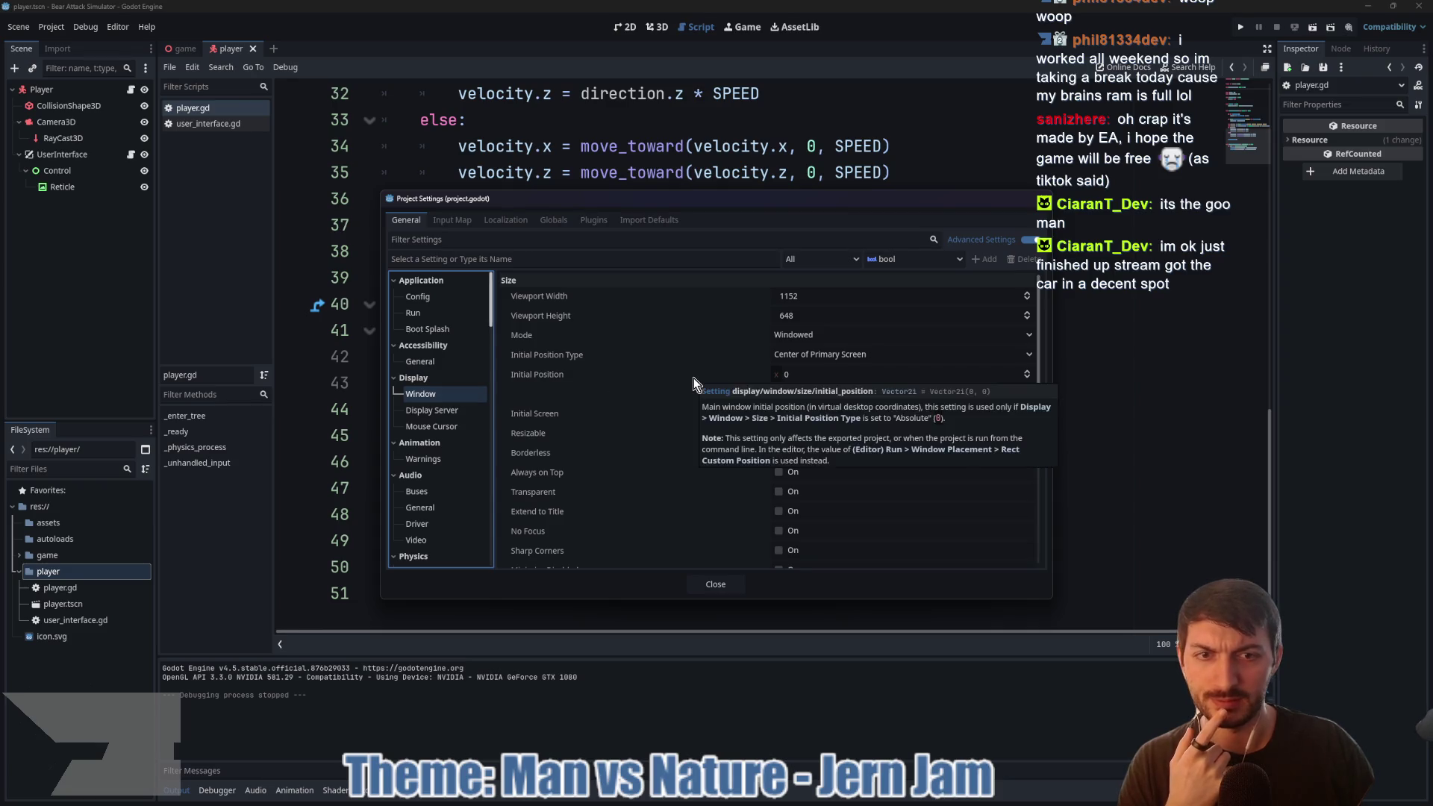
pyautogui.click(442, 364)
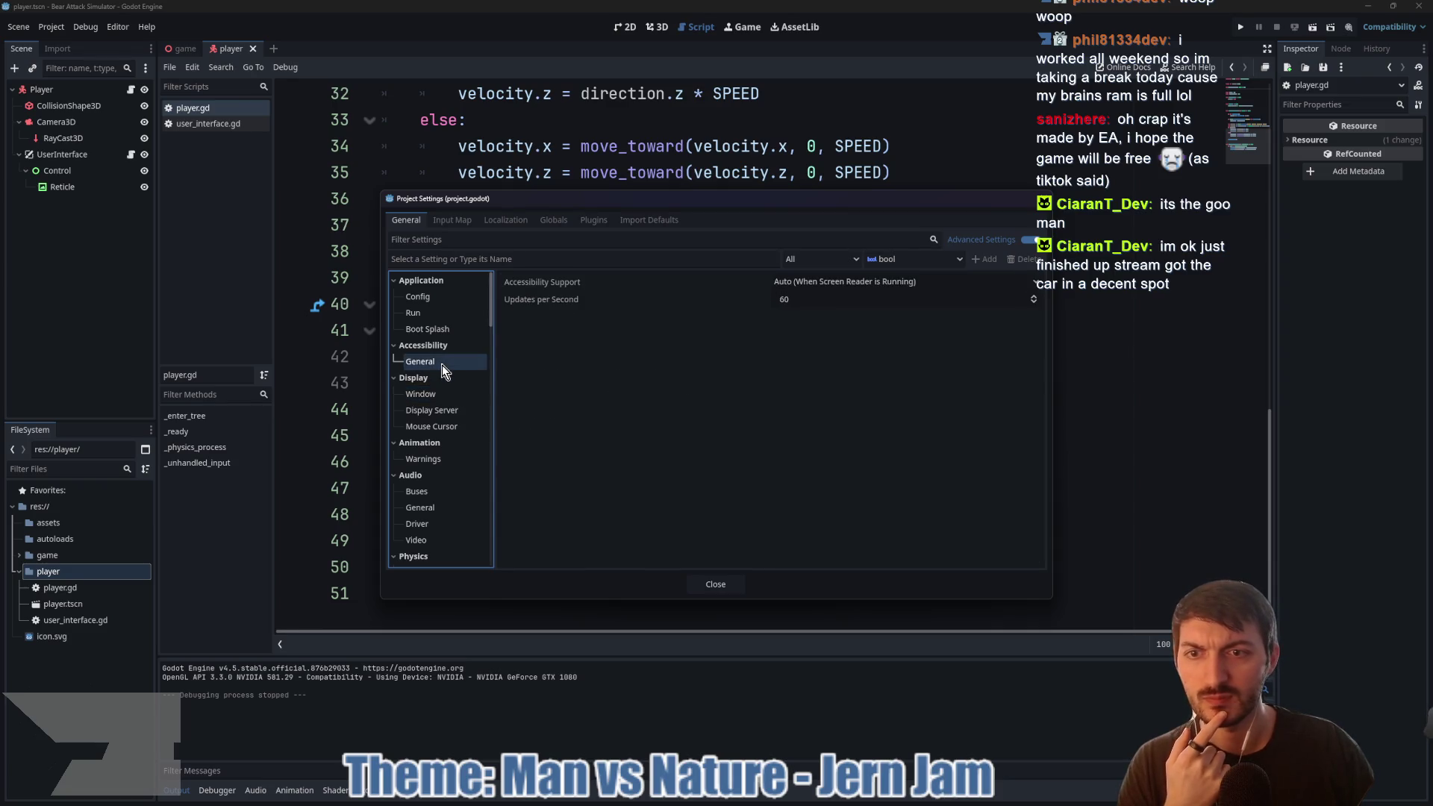
pyautogui.click(429, 329)
pyautogui.click(424, 312)
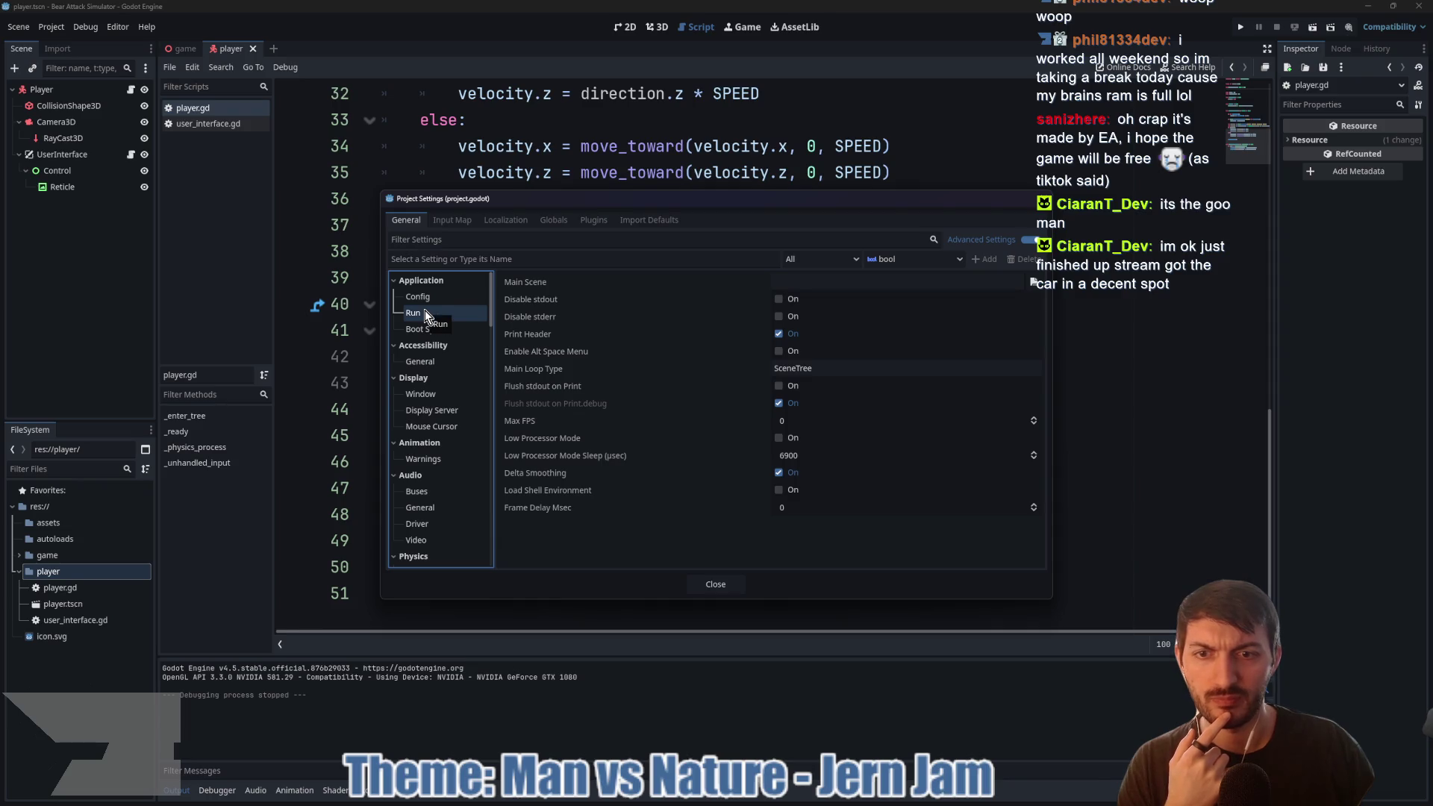
pyautogui.click(723, 586)
pyautogui.click(649, 421)
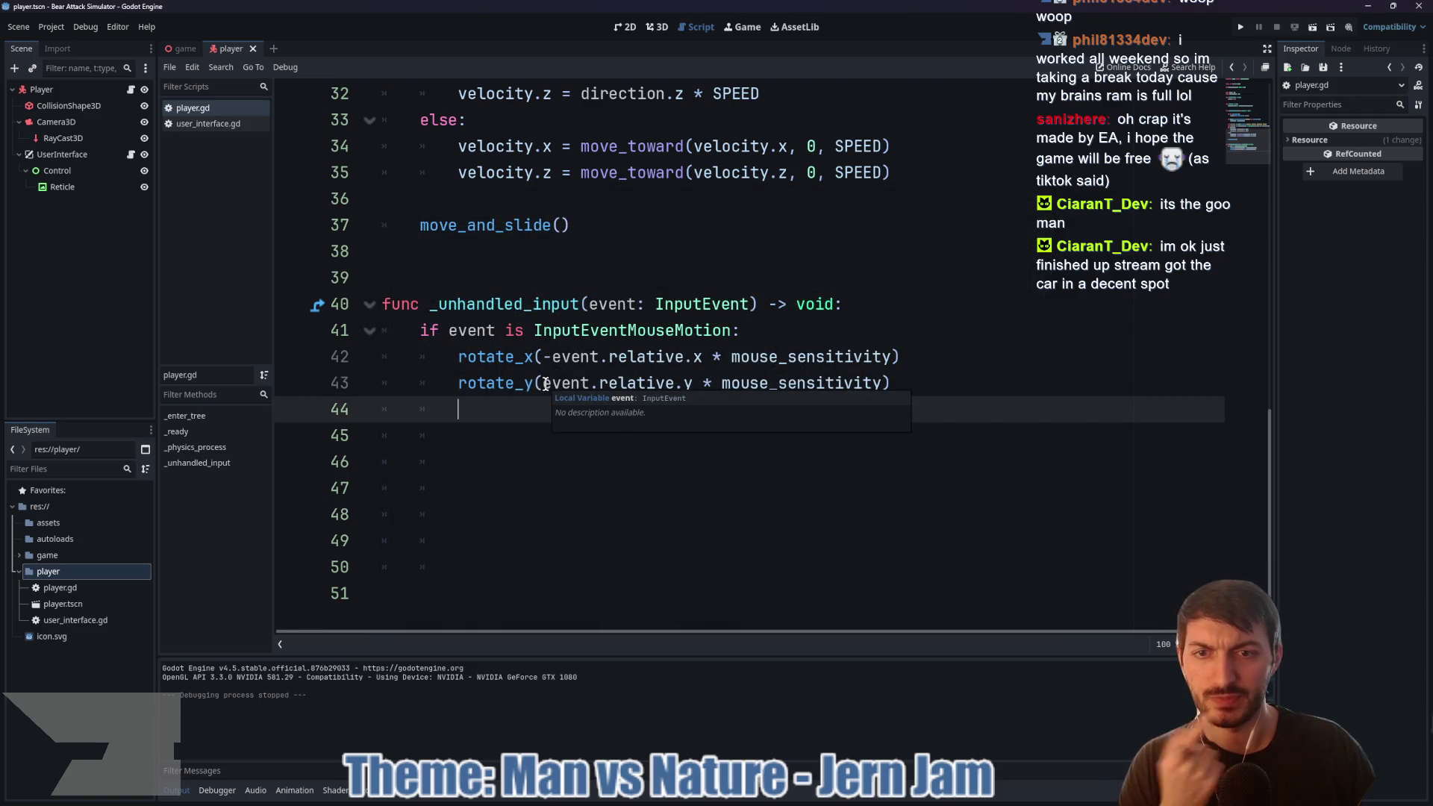
pyautogui.click(798, 330)
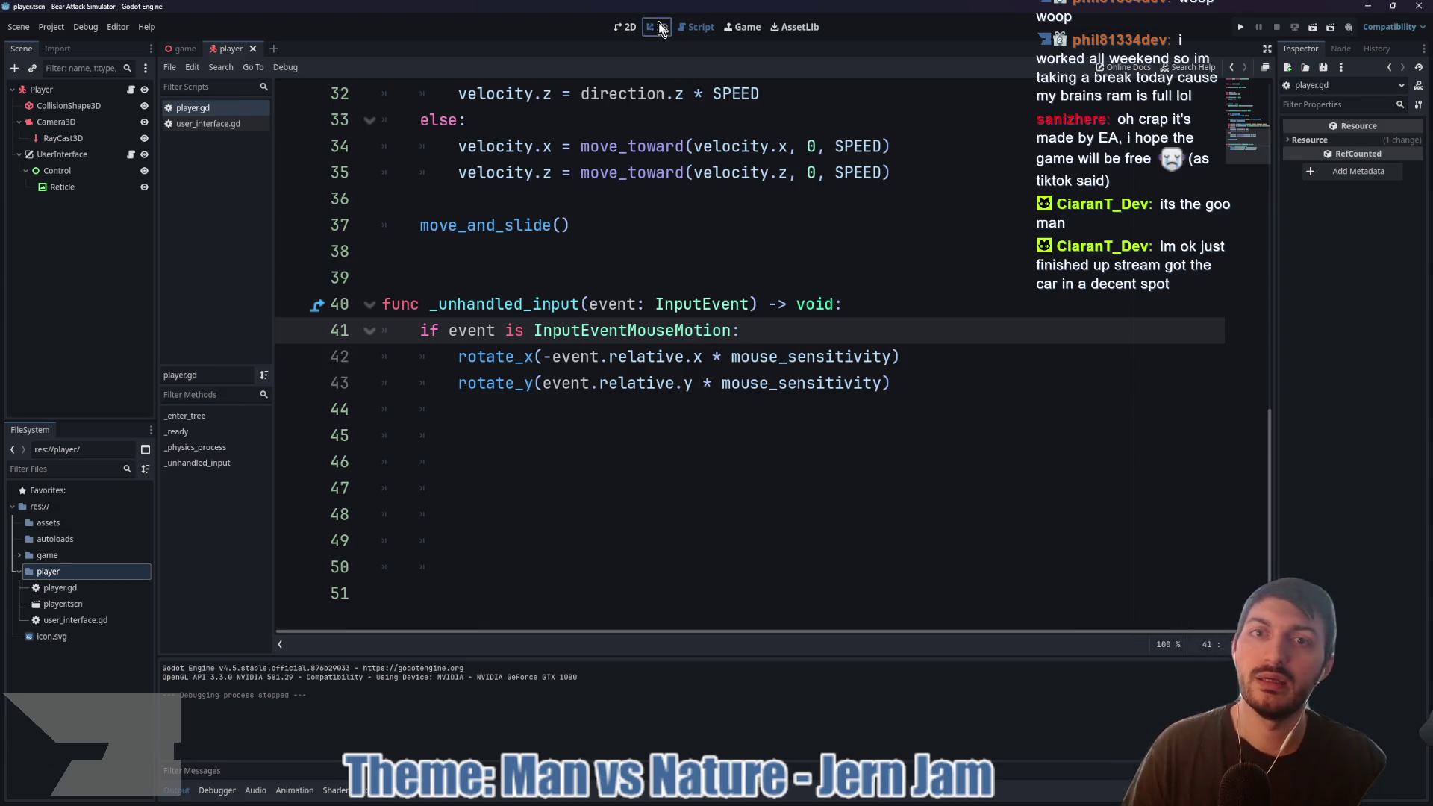
# Try rotating the Player in the 3D view, cancel it, and switch to the game scene
pyautogui.hotkey('ctrl', 'F2')
pyautogui.click(41, 88)
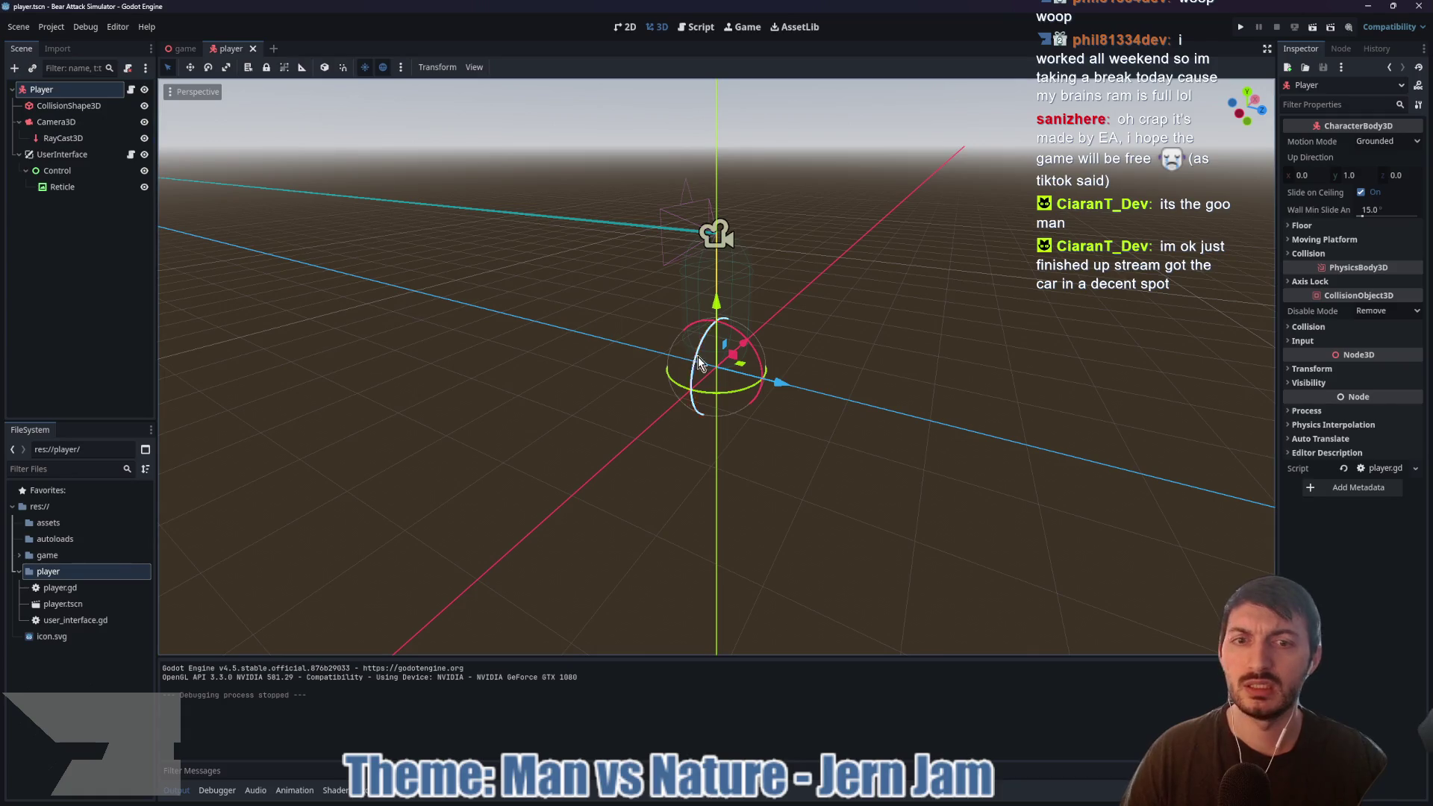
pyautogui.moveTo(721, 396)
pyautogui.mouseDown()
pyautogui.moveTo(743, 389)
pyautogui.moveTo(682, 388)
pyautogui.moveTo(769, 404)
pyautogui.moveTo(679, 396)
pyautogui.moveTo(755, 401)
pyautogui.moveTo(715, 393)
pyautogui.mouseUp()
pyautogui.rightClick(715, 392)
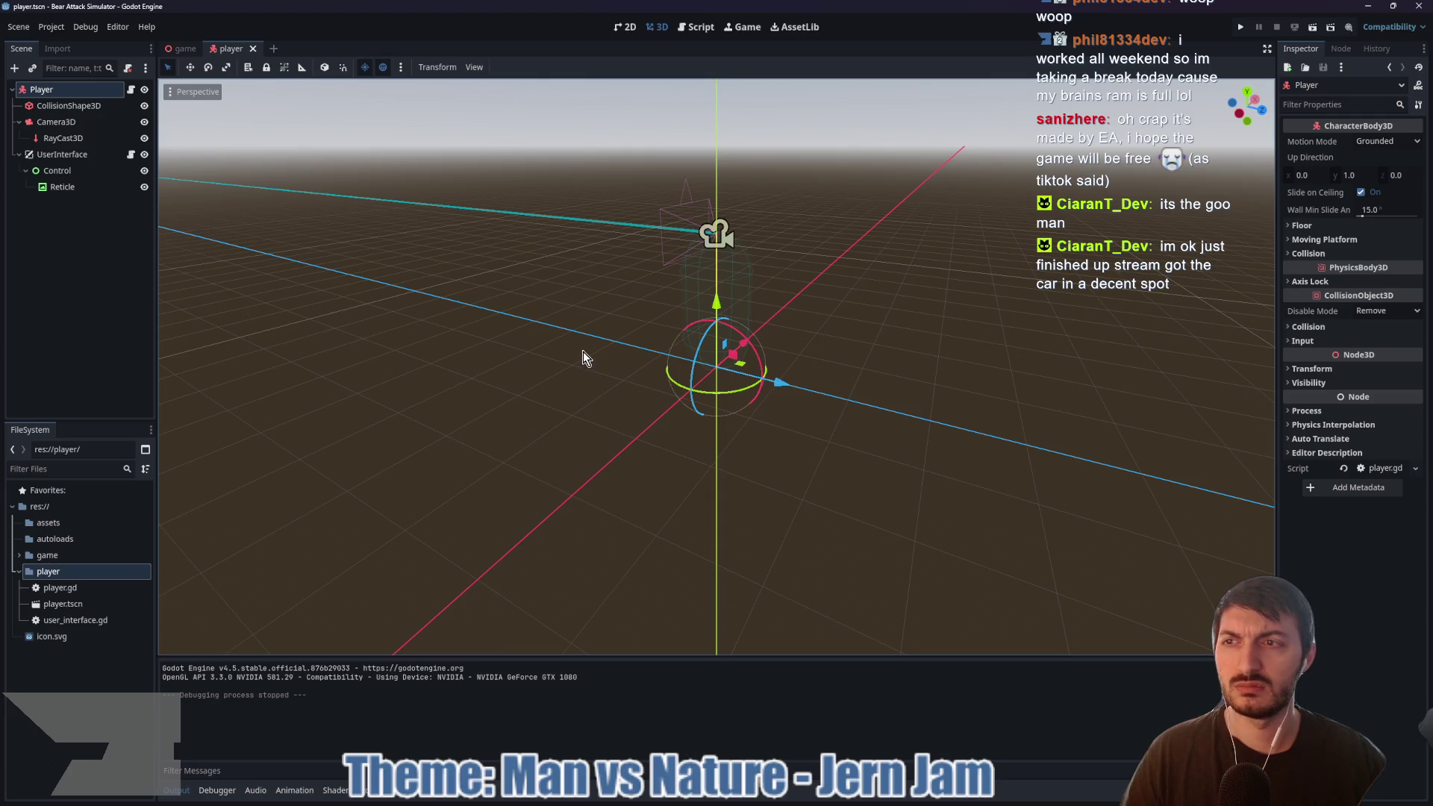
pyautogui.click(180, 47)
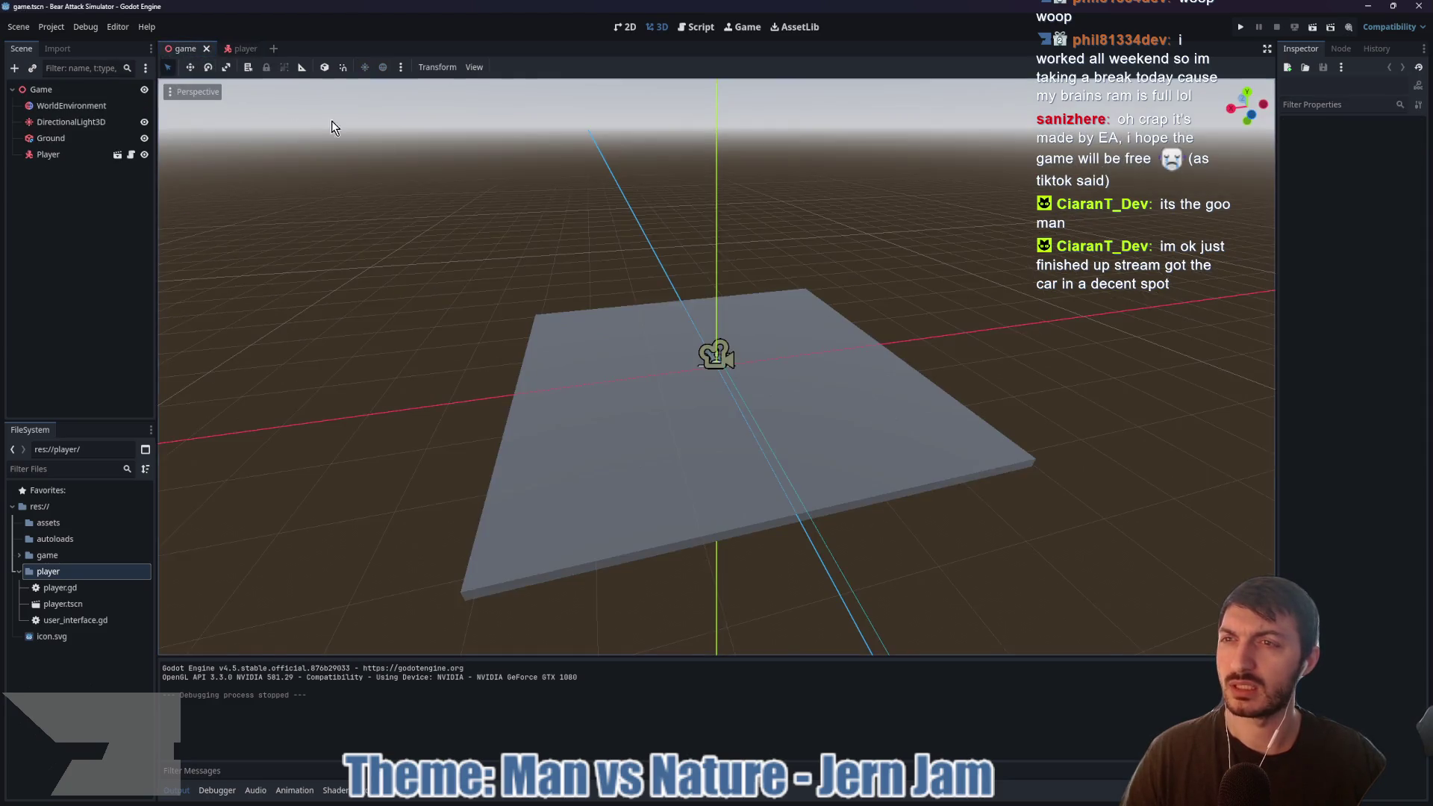
# Add a CSGBox3D node under the Game root
pyautogui.click(41, 88)
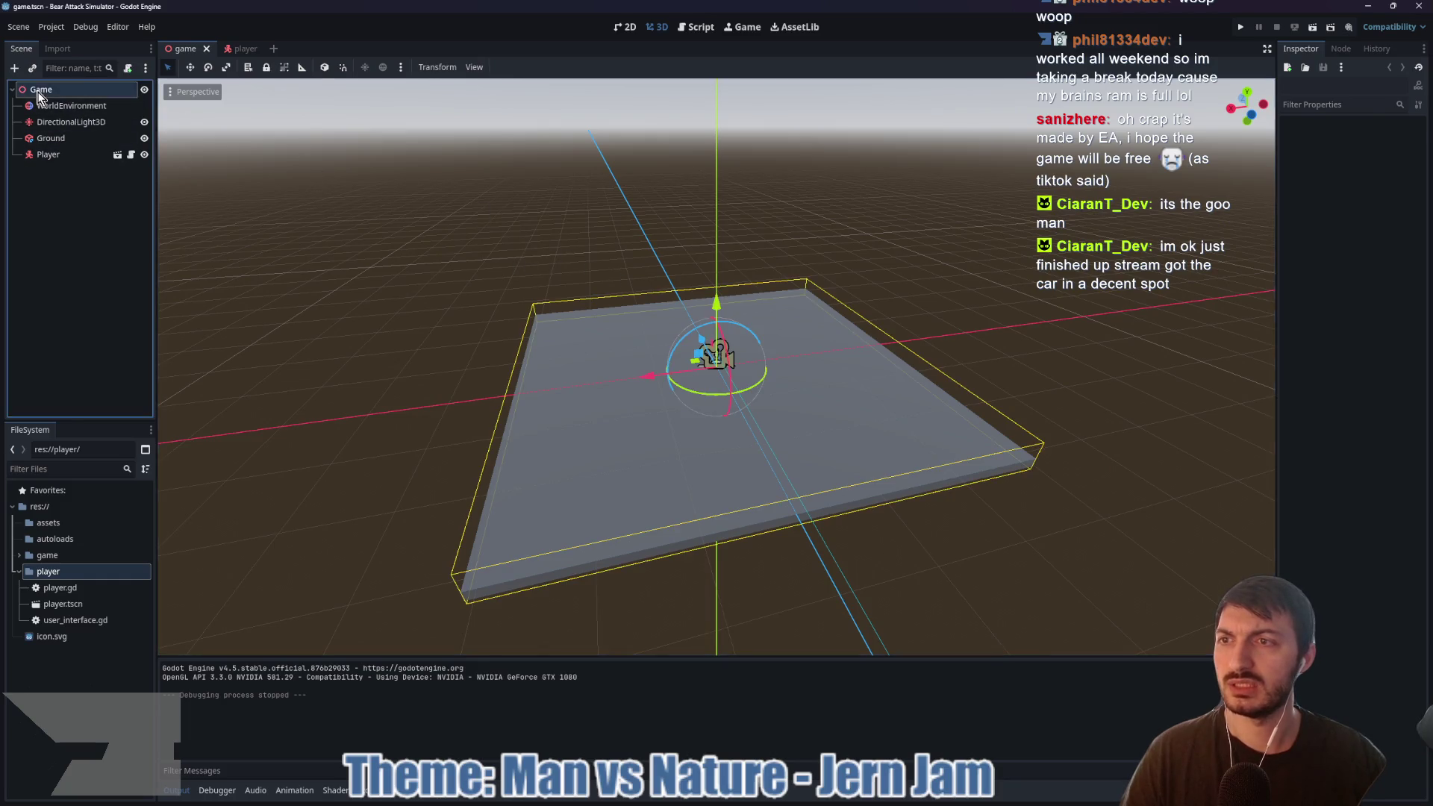
pyautogui.hotkey('ctrl', 'a')
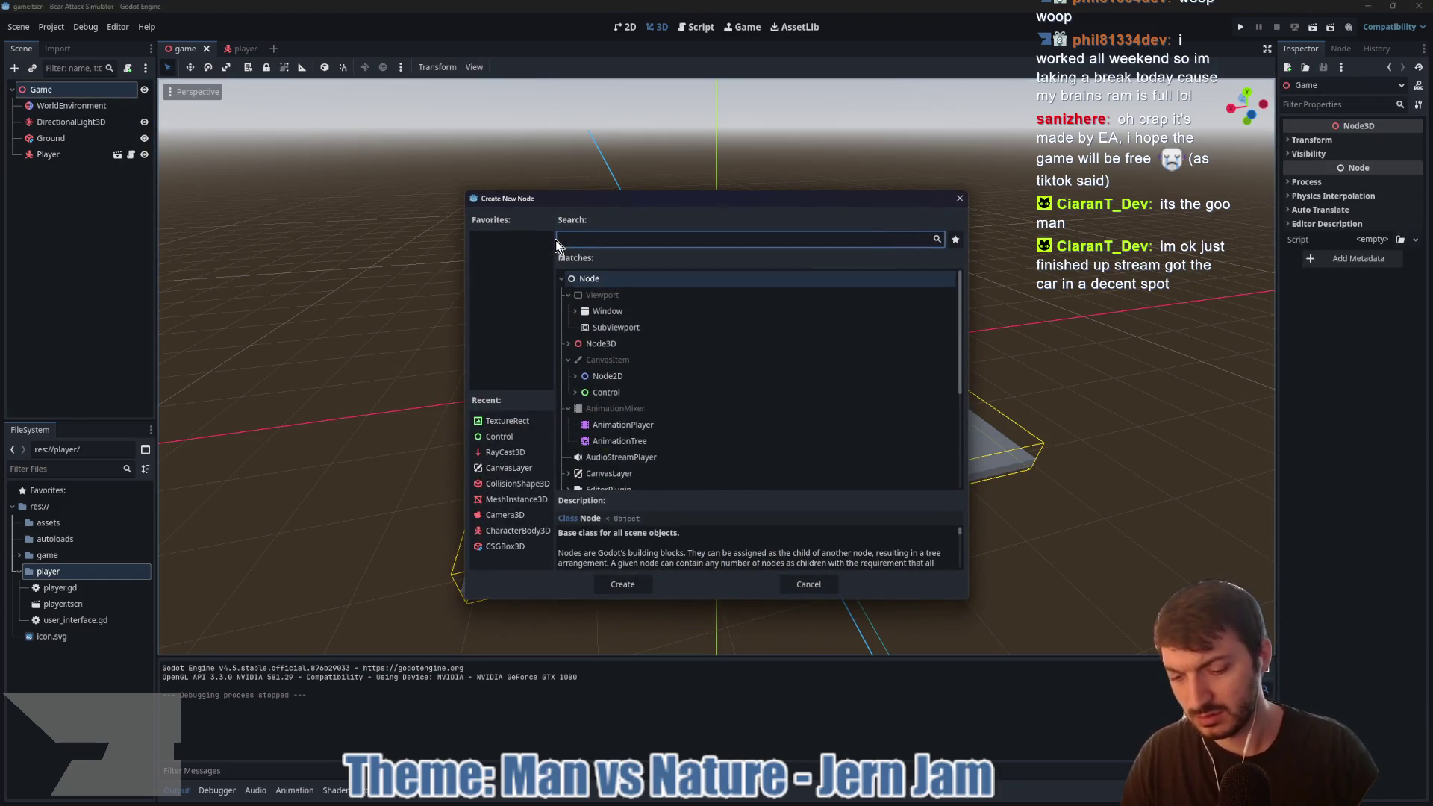
pyautogui.write('csb')
pyautogui.press('Return')
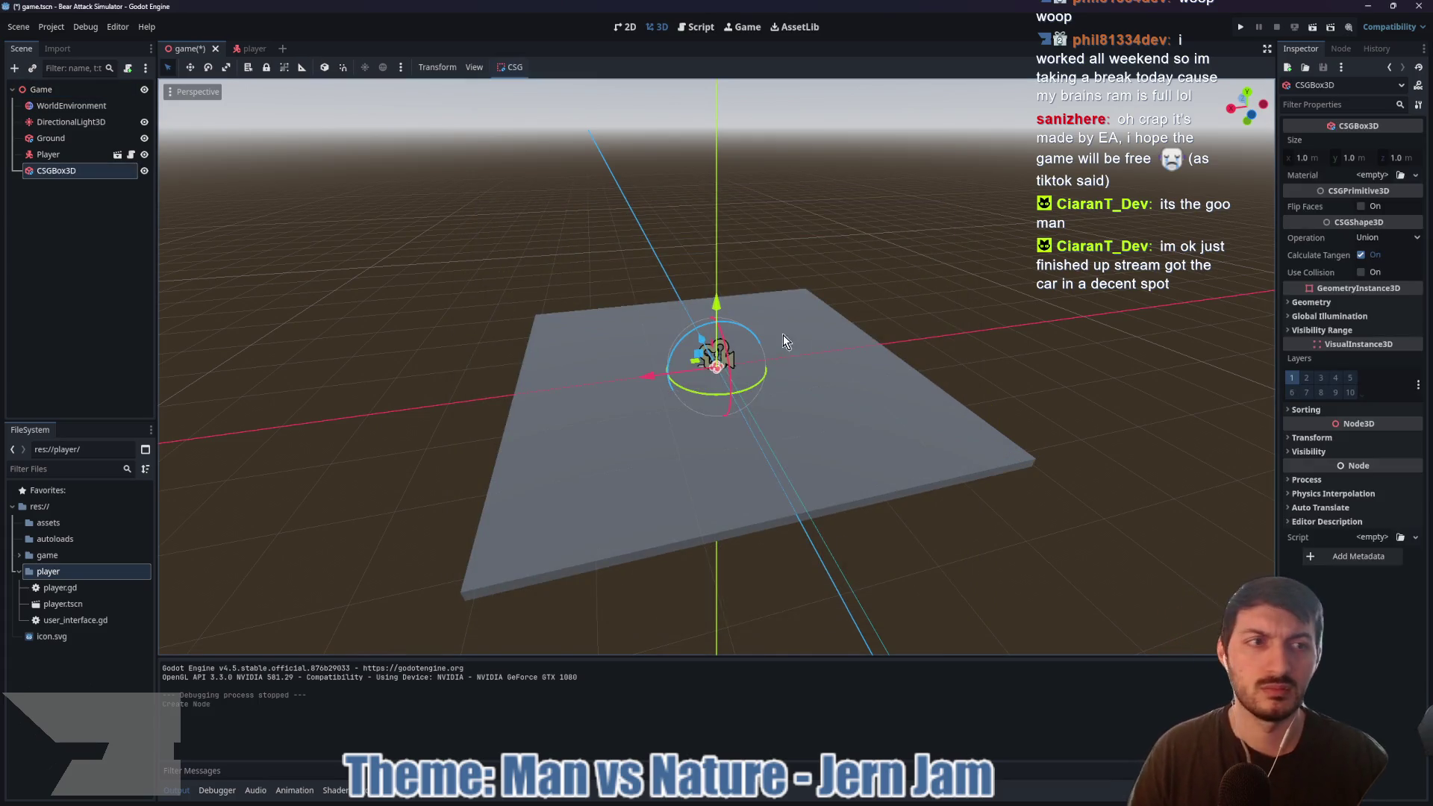
# Raise the box above the ground, move it farther away, then save and run
pyautogui.scroll(4, 739, 375)
pyautogui.scroll(2, 748, 381)
pyautogui.moveTo(717, 315)
pyautogui.mouseDown()
pyautogui.moveTo(721, 245)
pyautogui.moveTo(723, 260)
pyautogui.moveTo(697, 254)
pyautogui.moveTo(796, 351)
pyautogui.moveTo(978, 350)
pyautogui.moveTo(850, 356)
pyautogui.moveTo(439, 230)
pyautogui.mouseUp()
pyautogui.moveTo(395, 175)
pyautogui.mouseDown()
pyautogui.moveTo(1030, 467)
pyautogui.moveTo(863, 424)
pyautogui.moveTo(1046, 413)
pyautogui.moveTo(898, 415)
pyautogui.moveTo(791, 314)
pyautogui.moveTo(1194, 288)
pyautogui.mouseUp()
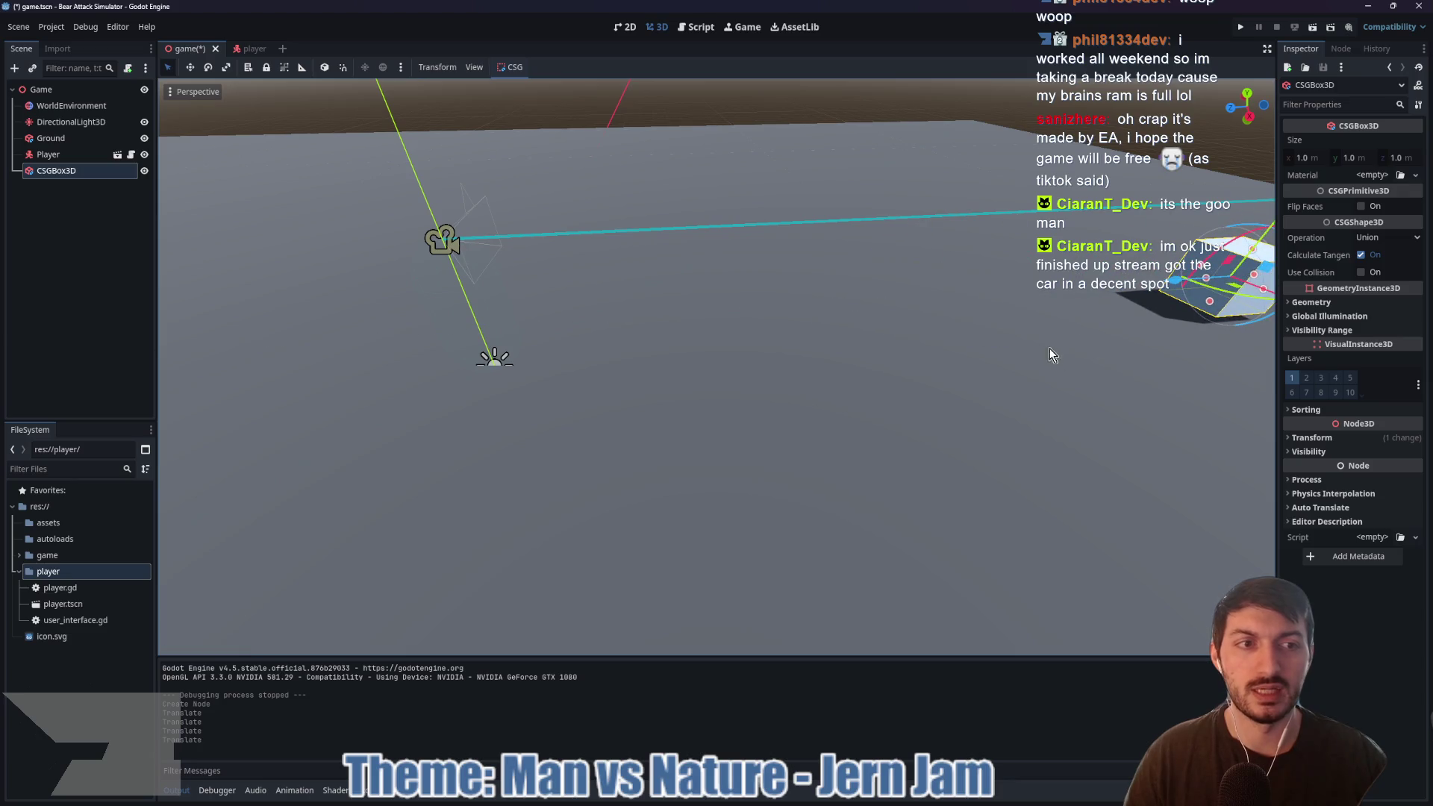
pyautogui.moveTo(1034, 366); pyautogui.dragTo(821, 343)
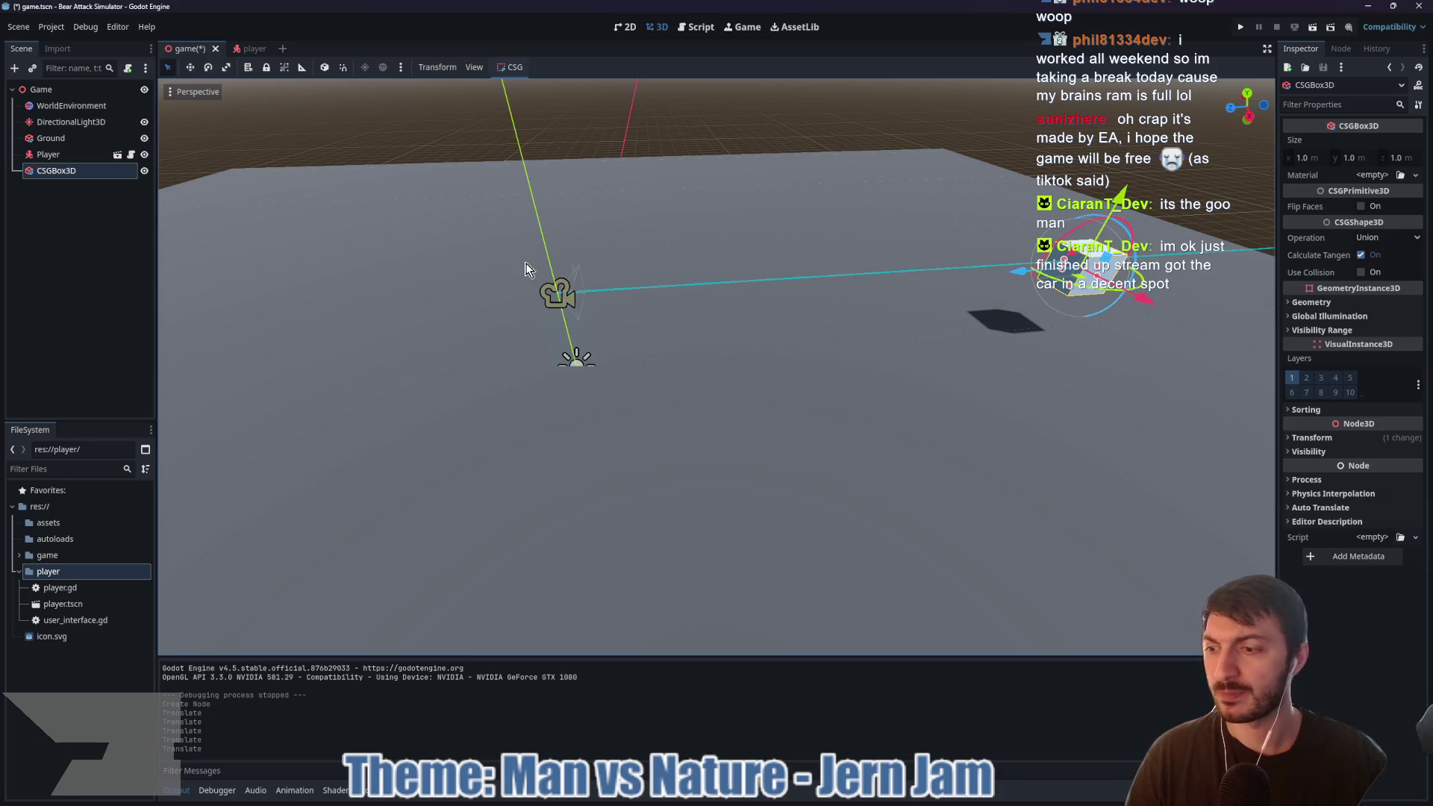
pyautogui.press('F5')
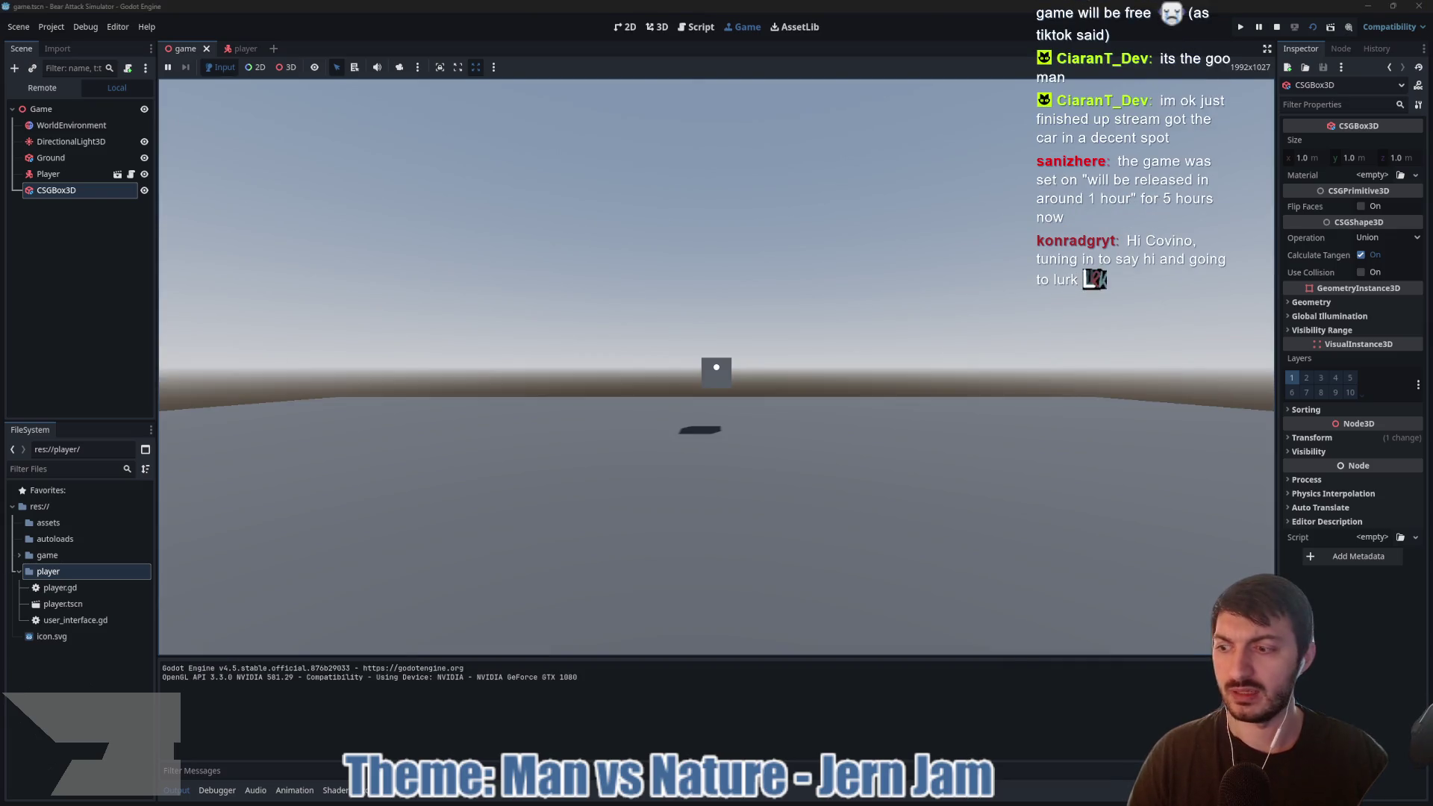
# Jump once in the running game, then stop it with F8
pyautogui.press('space')
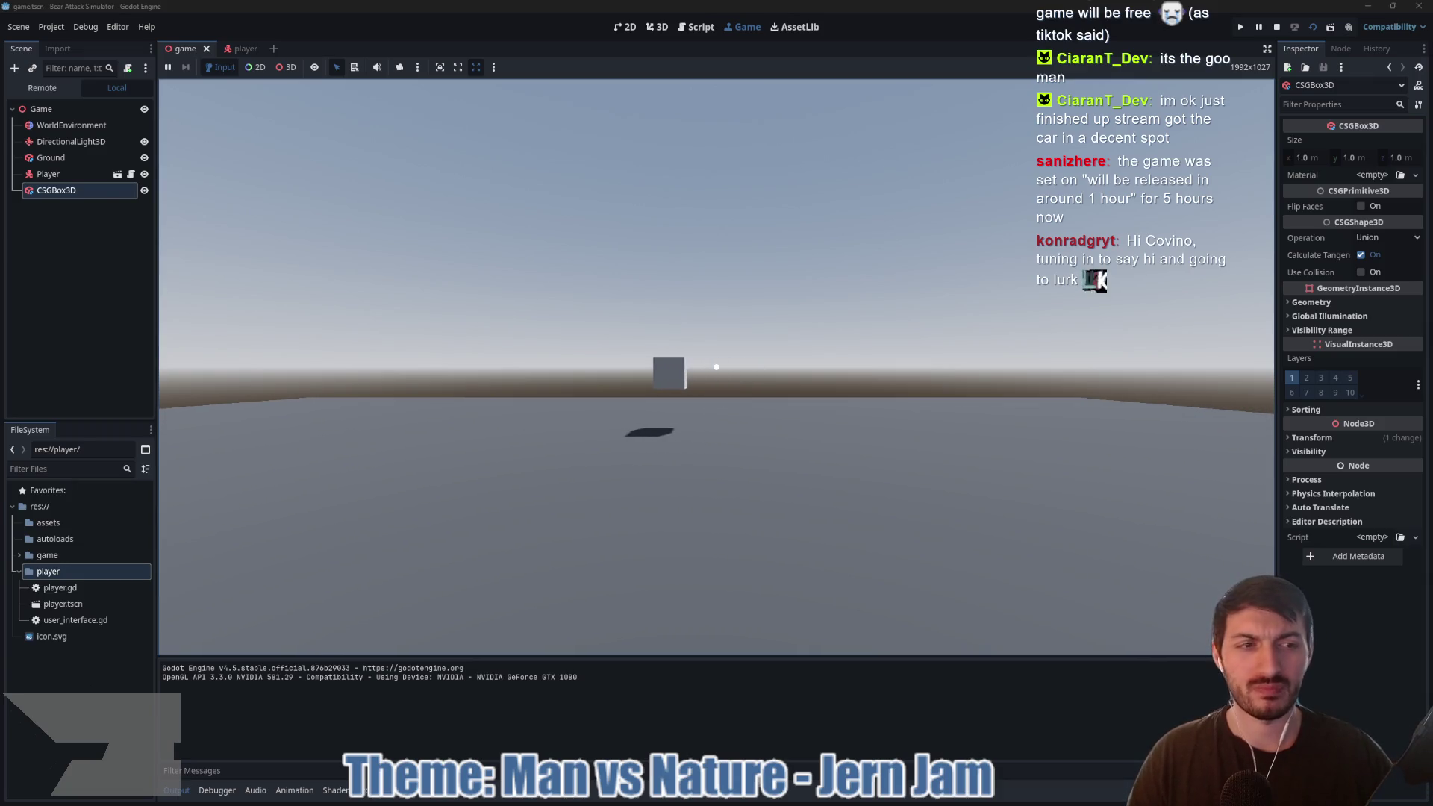
pyautogui.press('F8')
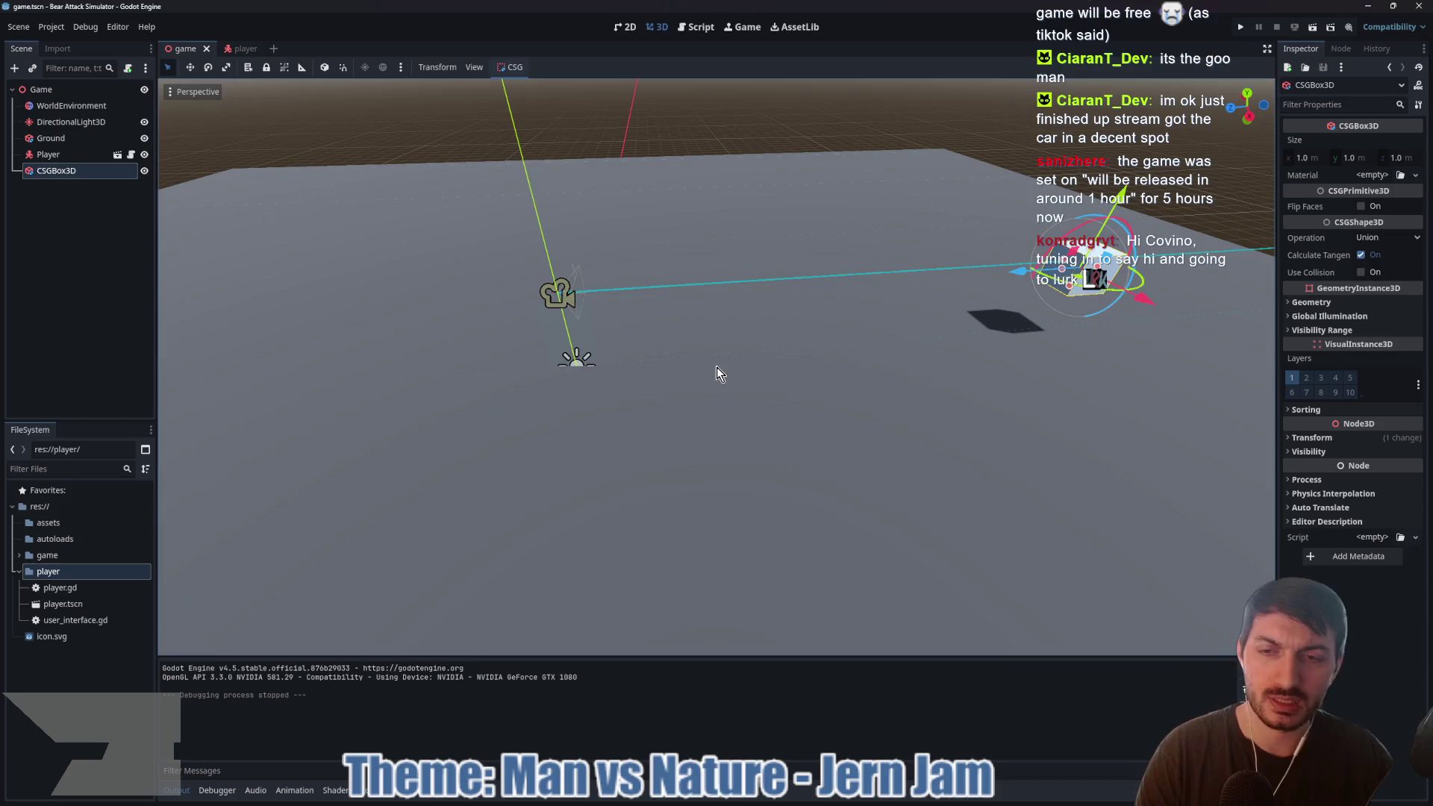
# Add a blank line after line 43 in player.gd, discarding a started print call
pyautogui.click(131, 155)
pyautogui.click(948, 414)
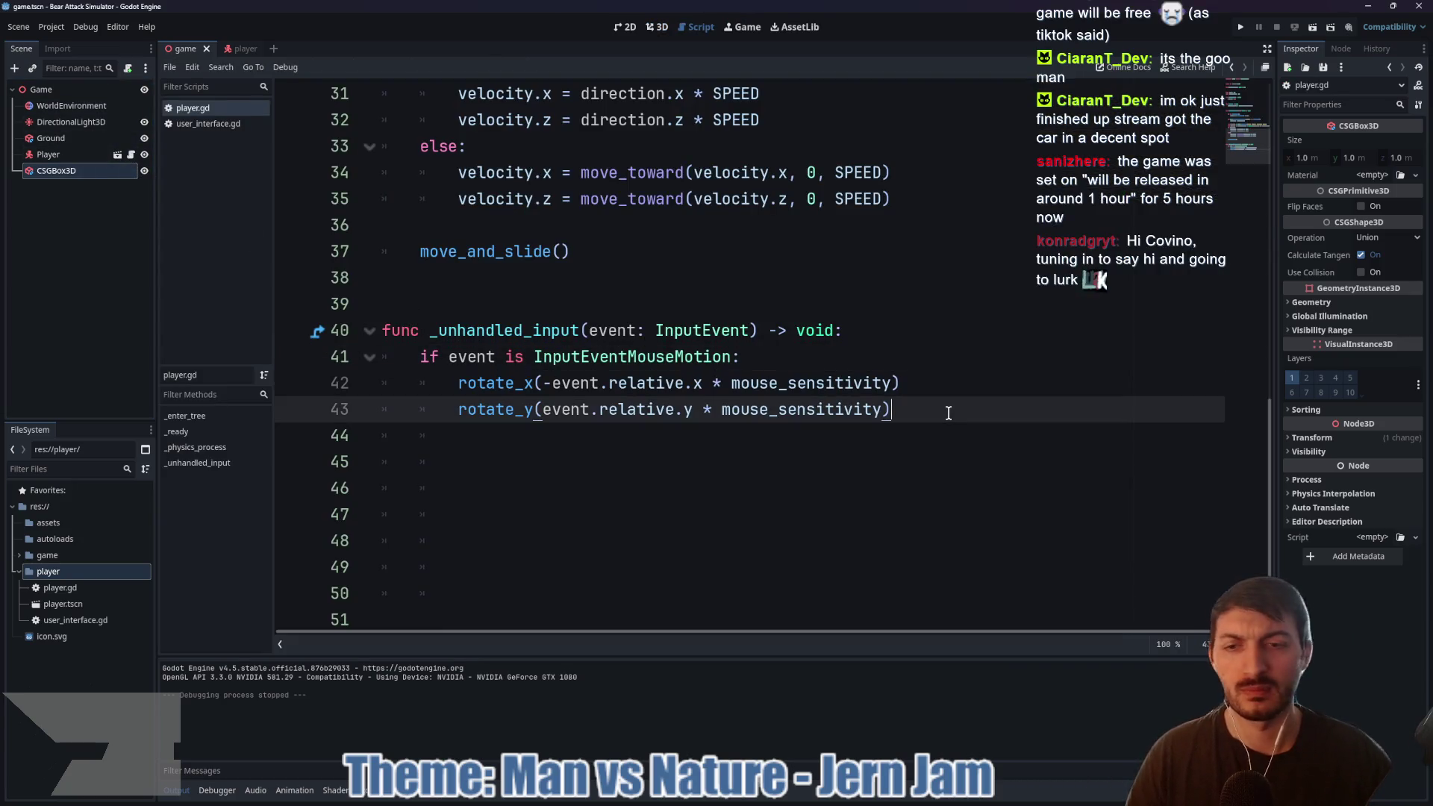
pyautogui.press('Return')
pyautogui.write('print')
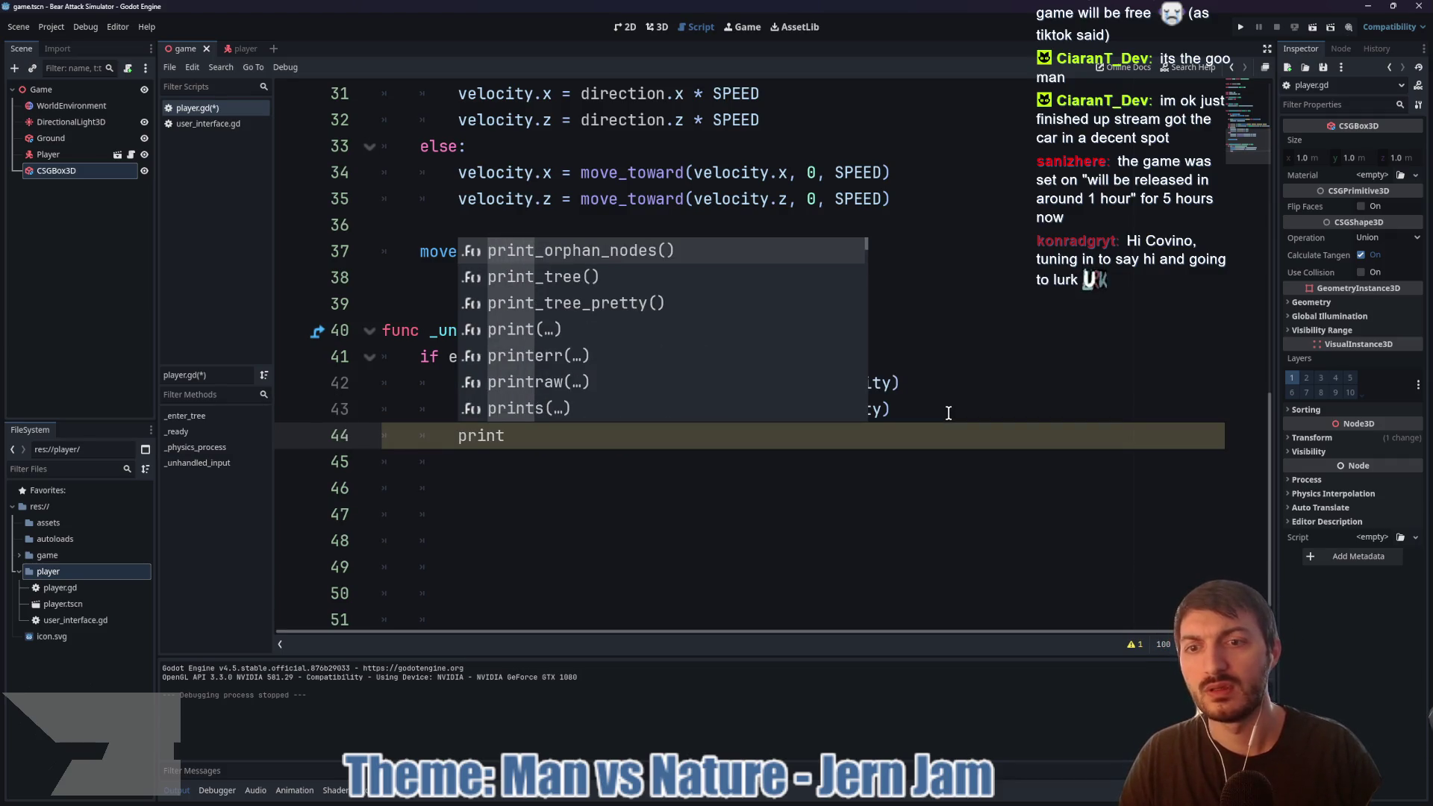
pyautogui.press('BackSpace')
pyautogui.press('BackSpace')
pyautogui.press('BackSpace')
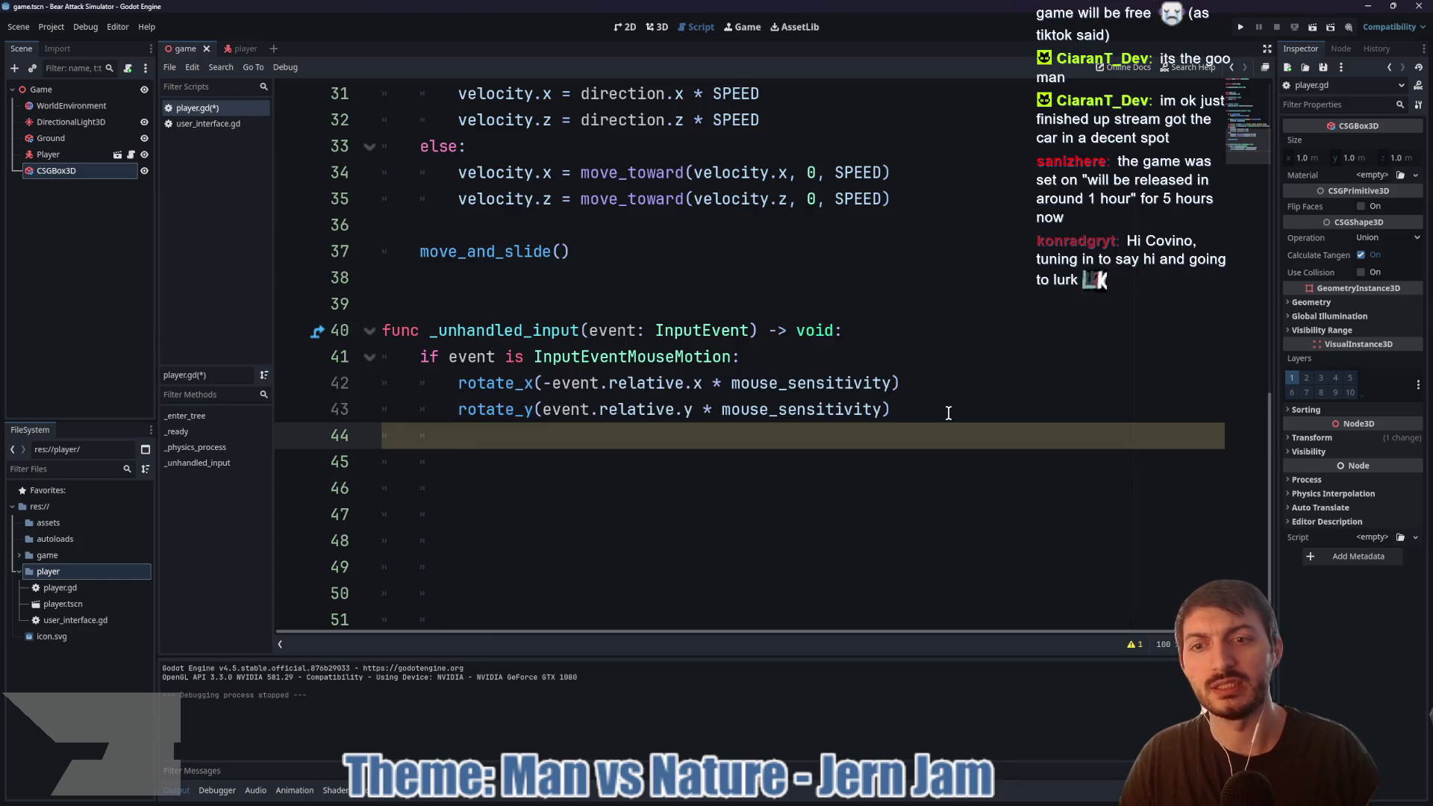
# Set Mouse Filter to Ignore on the Control and Reticle nodes of the player scene
pyautogui.click(240, 49)
pyautogui.click(62, 154)
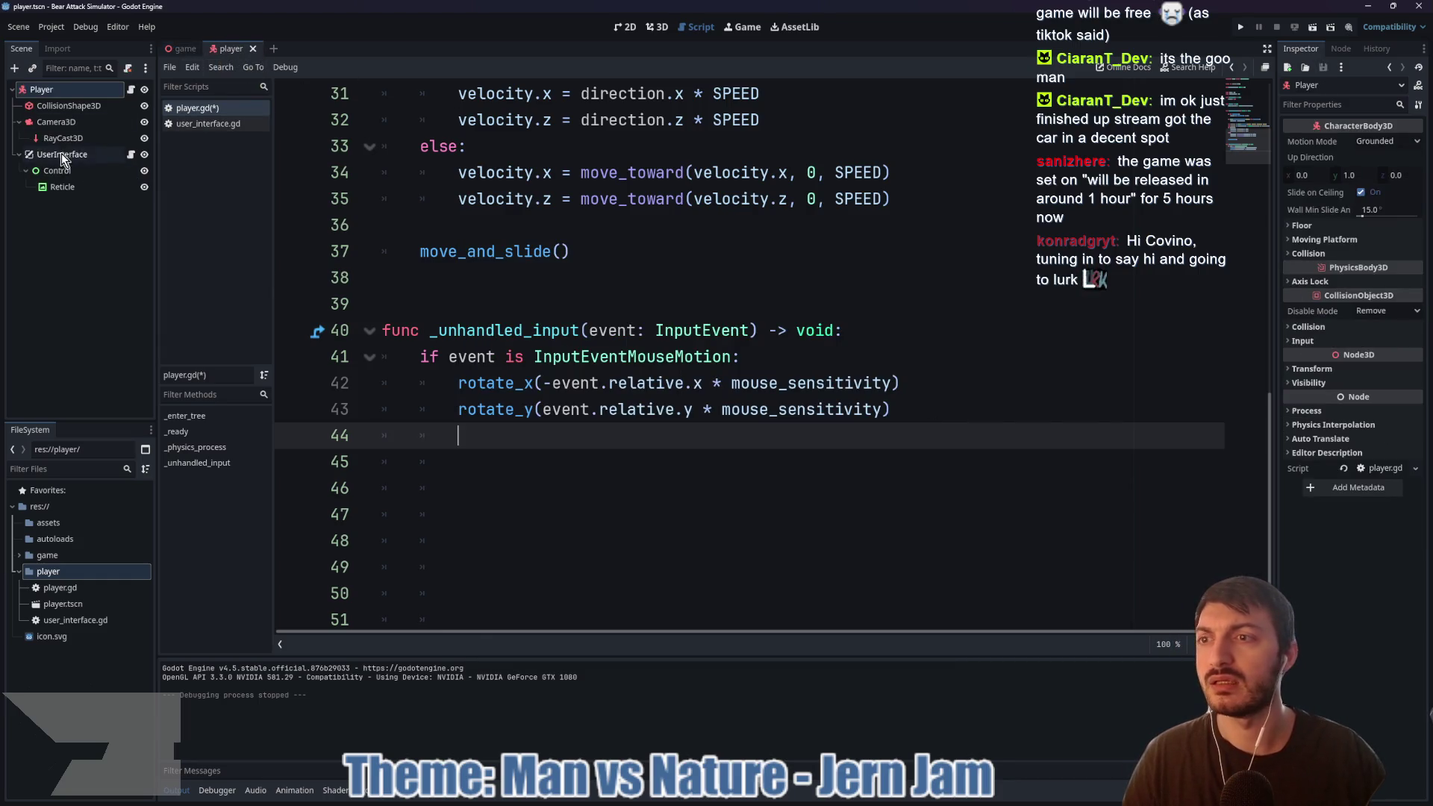
pyautogui.click(54, 171)
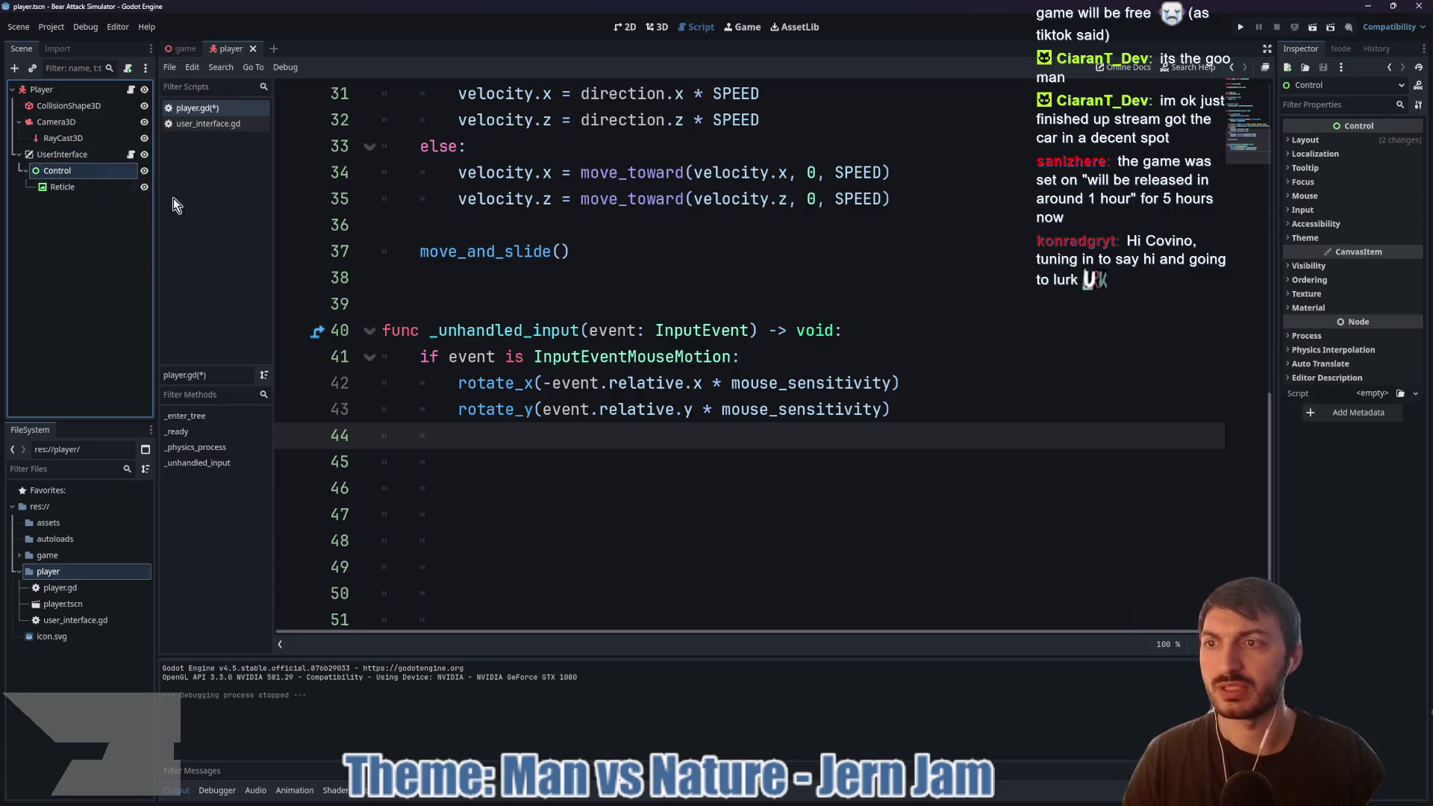
pyautogui.click(1314, 195)
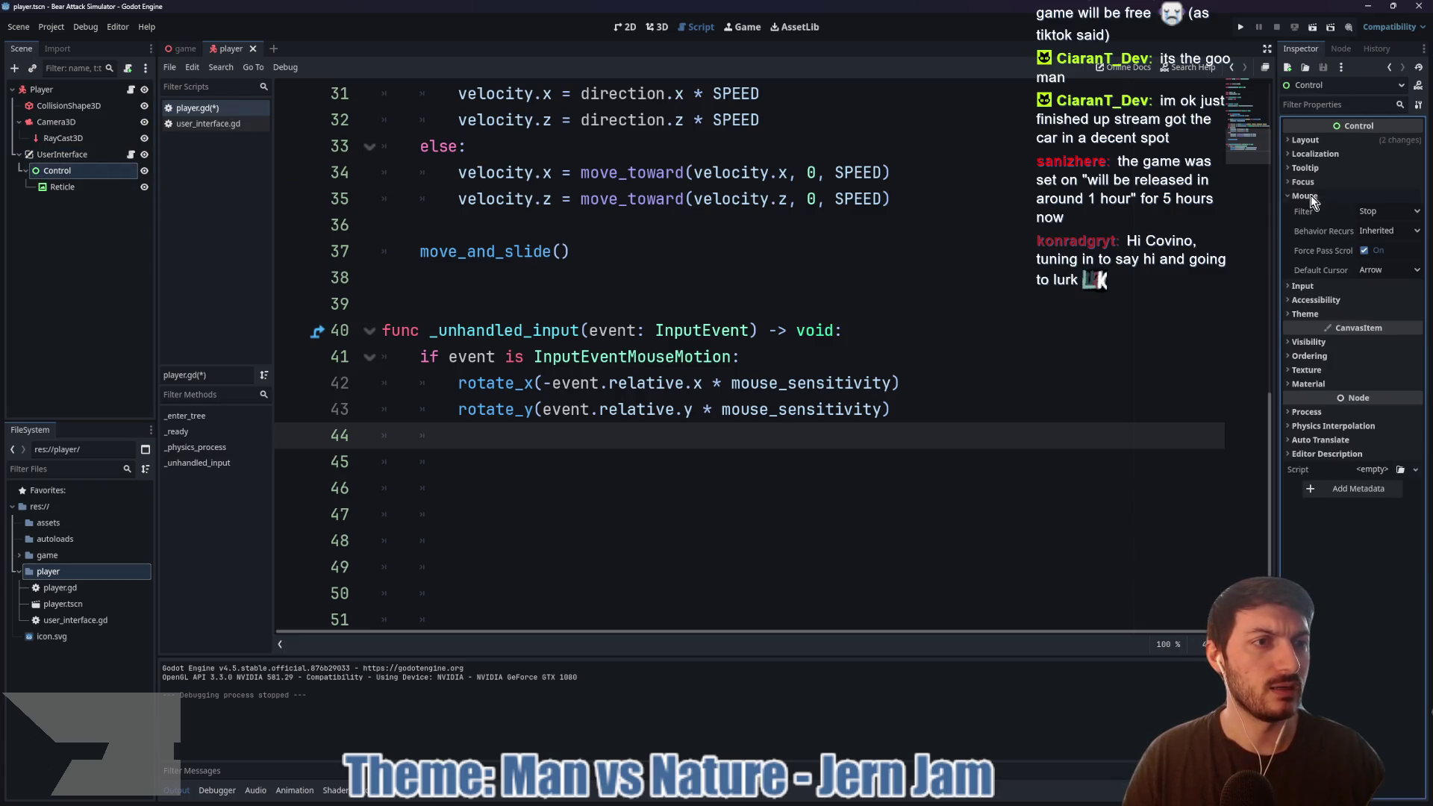
pyautogui.click(1377, 212)
pyautogui.click(1366, 260)
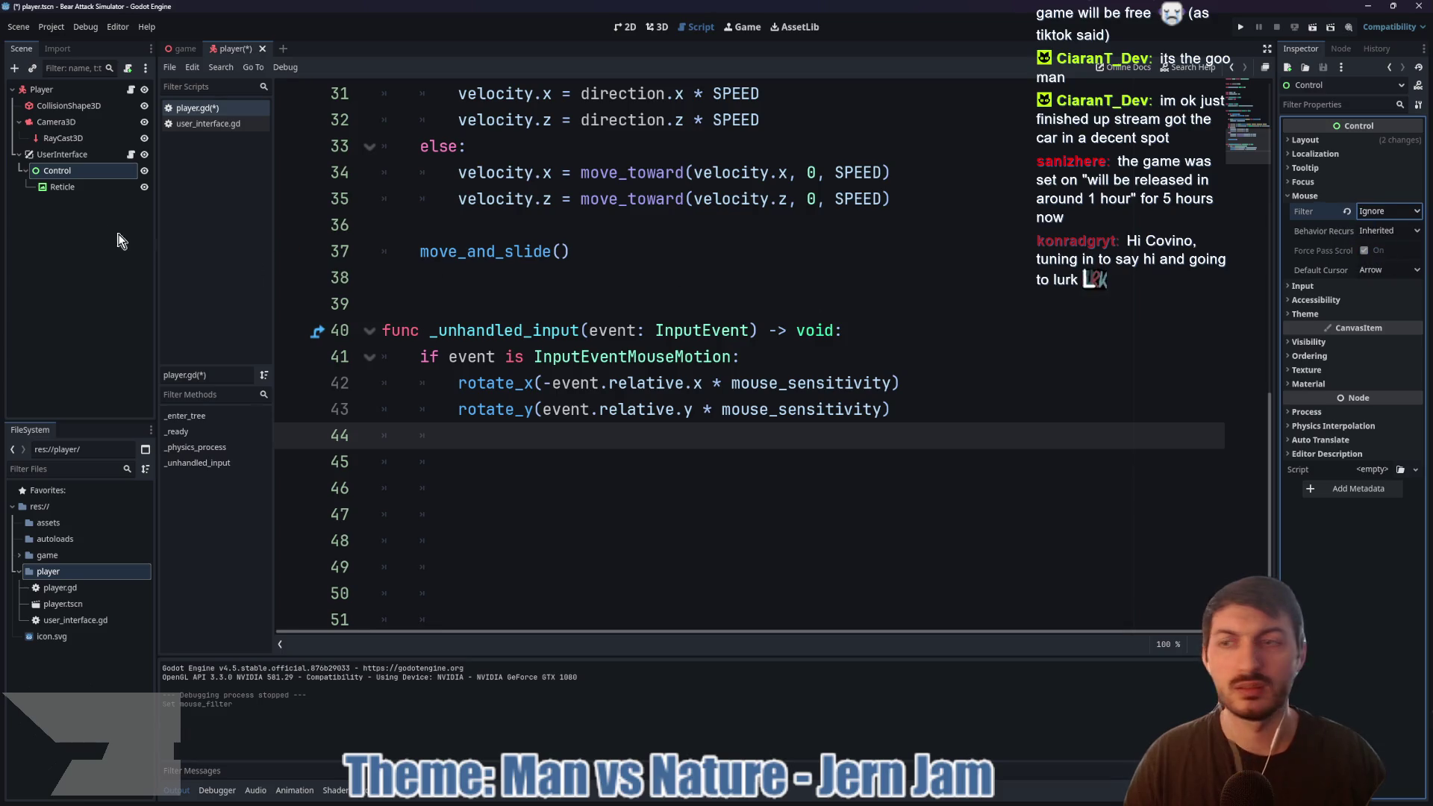
pyautogui.click(62, 187)
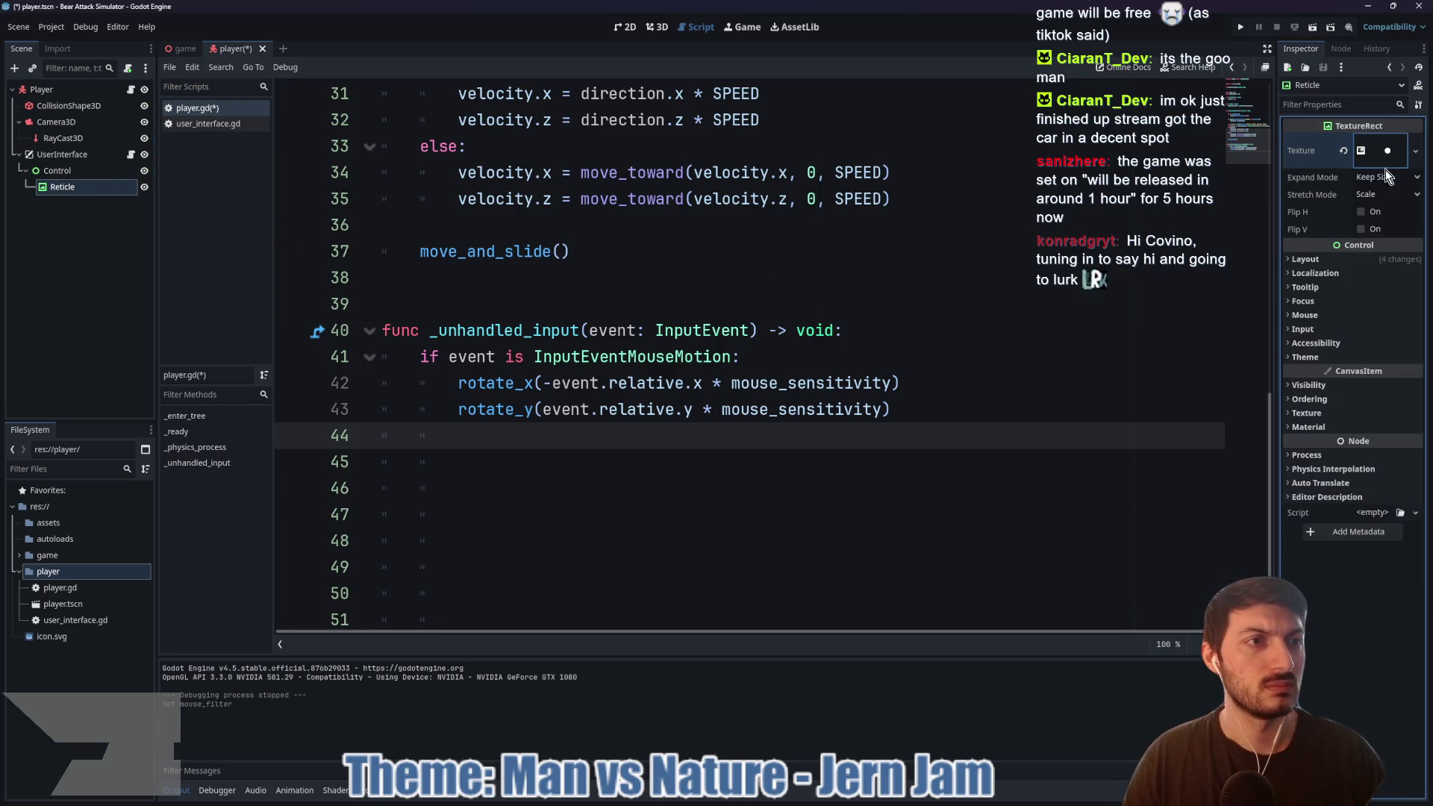
pyautogui.click(1305, 315)
pyautogui.click(1388, 331)
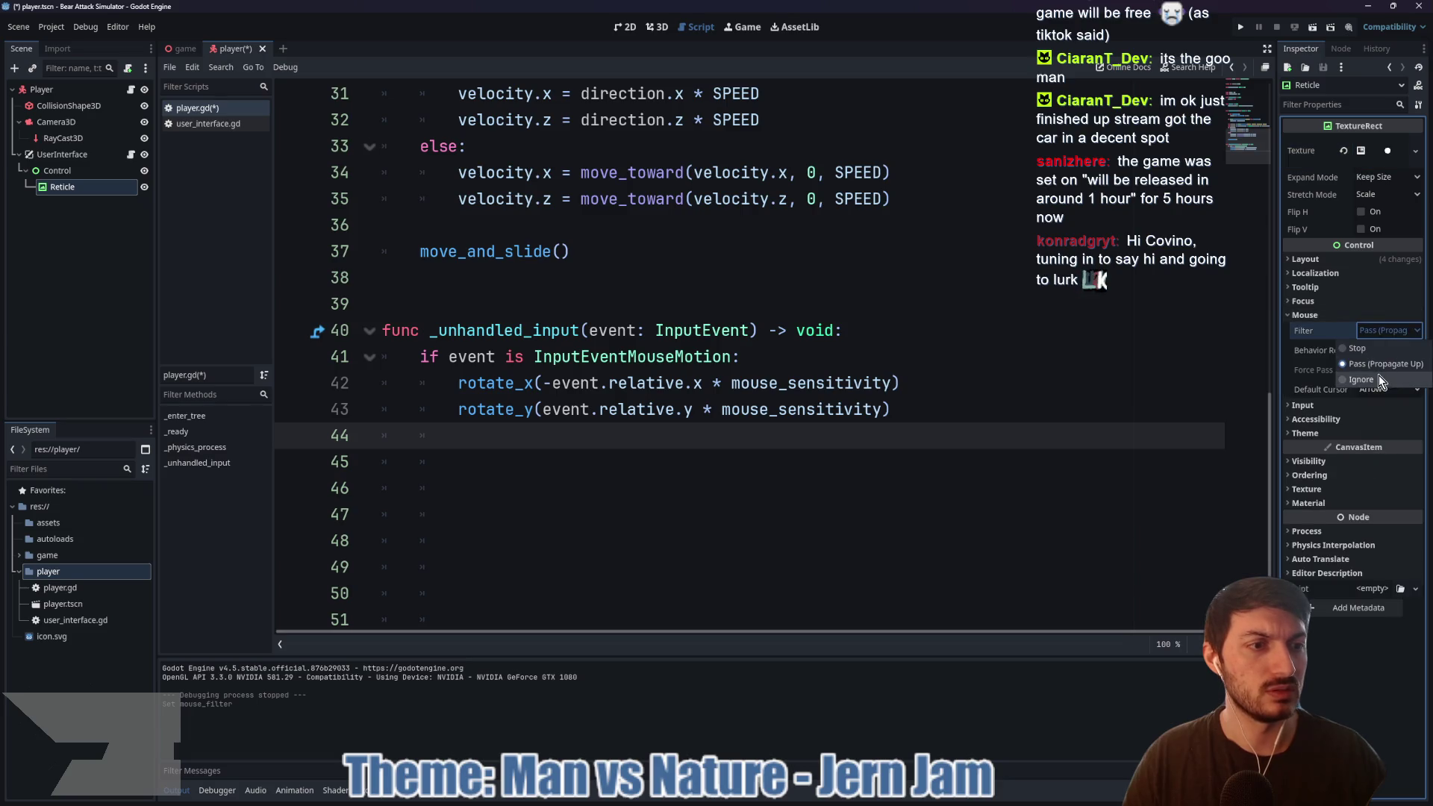
pyautogui.click(1367, 380)
# Save the scene and script changes and run the game to test mouse look
pyautogui.click(917, 383)
pyautogui.hotkey('ctrl', 's')
pyautogui.press('F5')
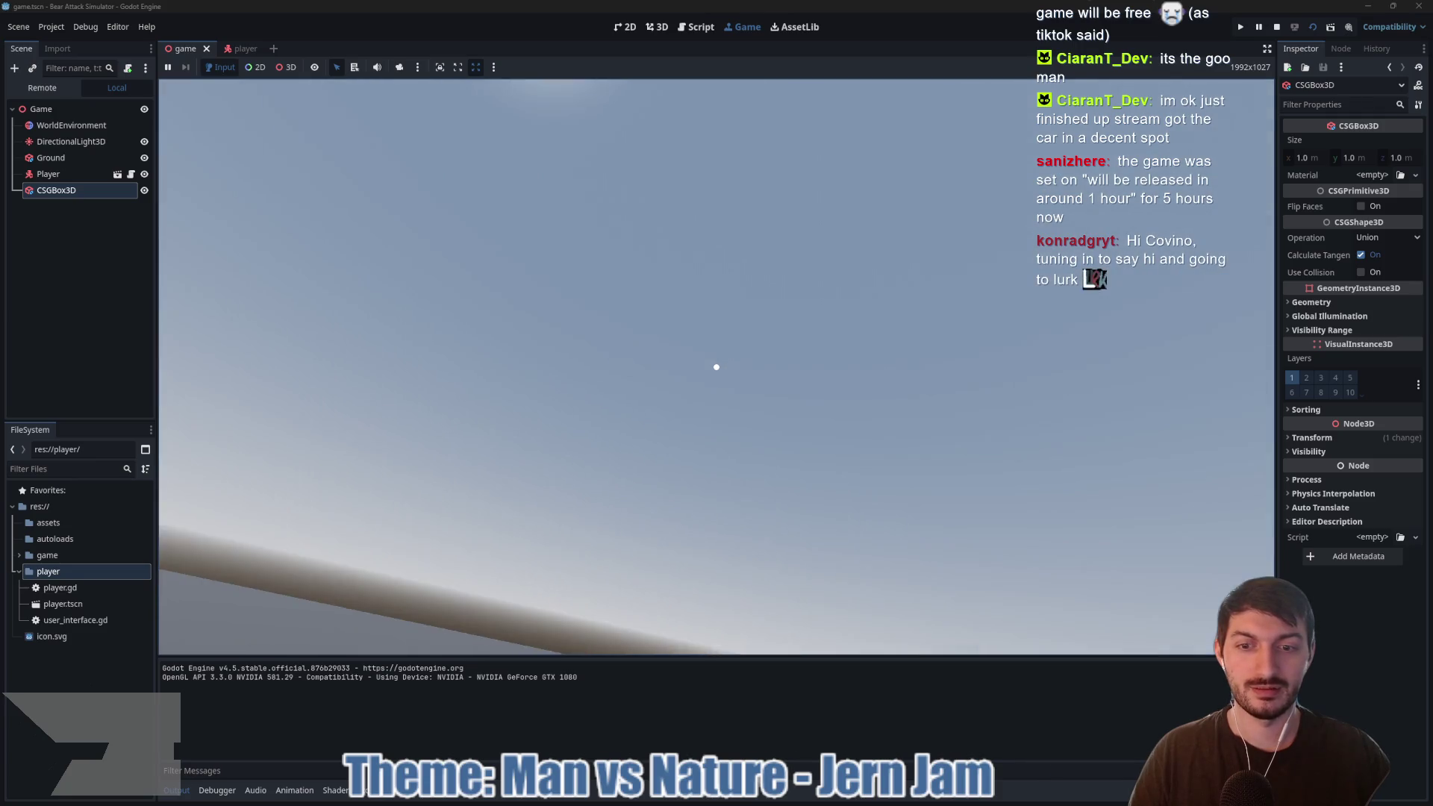
pyautogui.press('F8')
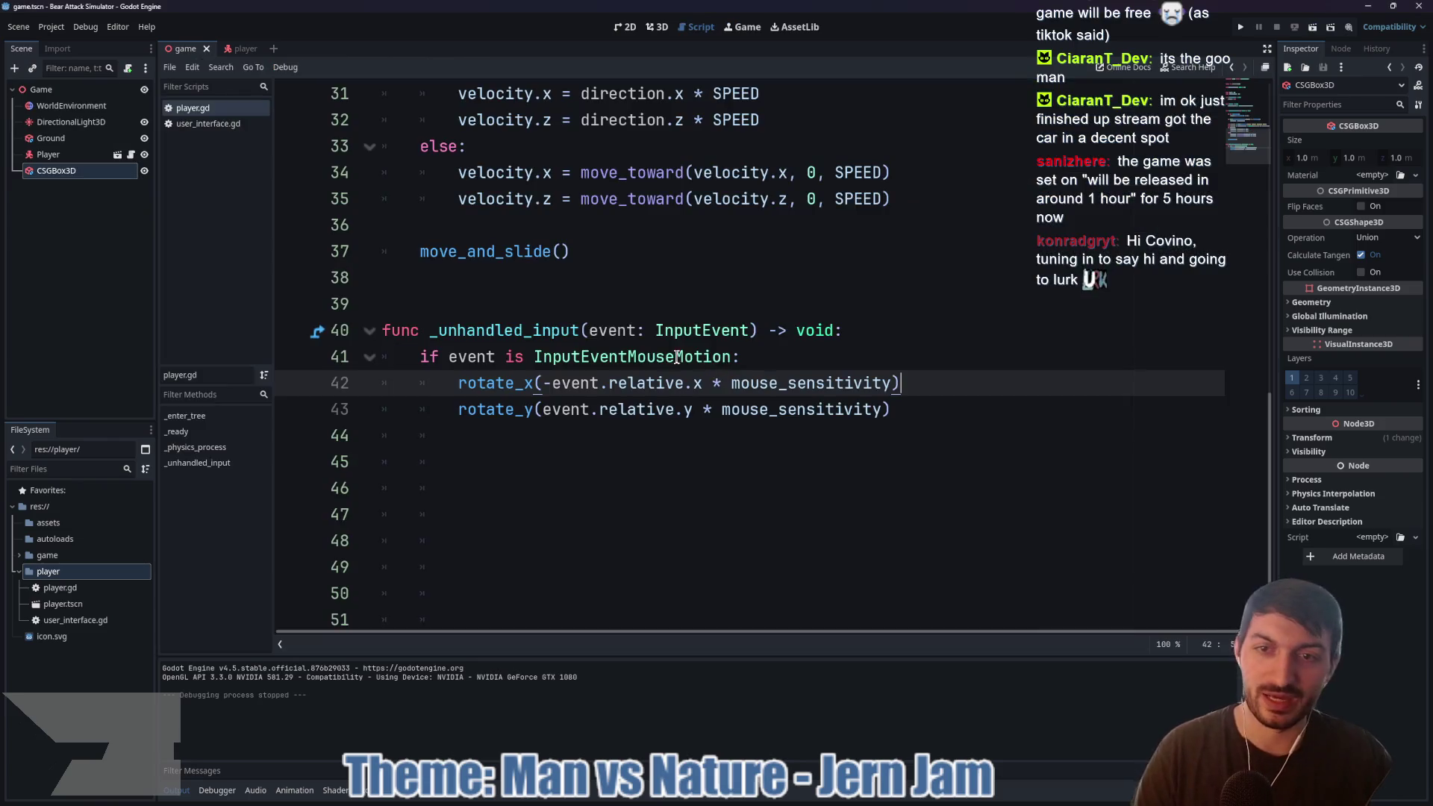
# Change the mouse sensitivity value from 50 to 8
pyautogui.click(233, 47)
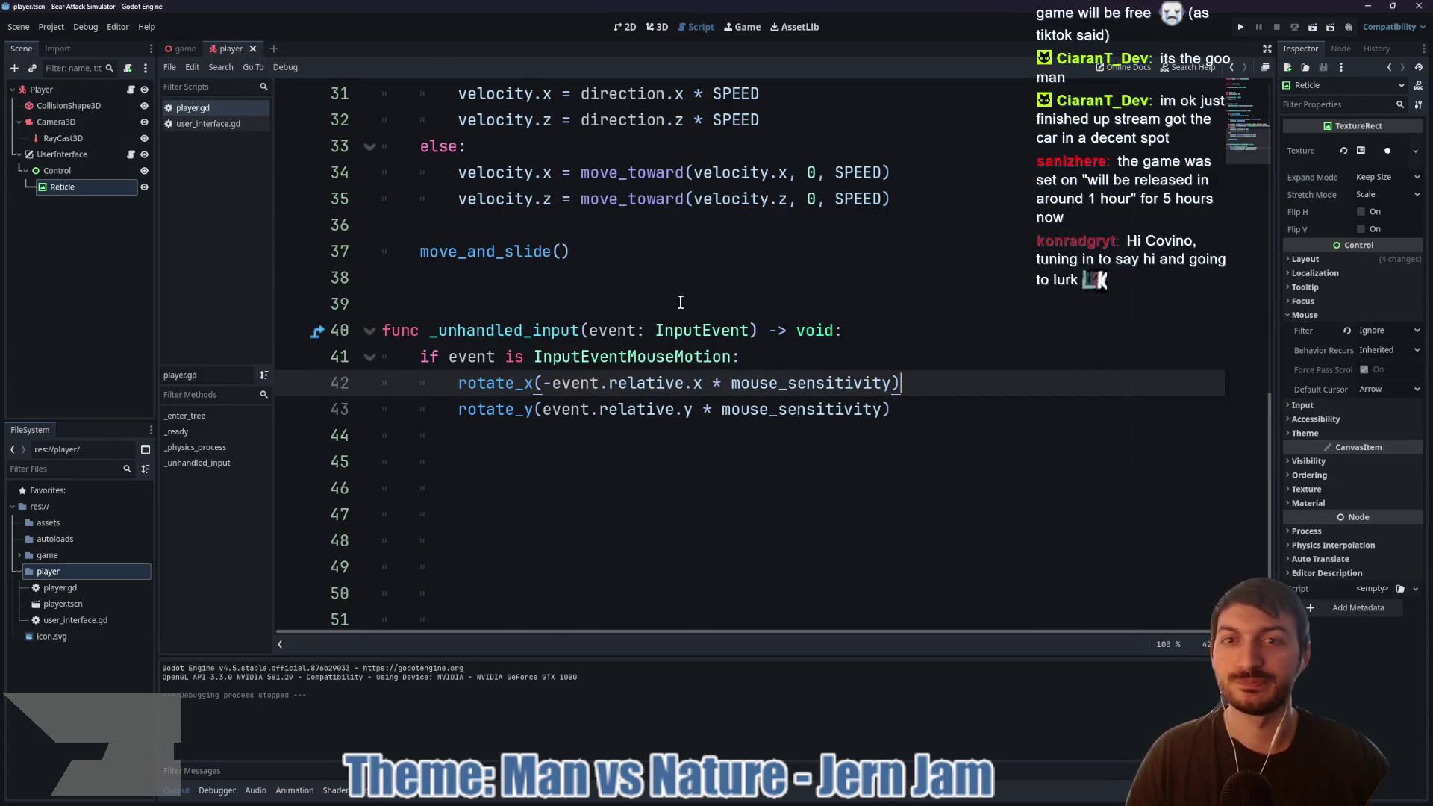
pyautogui.moveTo(693, 223); pyautogui.dragTo(676, 224)
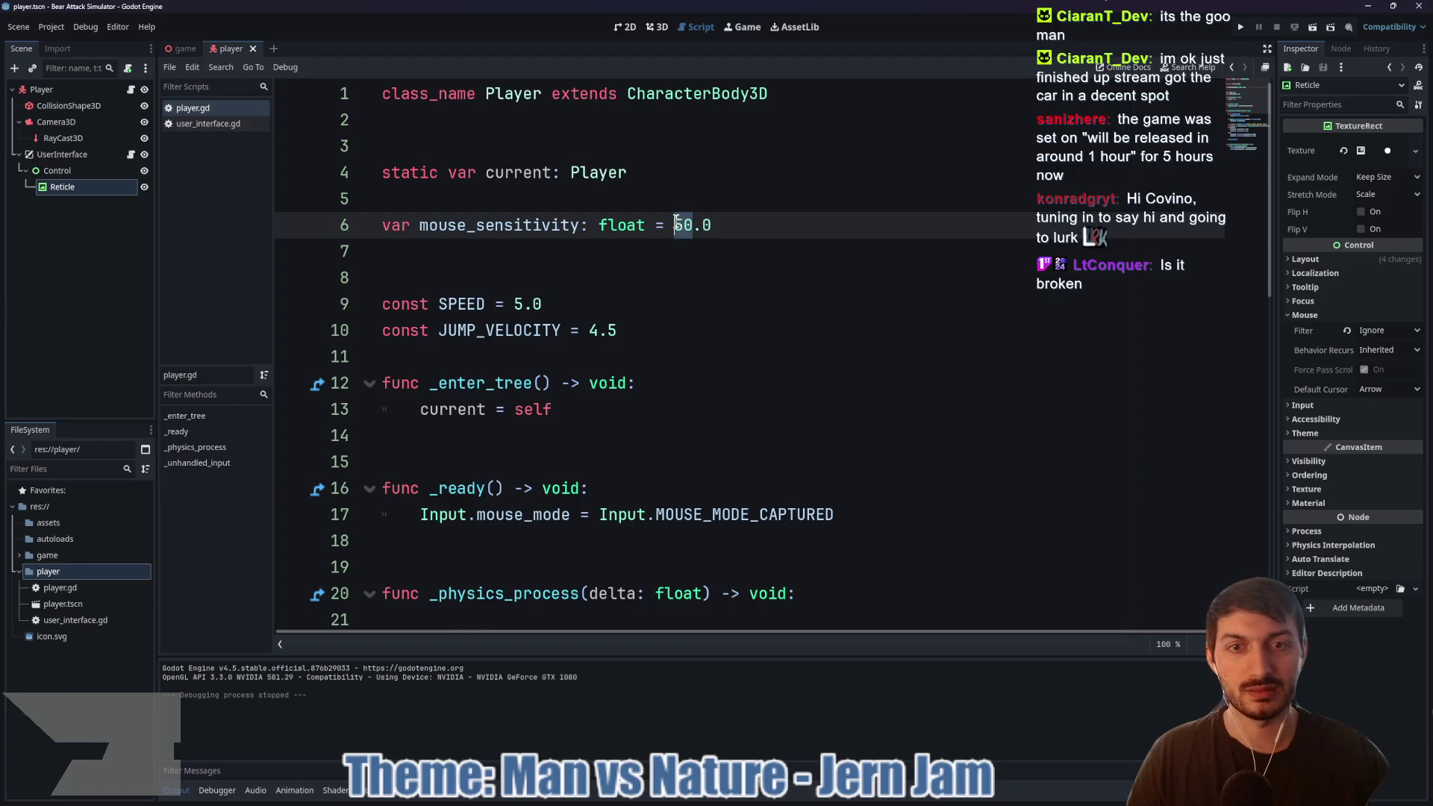
pyautogui.write('8')
pyautogui.click(666, 272)
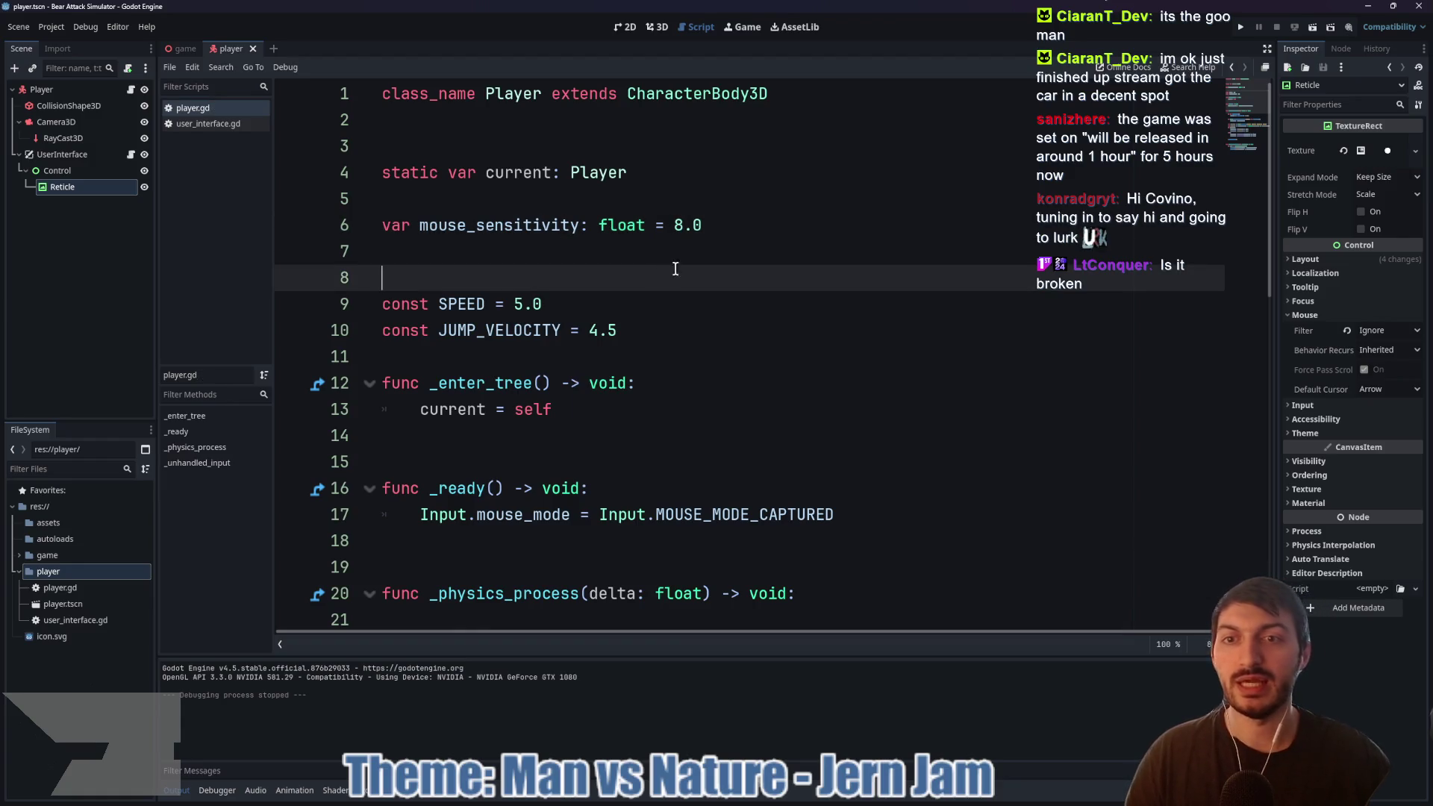
pyautogui.hotkey('ctrl', 'Tab')
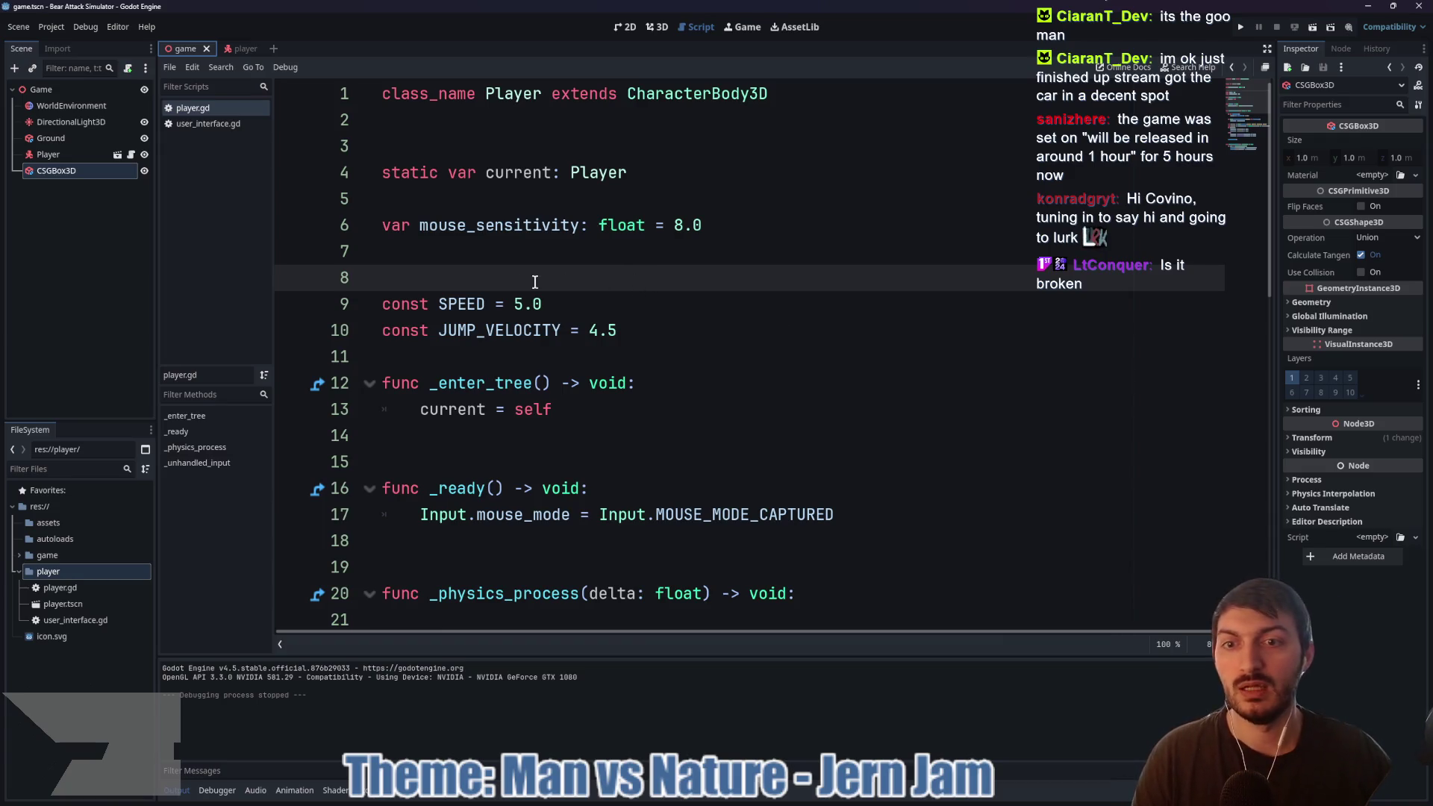
pyautogui.click(381, 222)
pyautogui.write('@expo')
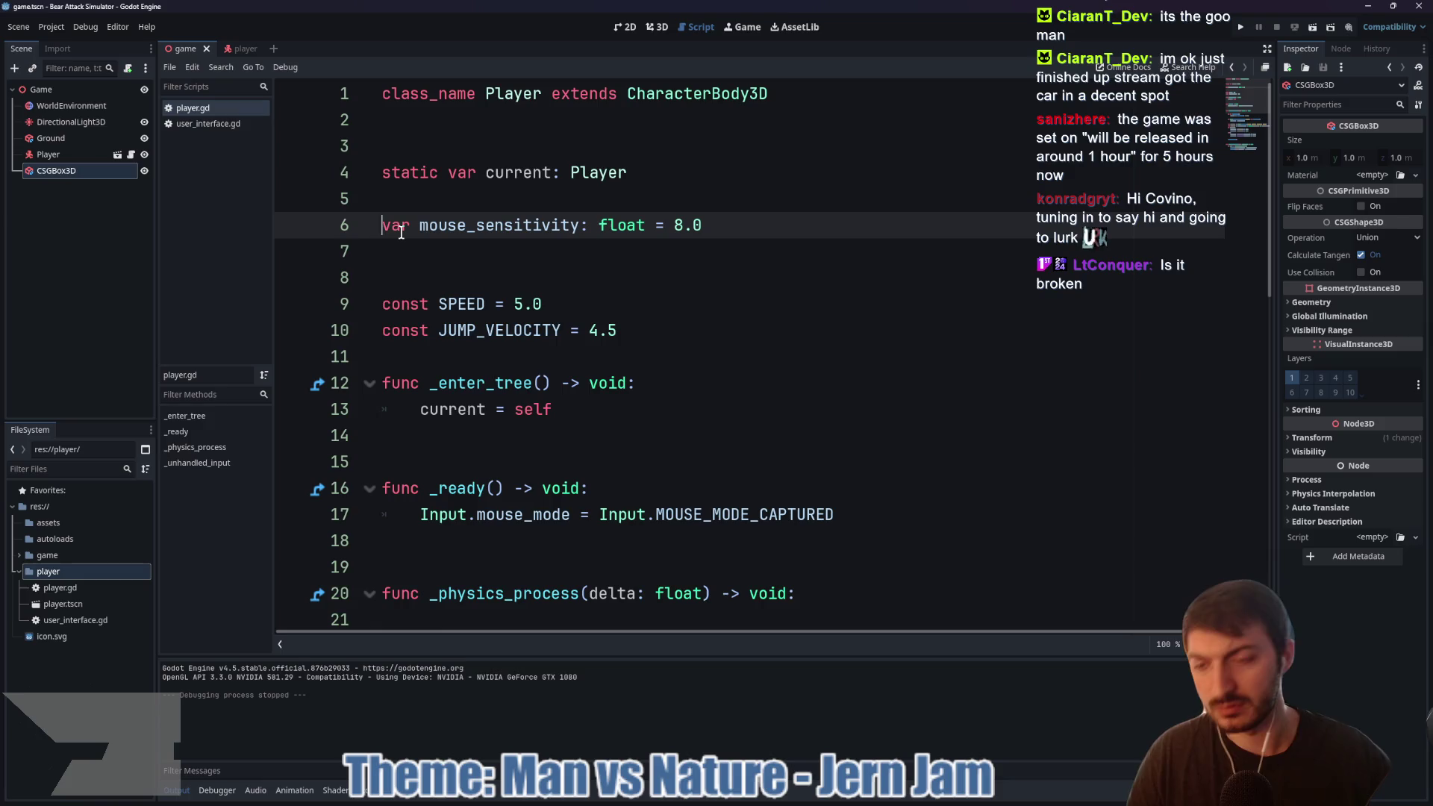
pyautogui.write('rt')
pyautogui.click(552, 254)
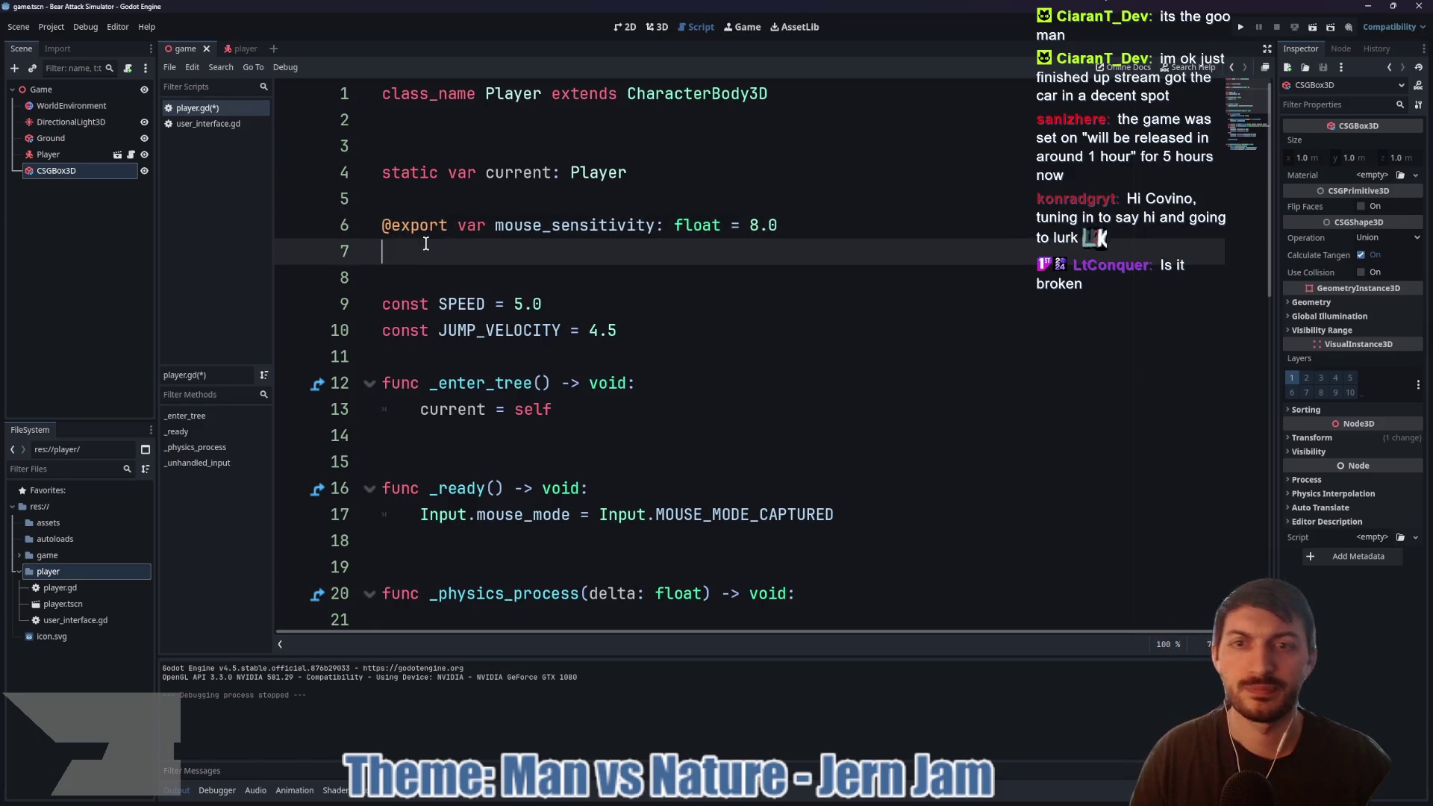
pyautogui.press('F5')
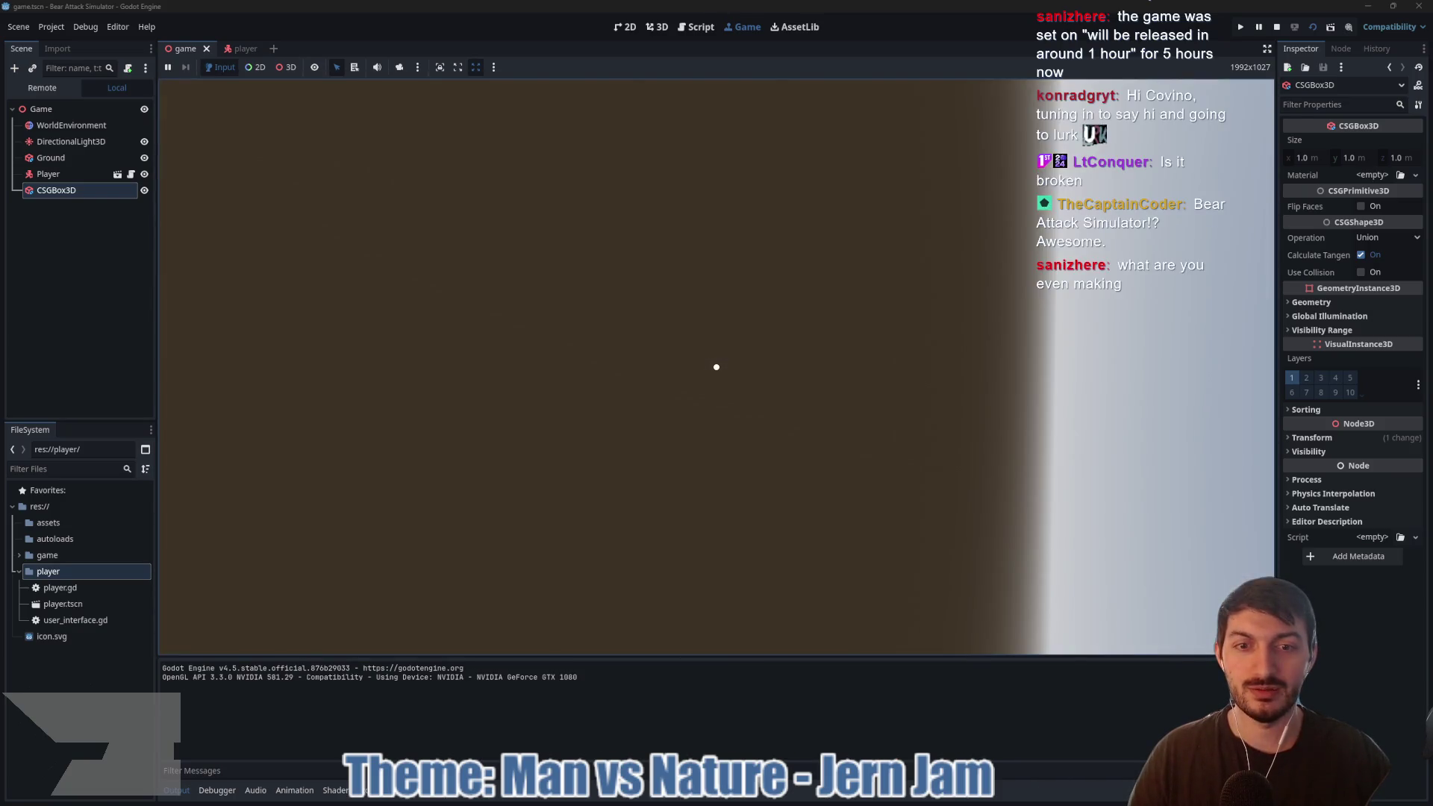
# Put a minus before event on both rotation lines 42 and 43
pyautogui.scroll(-10, 656, 329)
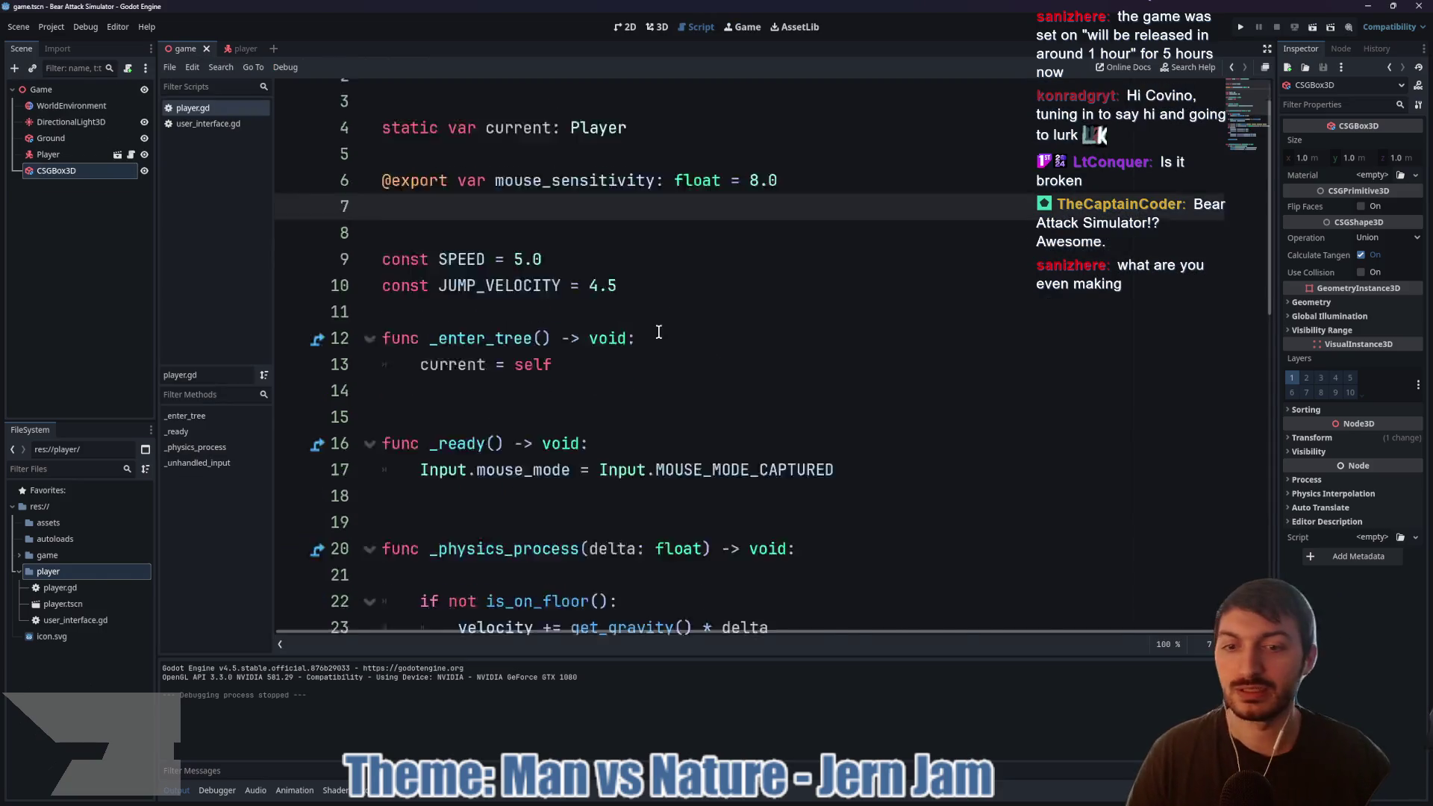
pyautogui.click(554, 382)
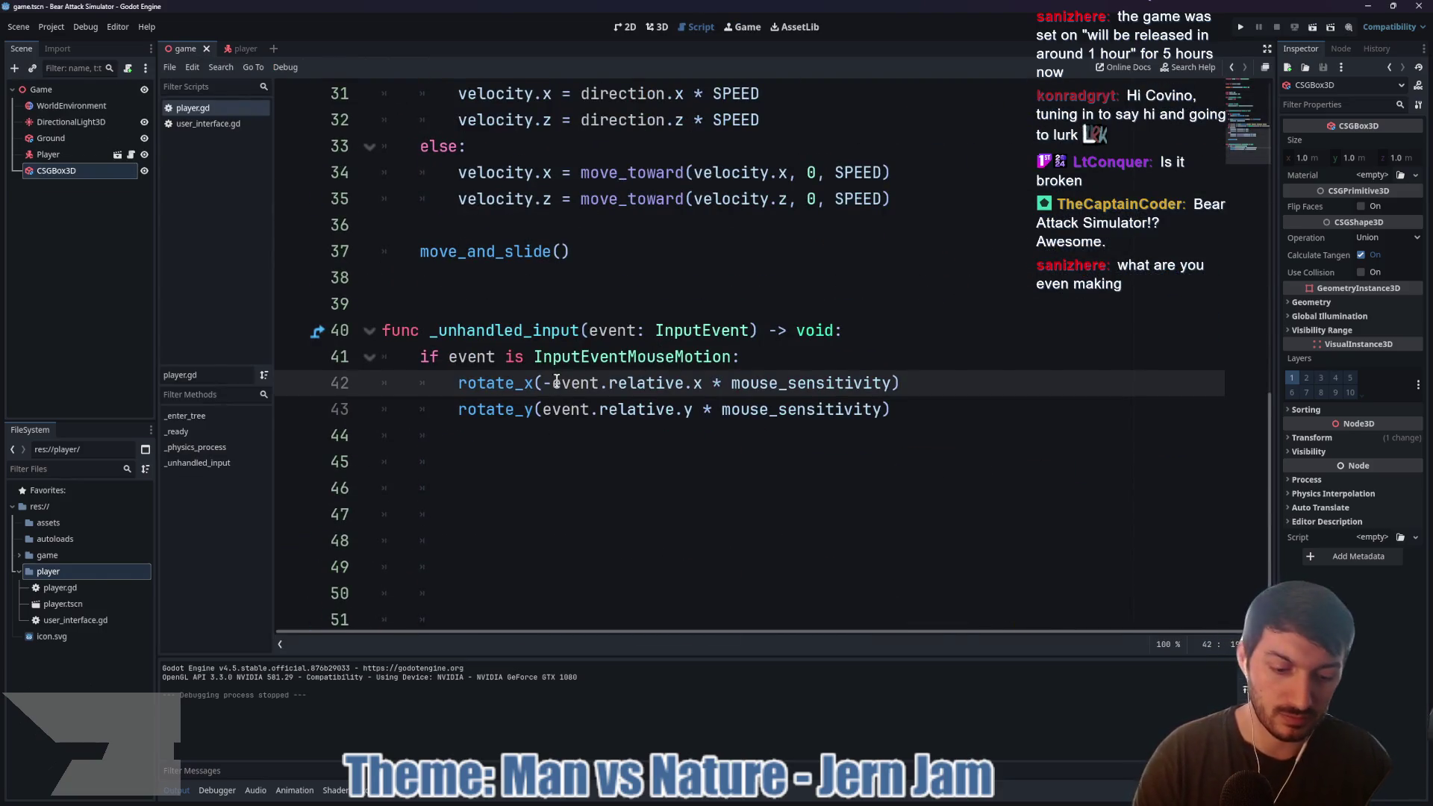
pyautogui.press('BackSpace')
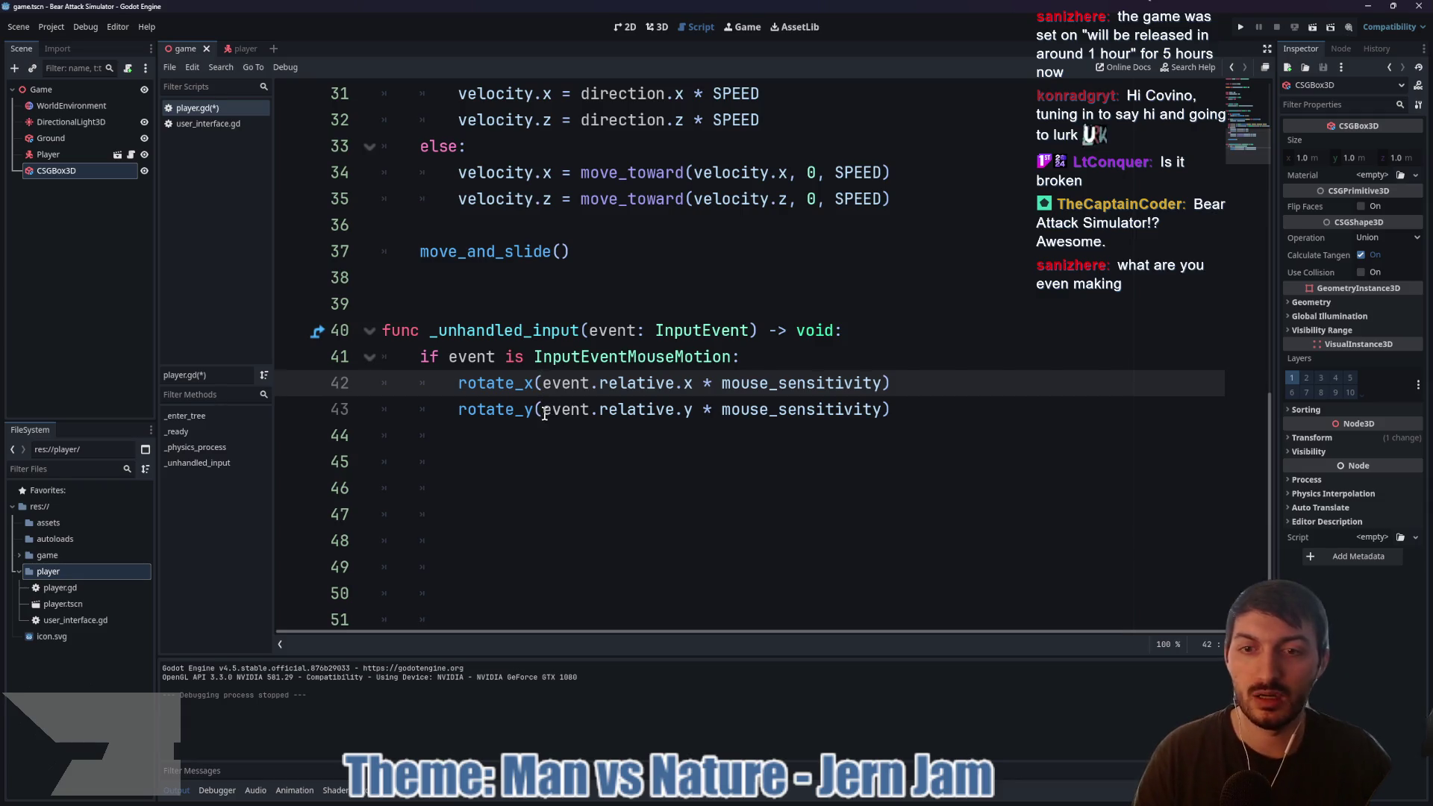
pyautogui.click(545, 411)
pyautogui.write('-')
pyautogui.click(544, 383)
pyautogui.write('-')
pyautogui.click(598, 445)
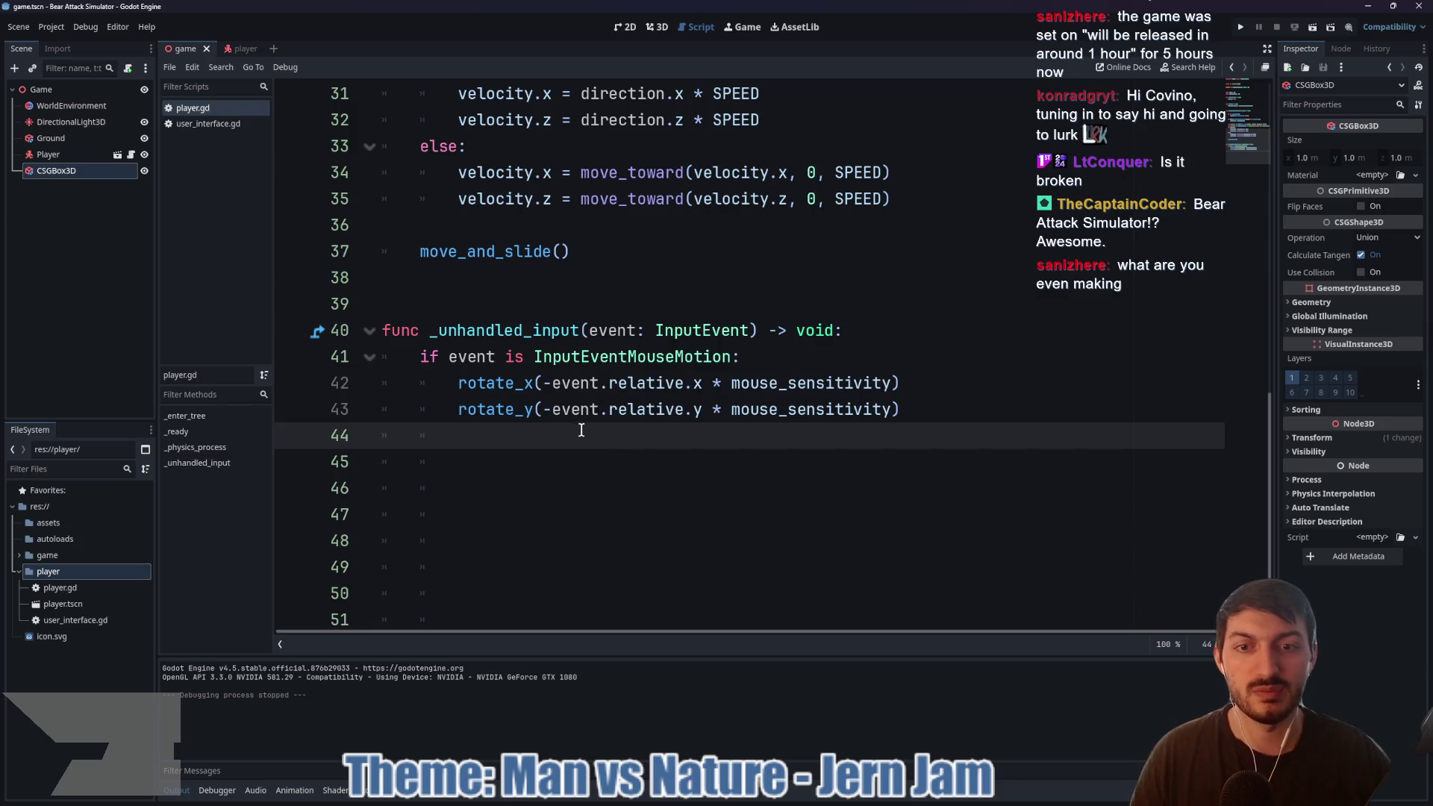
# Lower mouse_sensitivity on line 6 from 8 to 2 and run the game again
pyautogui.scroll(10, 578, 425)
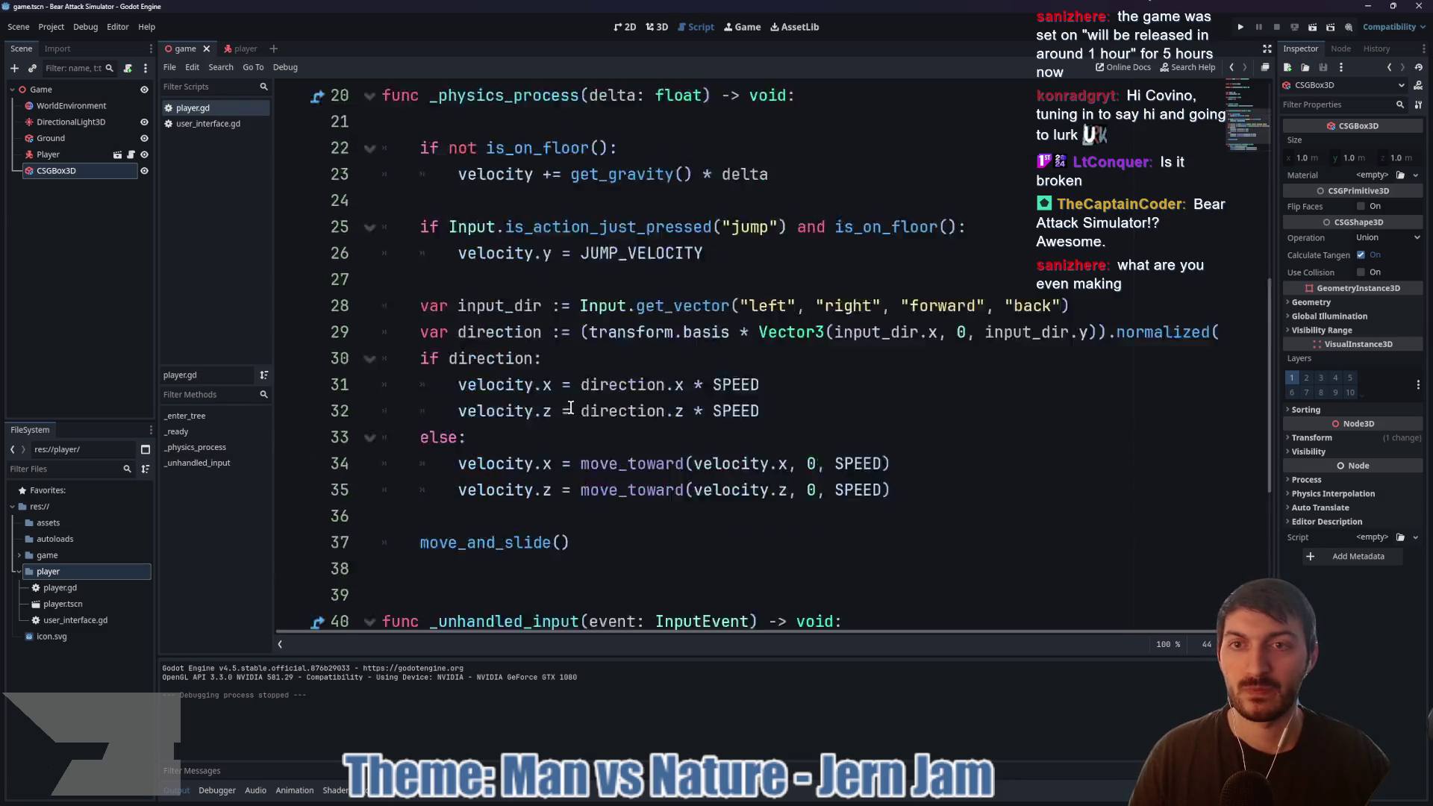
pyautogui.click(737, 228)
pyautogui.doubleClick(754, 225)
pyautogui.write('2.0')
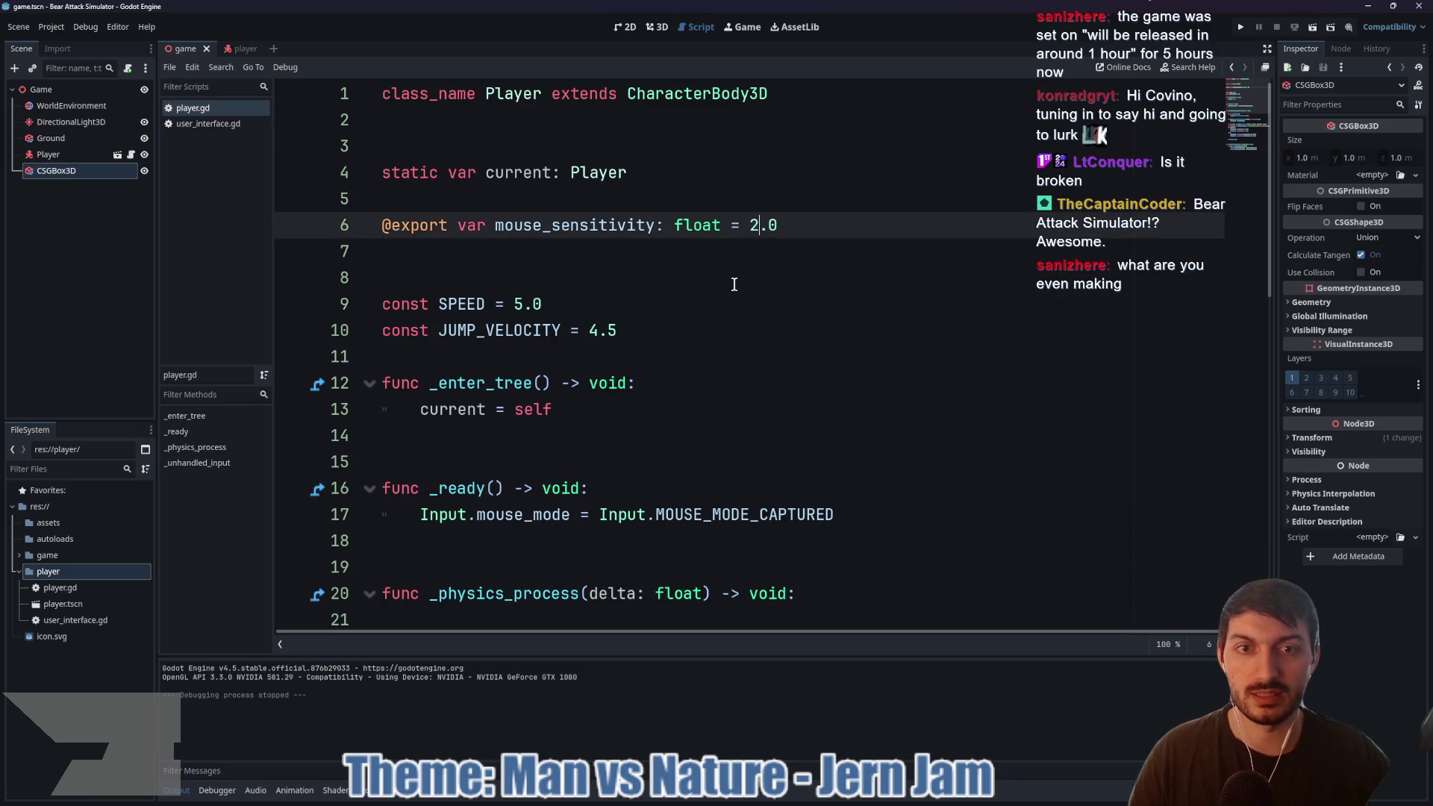
pyautogui.click(675, 278)
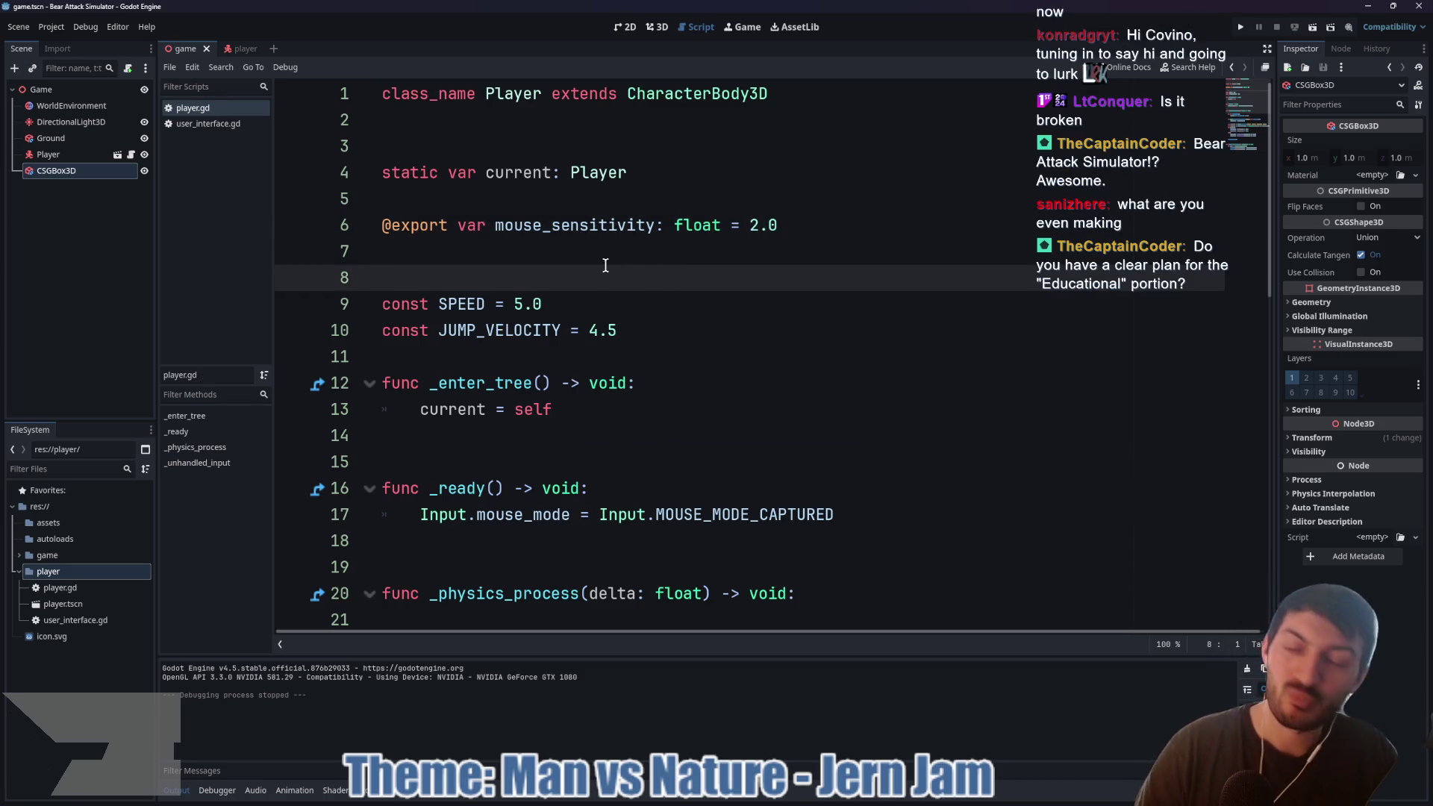
pyautogui.press('F5')
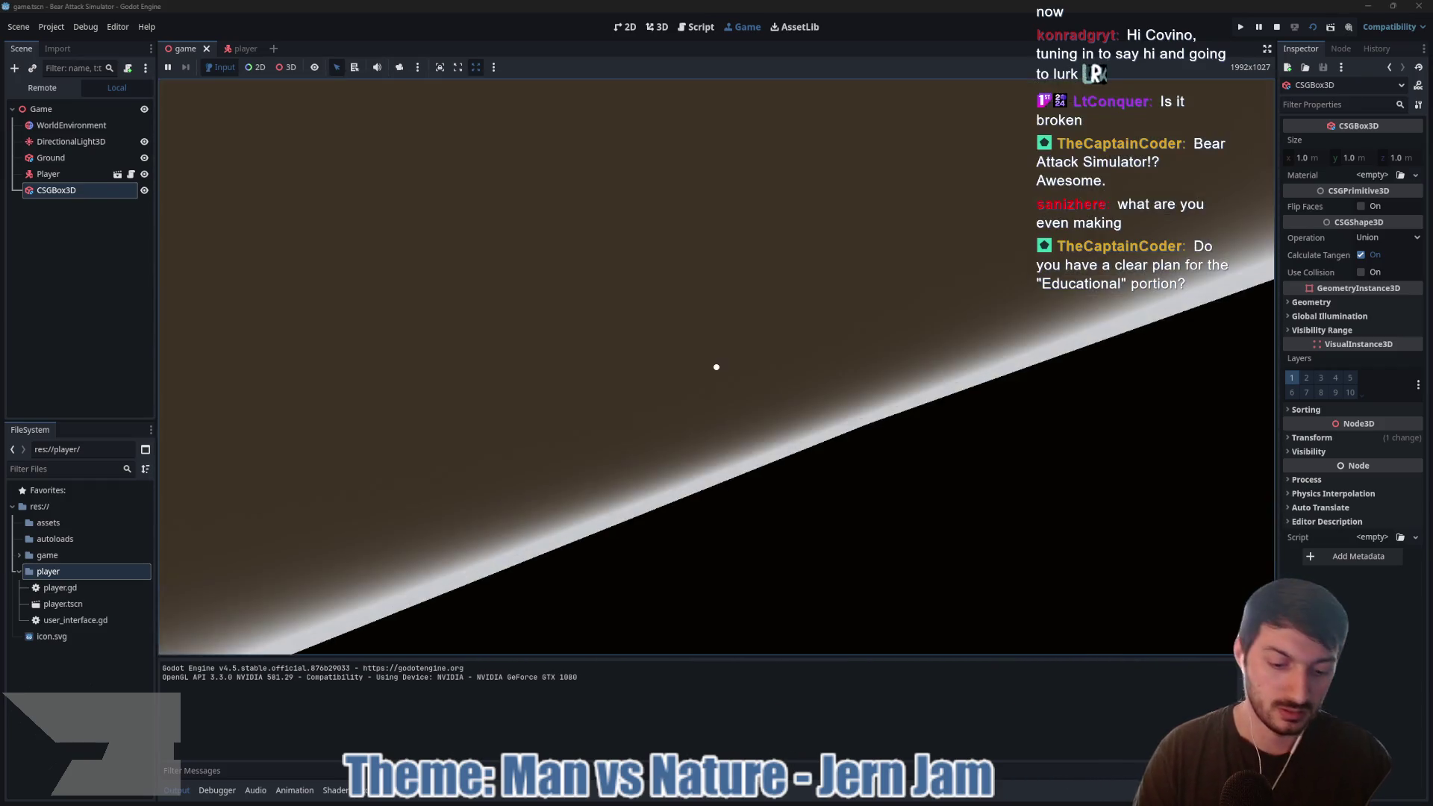
# Stop the game, scroll through player.gd, and switch to the Excalidraw board
pyautogui.press('F8')
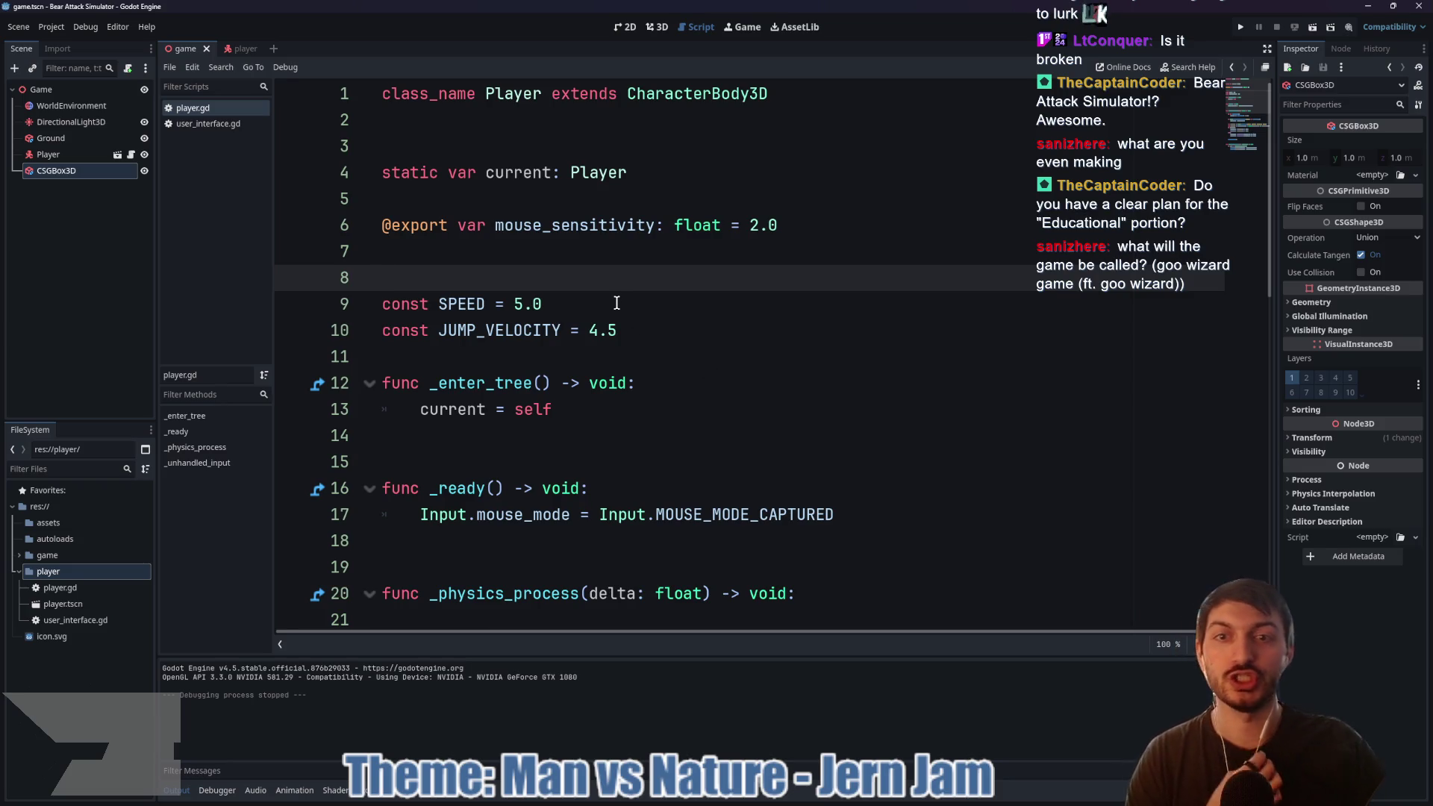
pyautogui.scroll(-5, 687, 313)
pyautogui.scroll(-5, 688, 314)
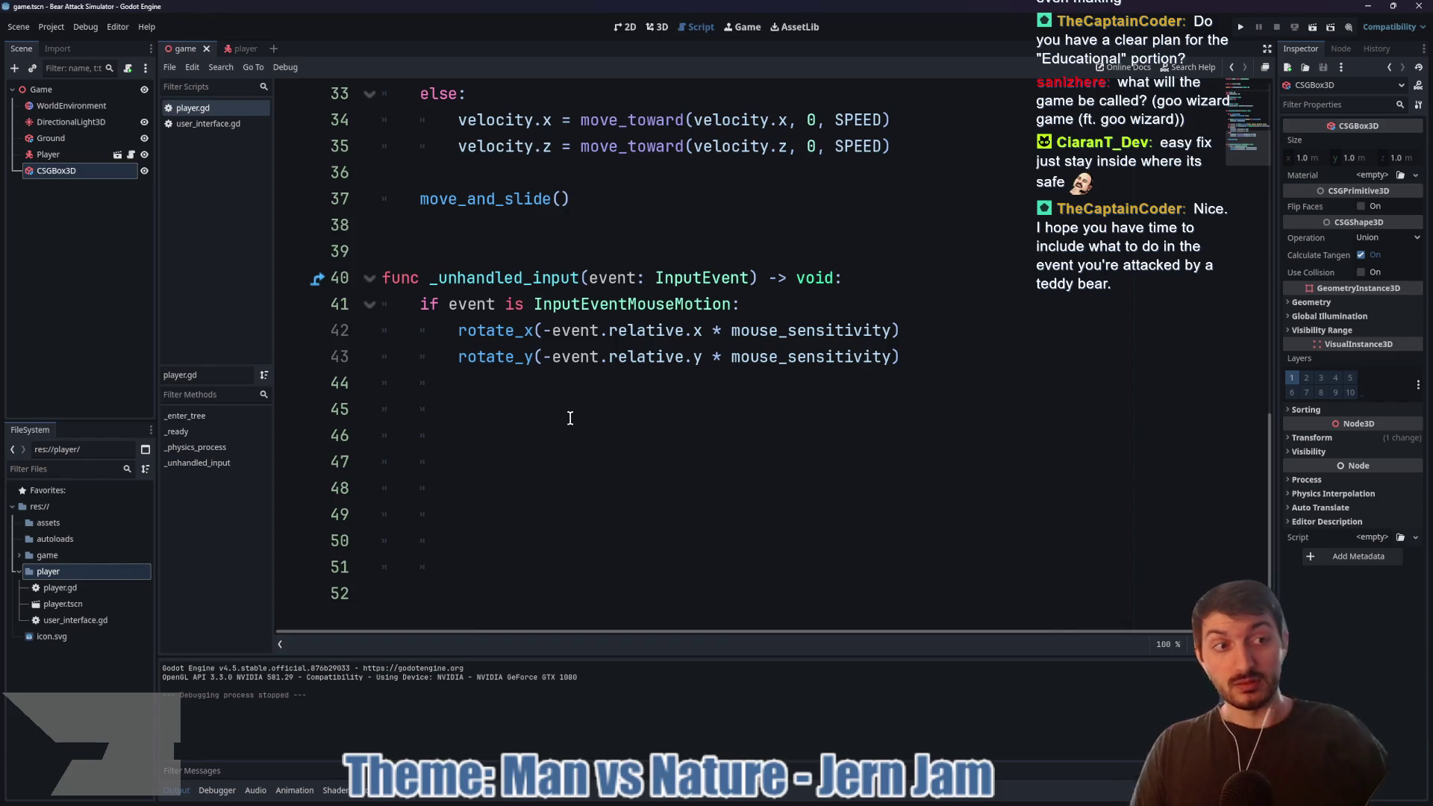
pyautogui.hotkey('alt', 'Tab')
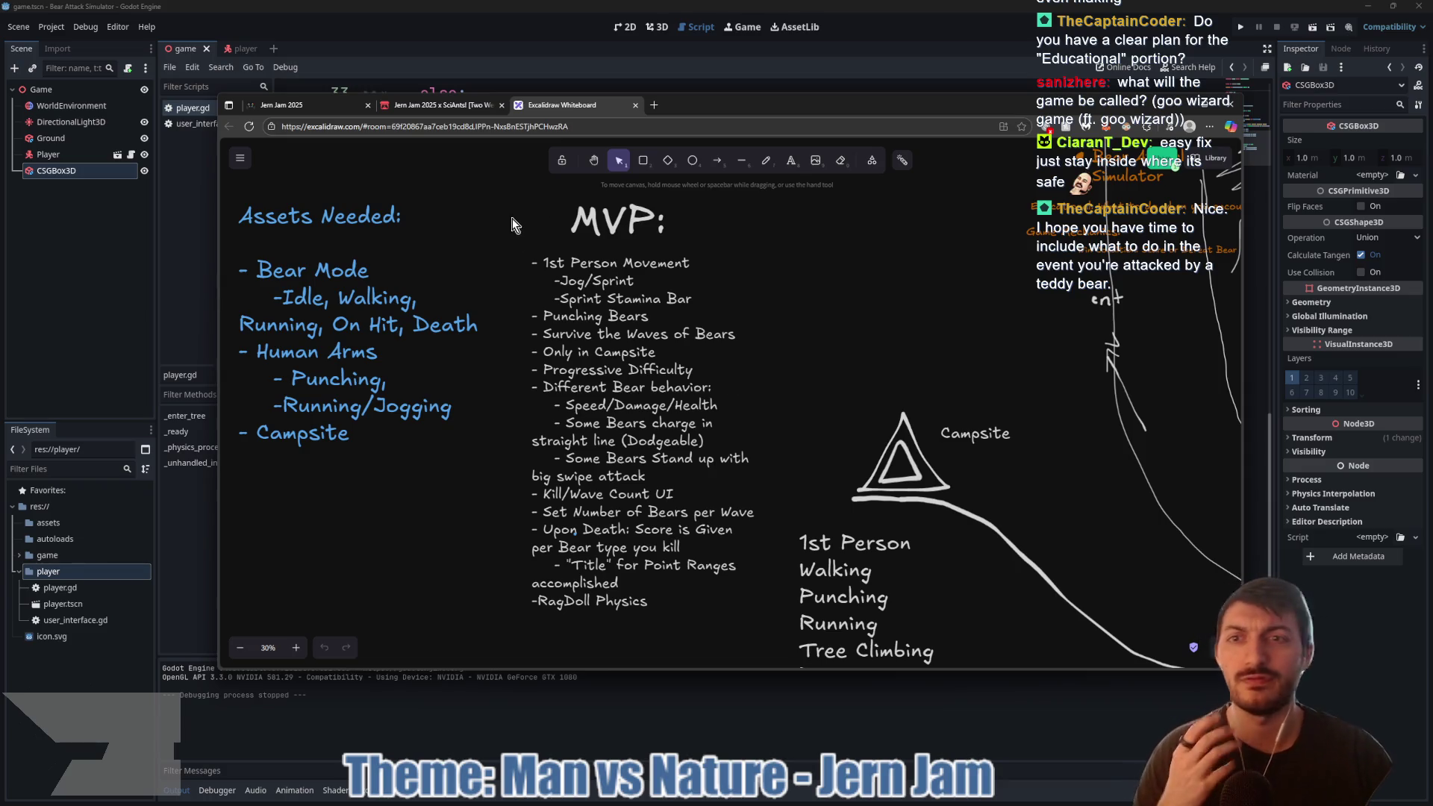
# Bring the Godot editor window back in front of the Excalidraw browser
pyautogui.click(104, 284)
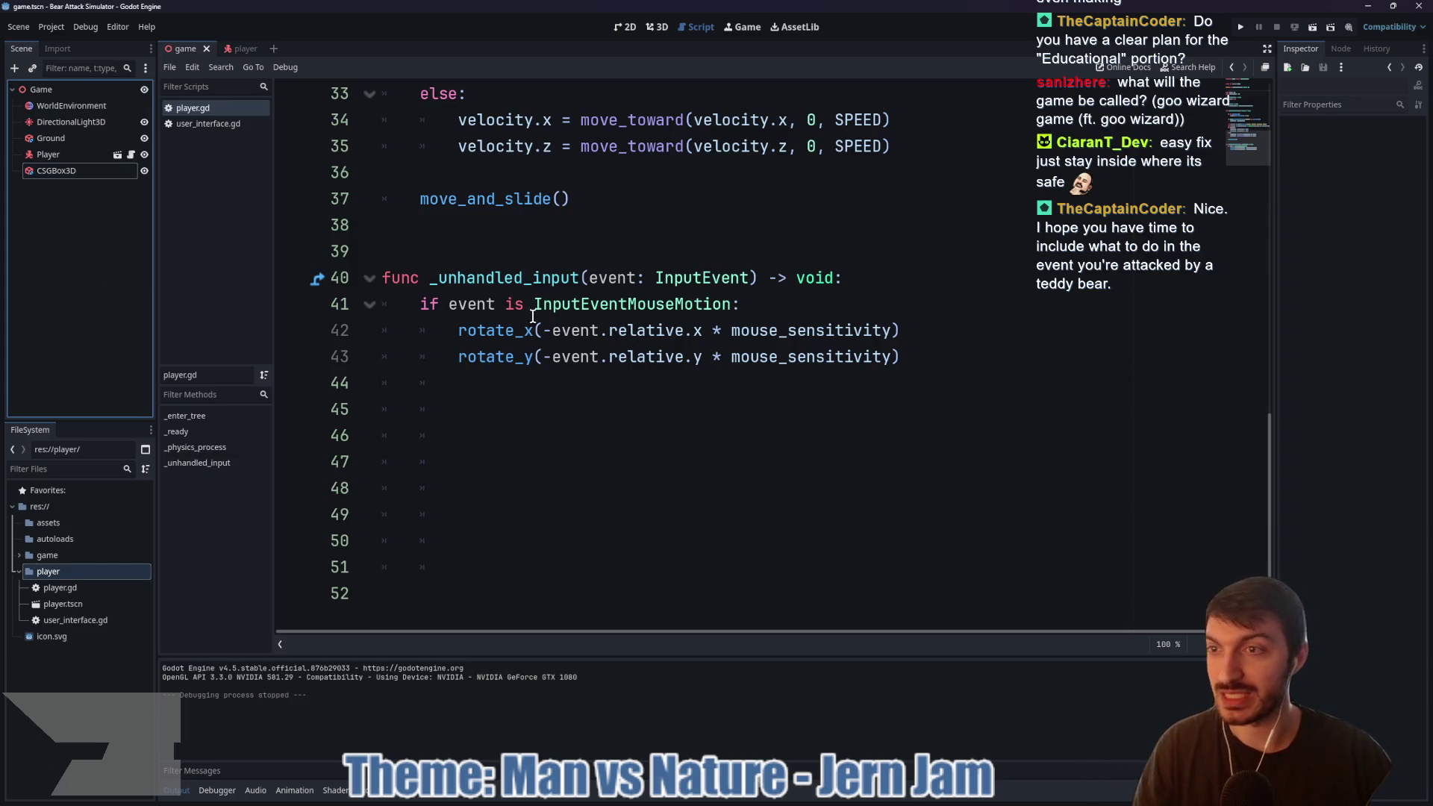
# Switch to the player scene, select Camera3D, view it in 3D, then select Player
pyautogui.click(231, 49)
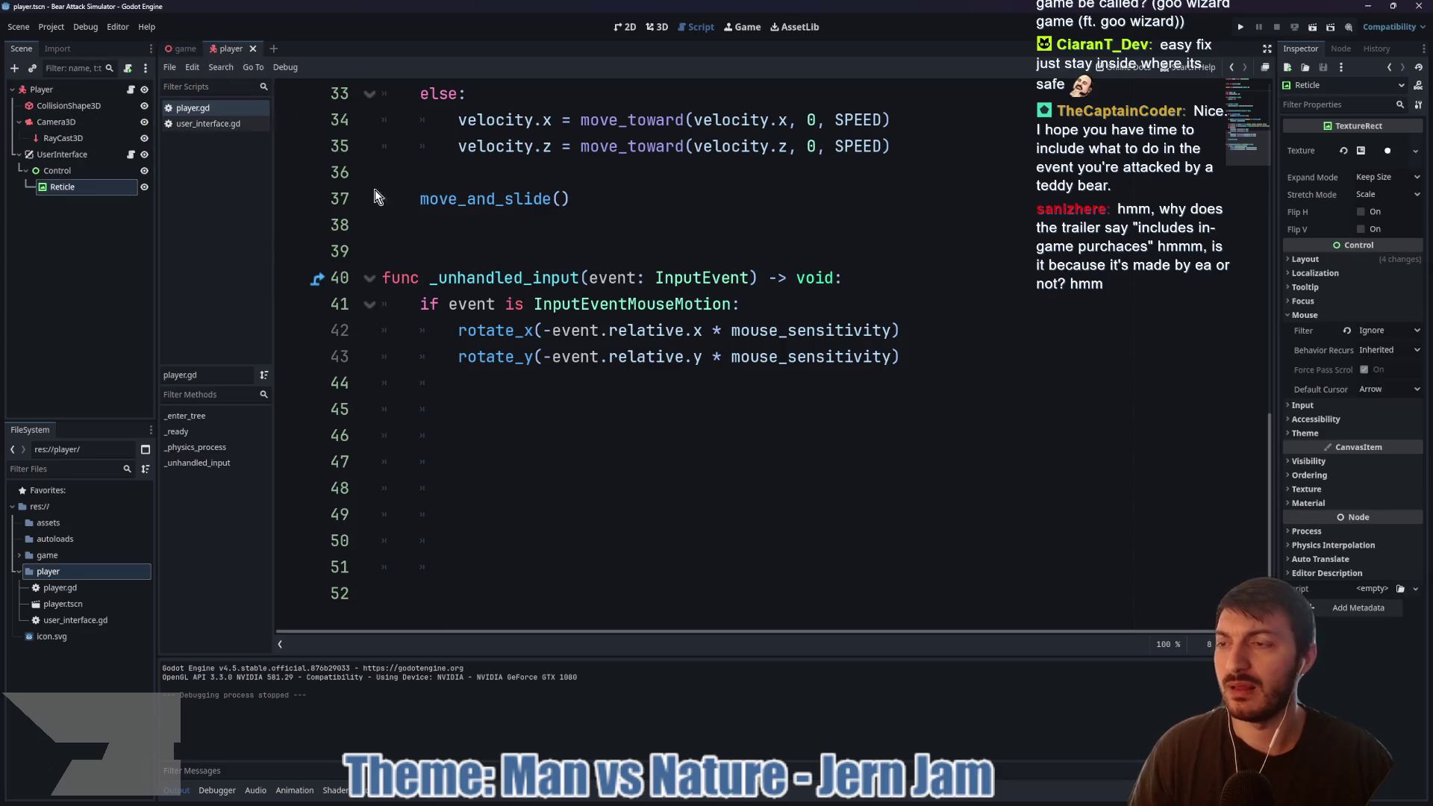
pyautogui.click(624, 228)
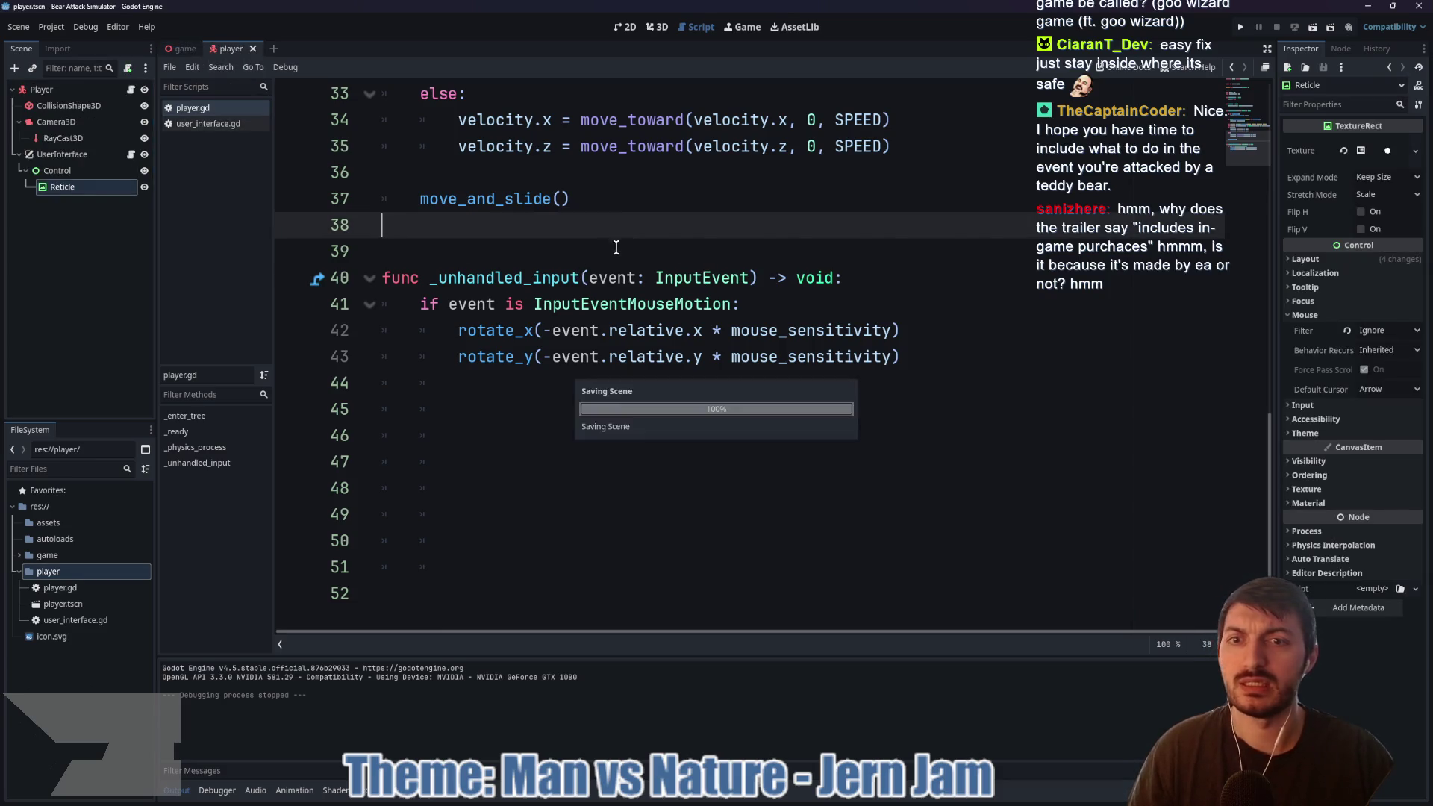
pyautogui.click(64, 123)
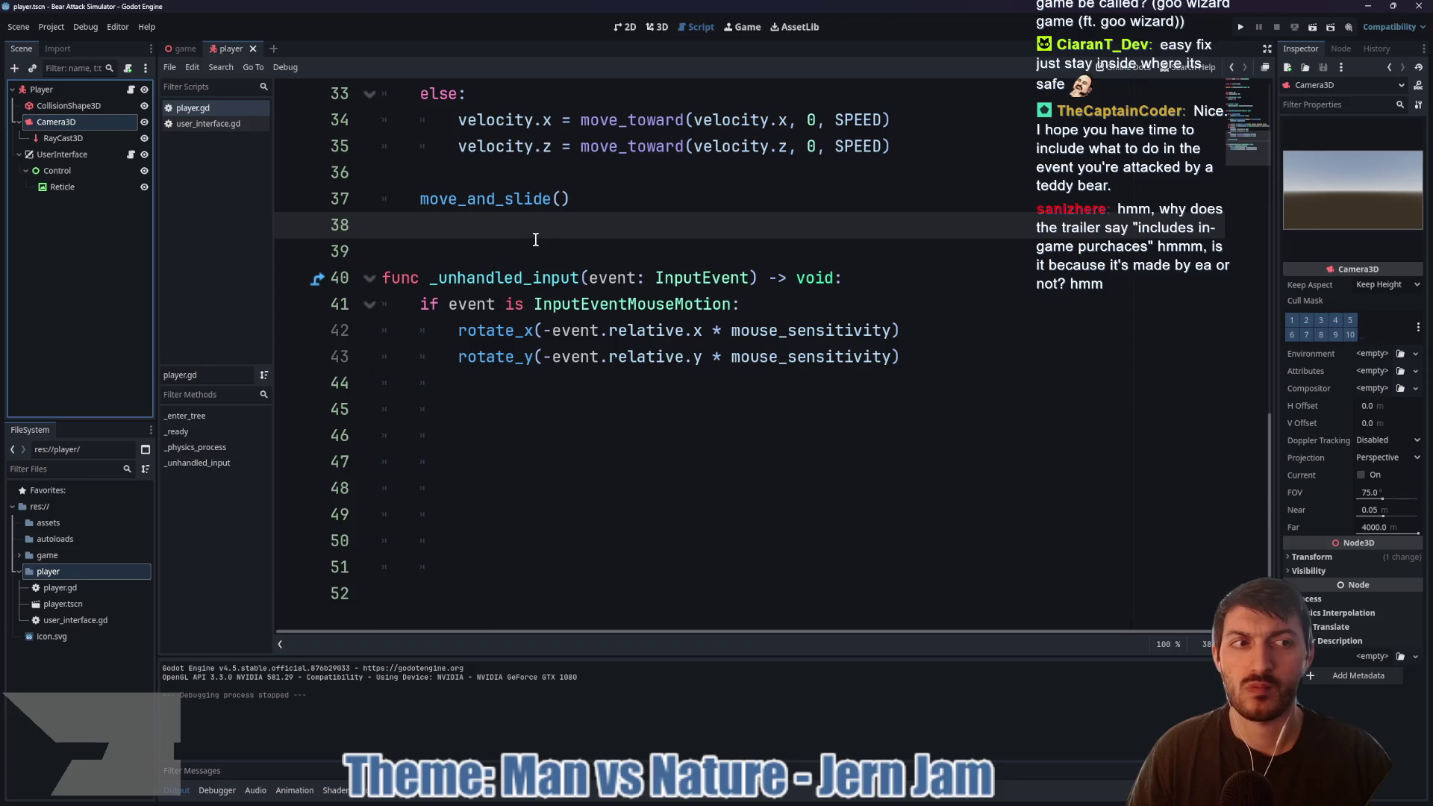
pyautogui.click(657, 27)
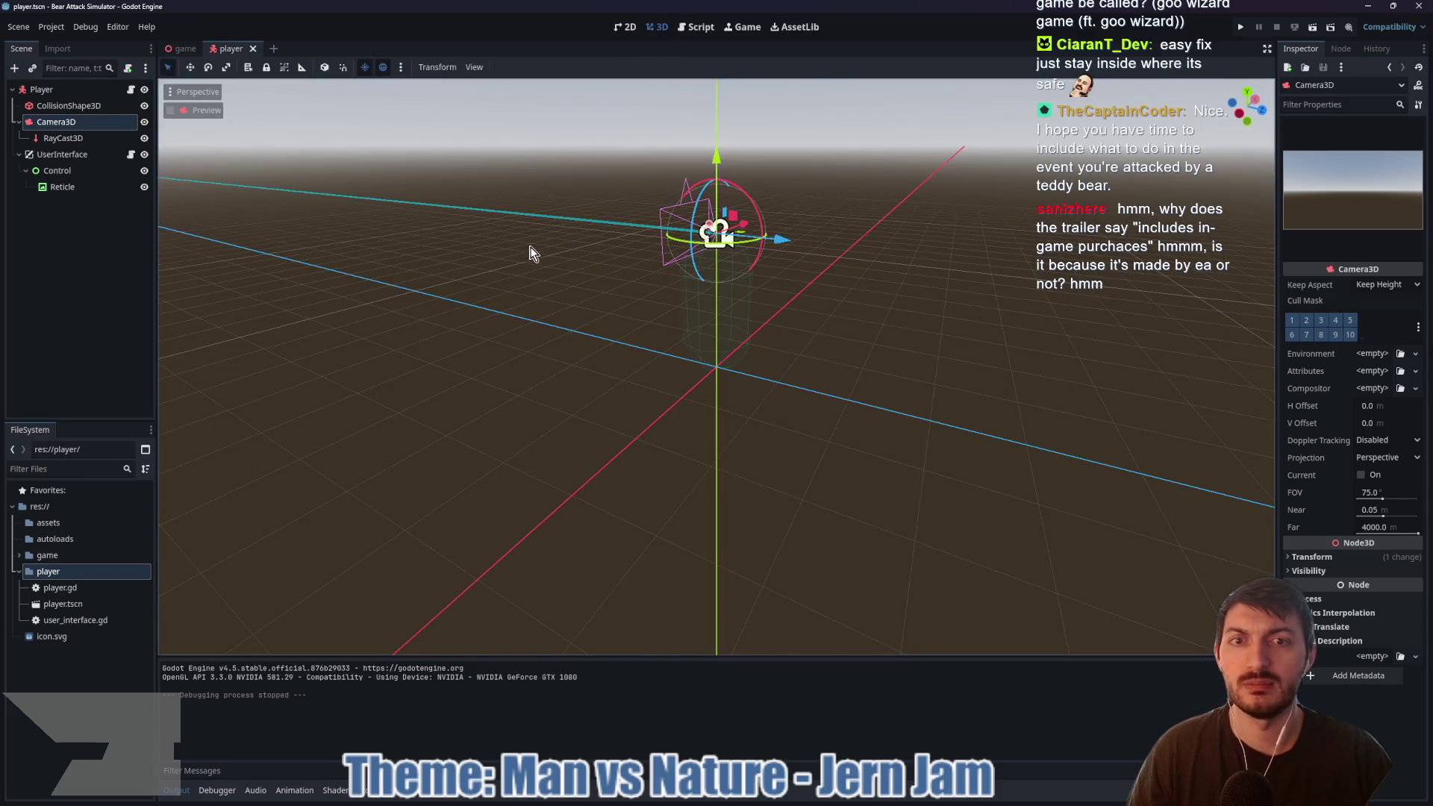
pyautogui.click(41, 90)
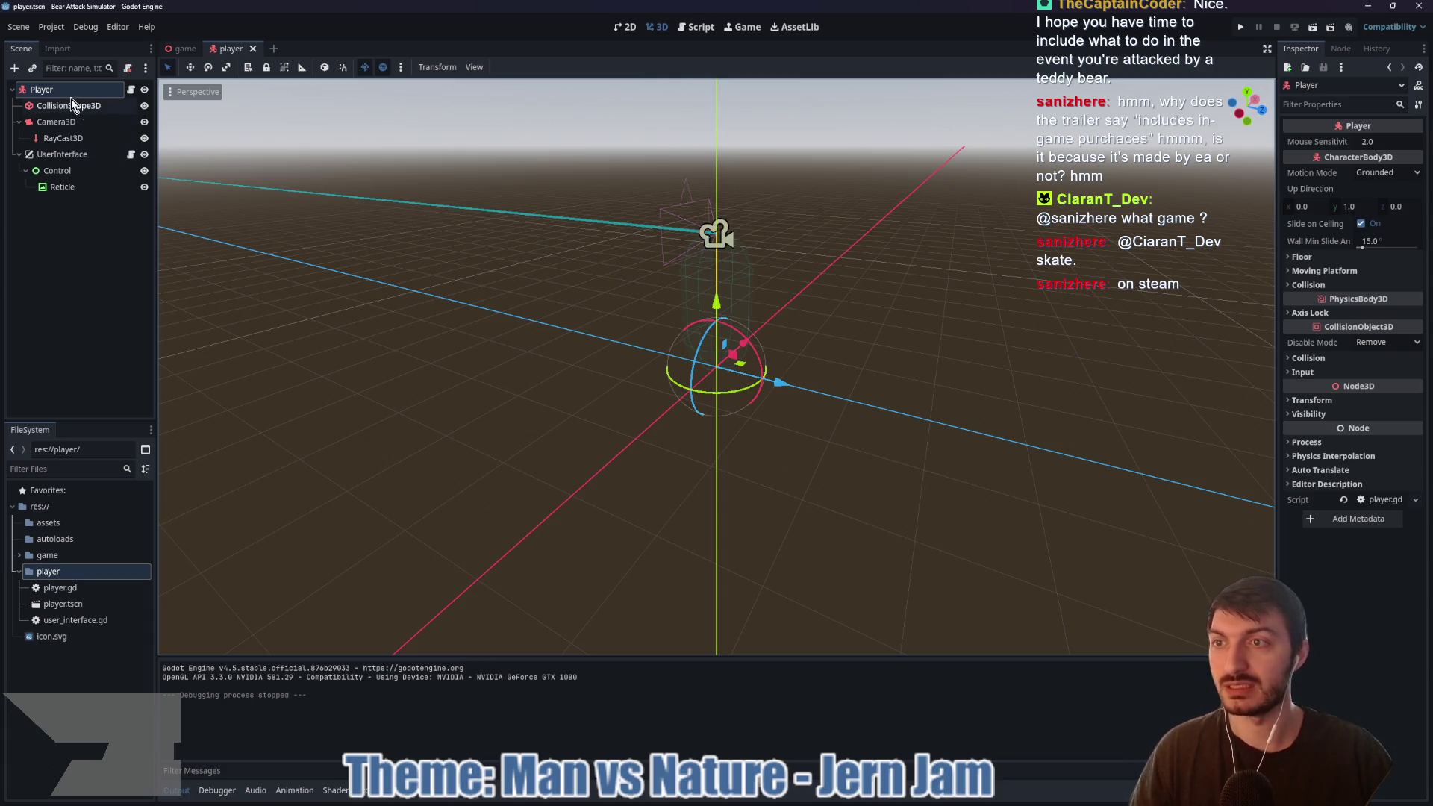
# Add a Node3D named CameraPivot under Player and move Camera3D with its RayCast3D into it
pyautogui.hotkey('ctrl', 'a')
pyautogui.write('node')
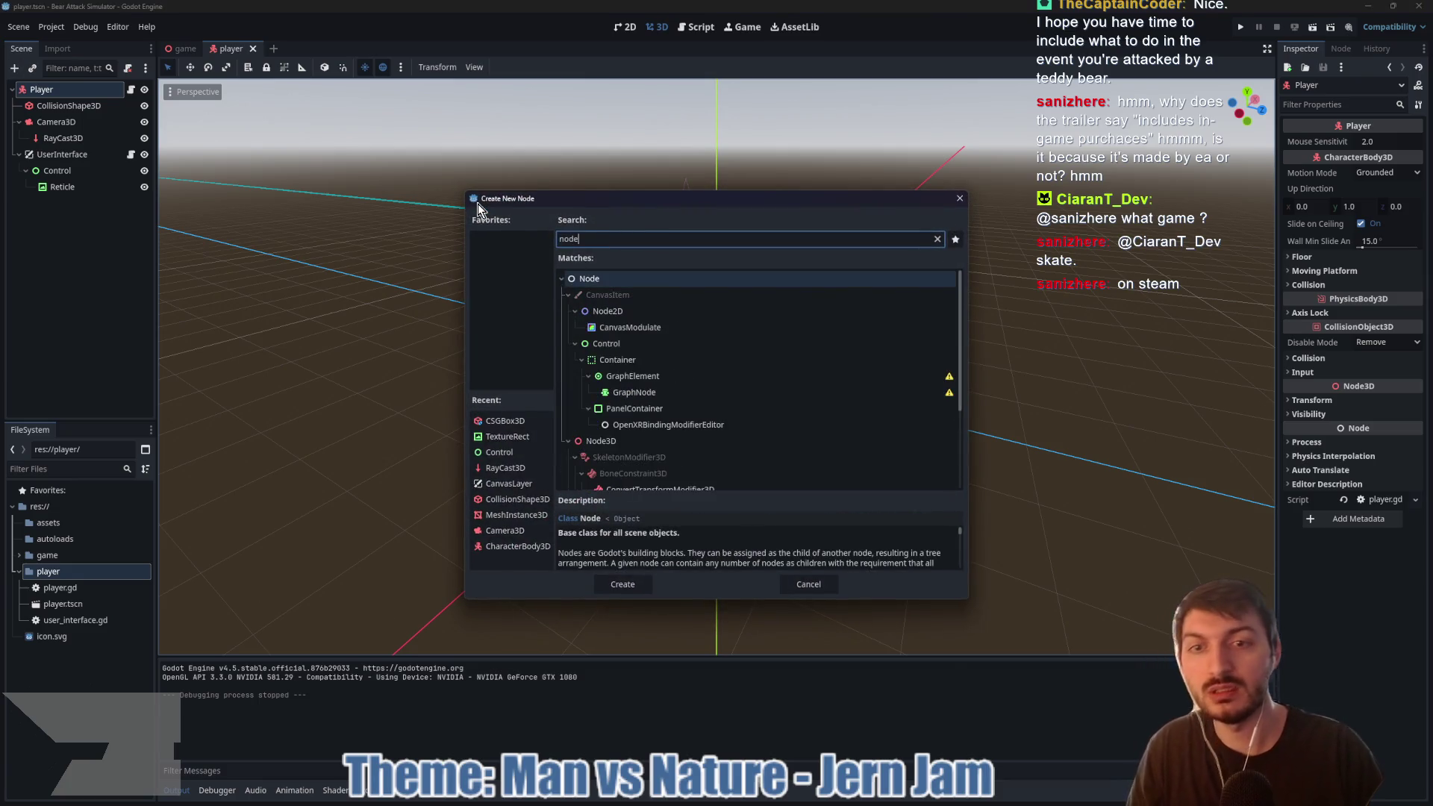
pyautogui.write('3d')
pyautogui.press('Return')
pyautogui.doubleClick(74, 206)
pyautogui.write('Ca')
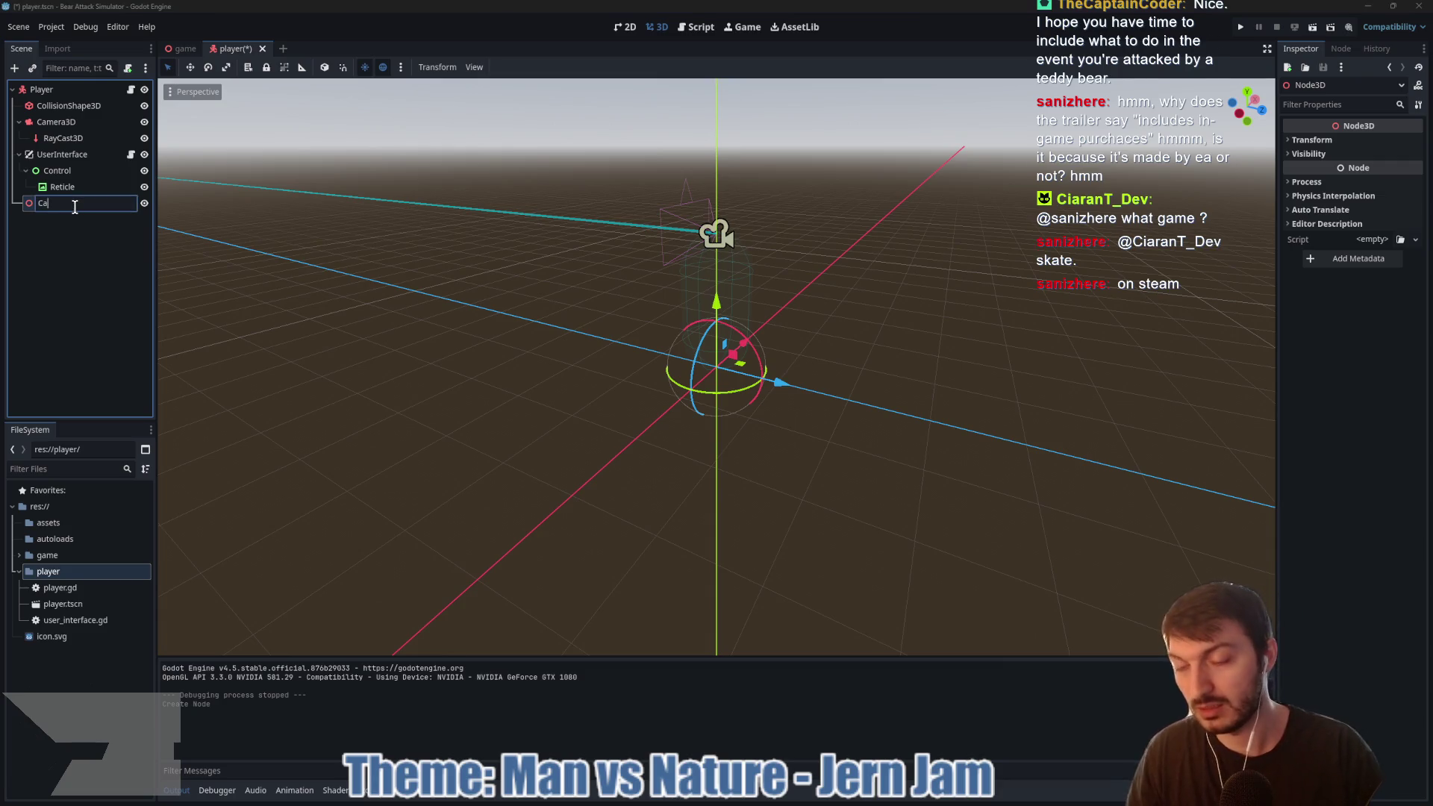
pyautogui.write('meraPivot')
pyautogui.press('Return')
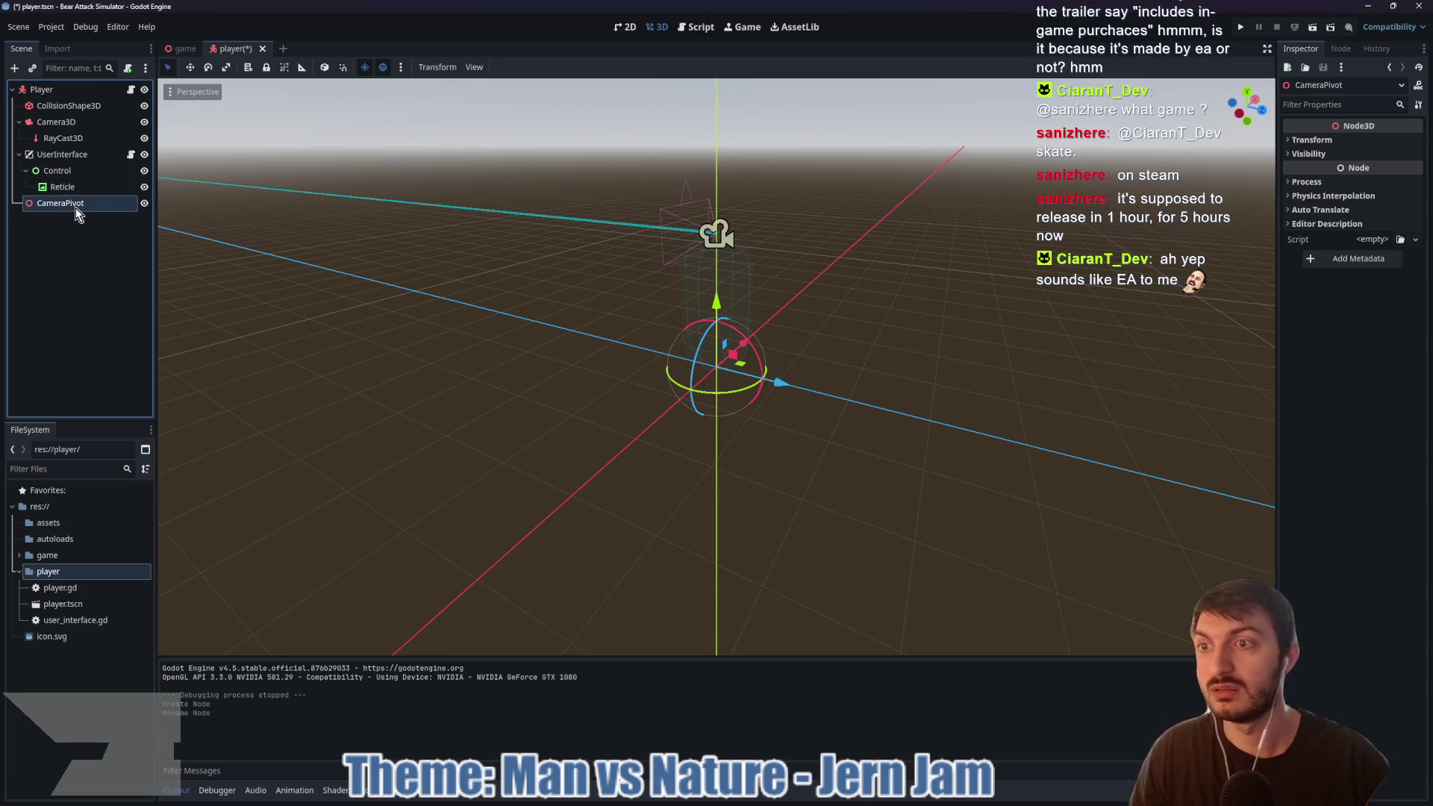
pyautogui.moveTo(53, 129)
pyautogui.mouseDown()
pyautogui.moveTo(58, 200)
pyautogui.moveTo(24, 118)
pyautogui.mouseUp()
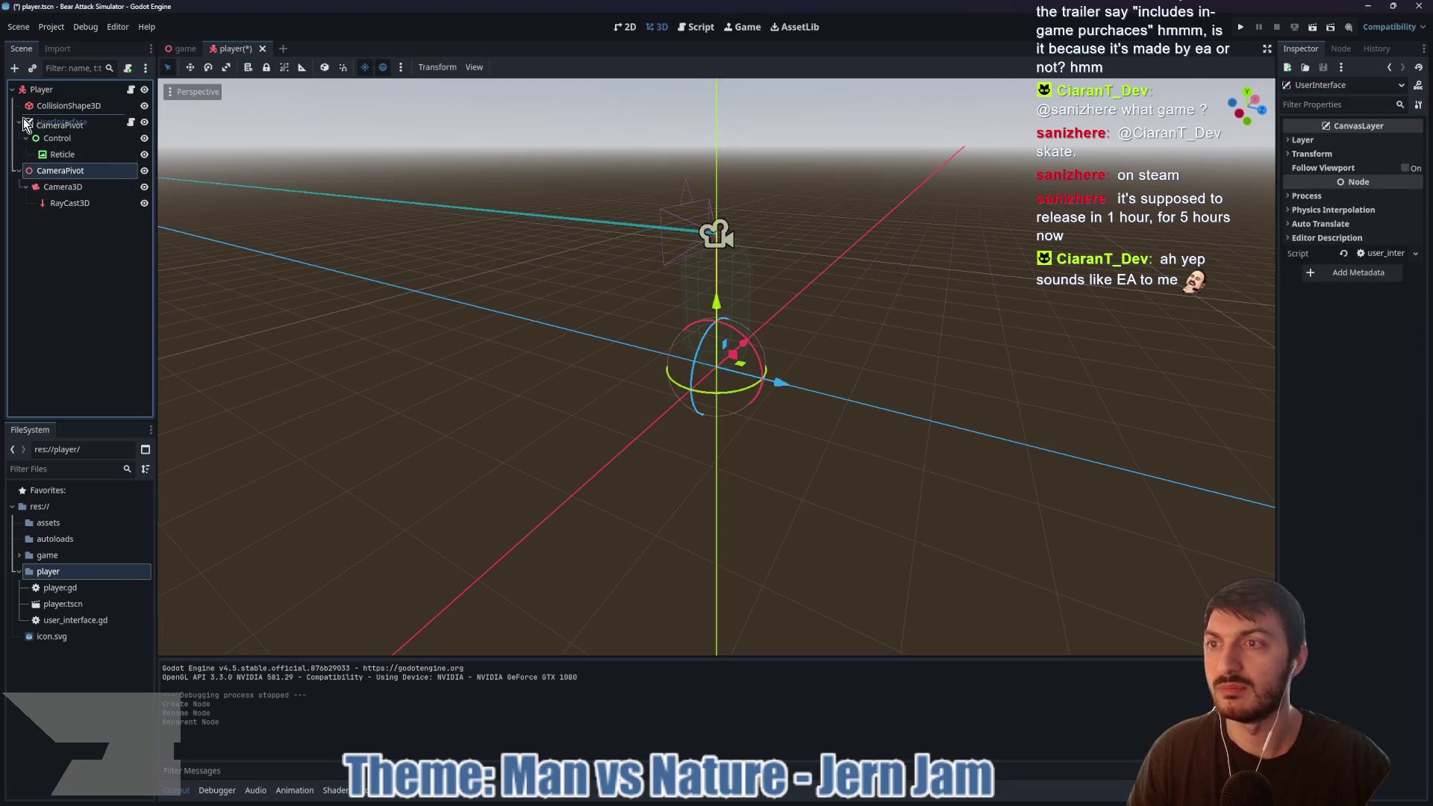
# Preview tilting CameraPivot and turning Player, cancel each rotation, and return to player.gd
pyautogui.click(57, 282)
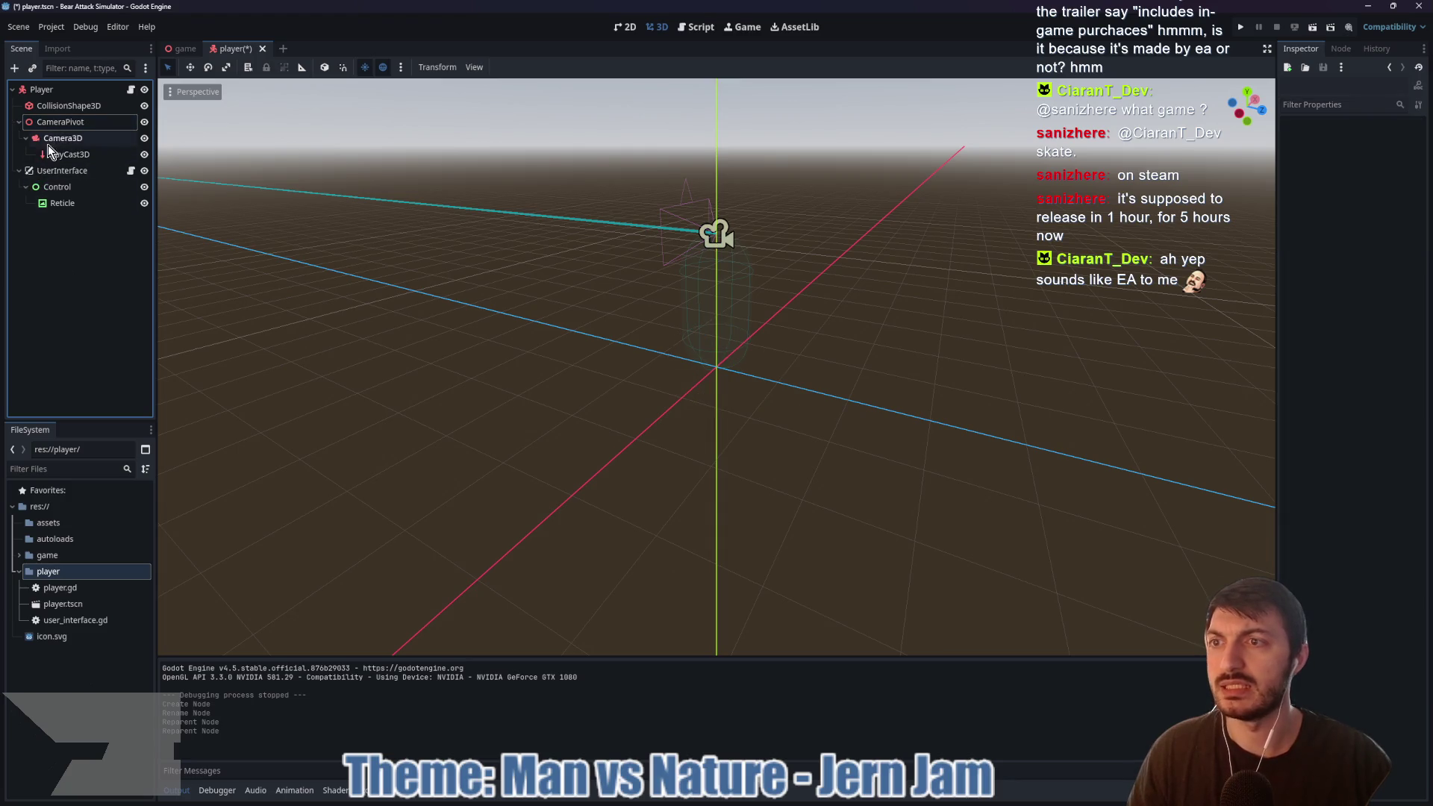
pyautogui.click(92, 119)
pyautogui.moveTo(736, 327)
pyautogui.mouseDown()
pyautogui.moveTo(745, 395)
pyautogui.moveTo(771, 396)
pyautogui.moveTo(729, 395)
pyautogui.moveTo(755, 392)
pyautogui.moveTo(740, 392)
pyautogui.mouseUp()
pyautogui.press('Escape')
pyautogui.press('Escape')
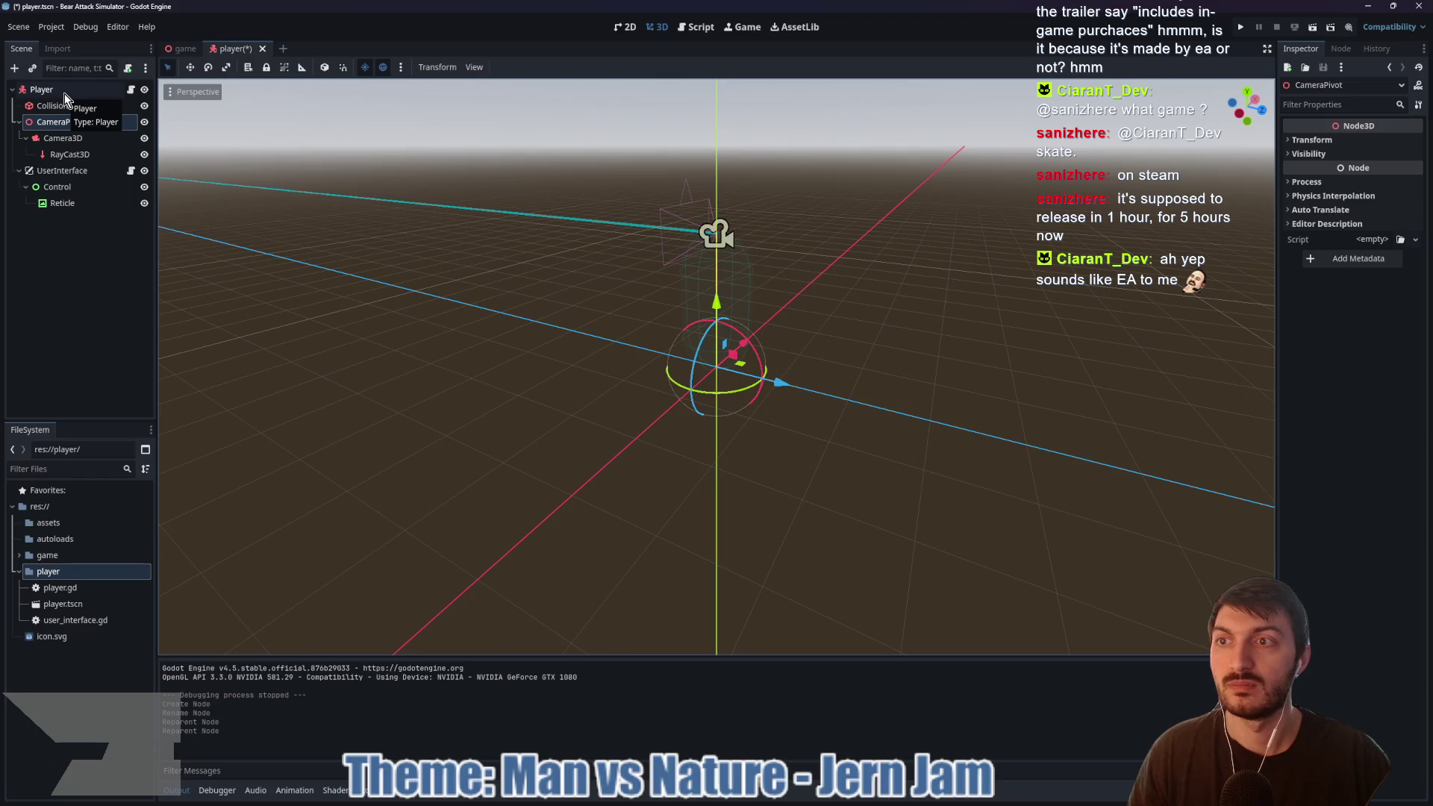
pyautogui.click(64, 92)
pyautogui.moveTo(748, 395); pyautogui.dragTo(728, 396)
pyautogui.press('Escape')
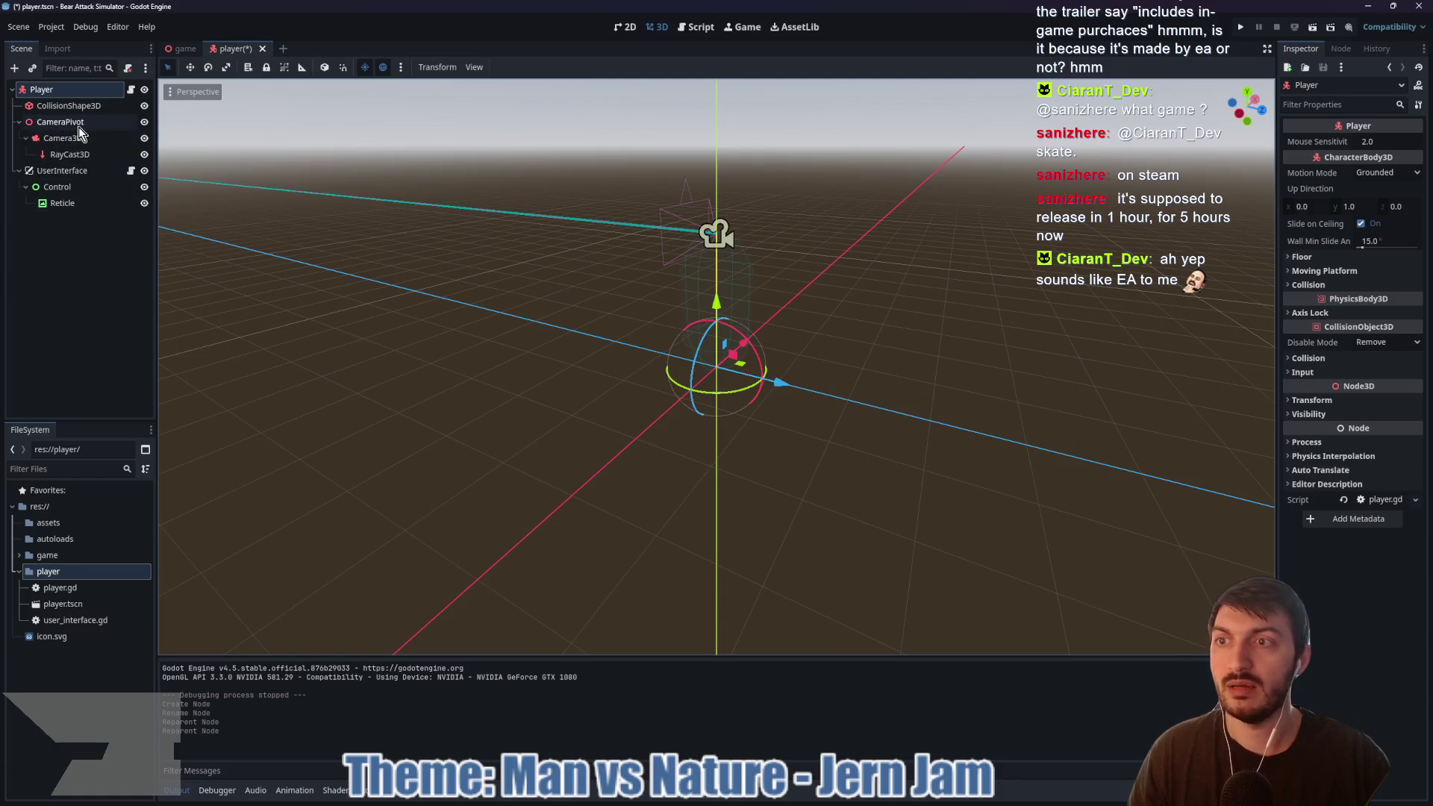
pyautogui.click(75, 123)
pyautogui.moveTo(769, 367); pyautogui.dragTo(746, 395)
pyautogui.rightClick(746, 396)
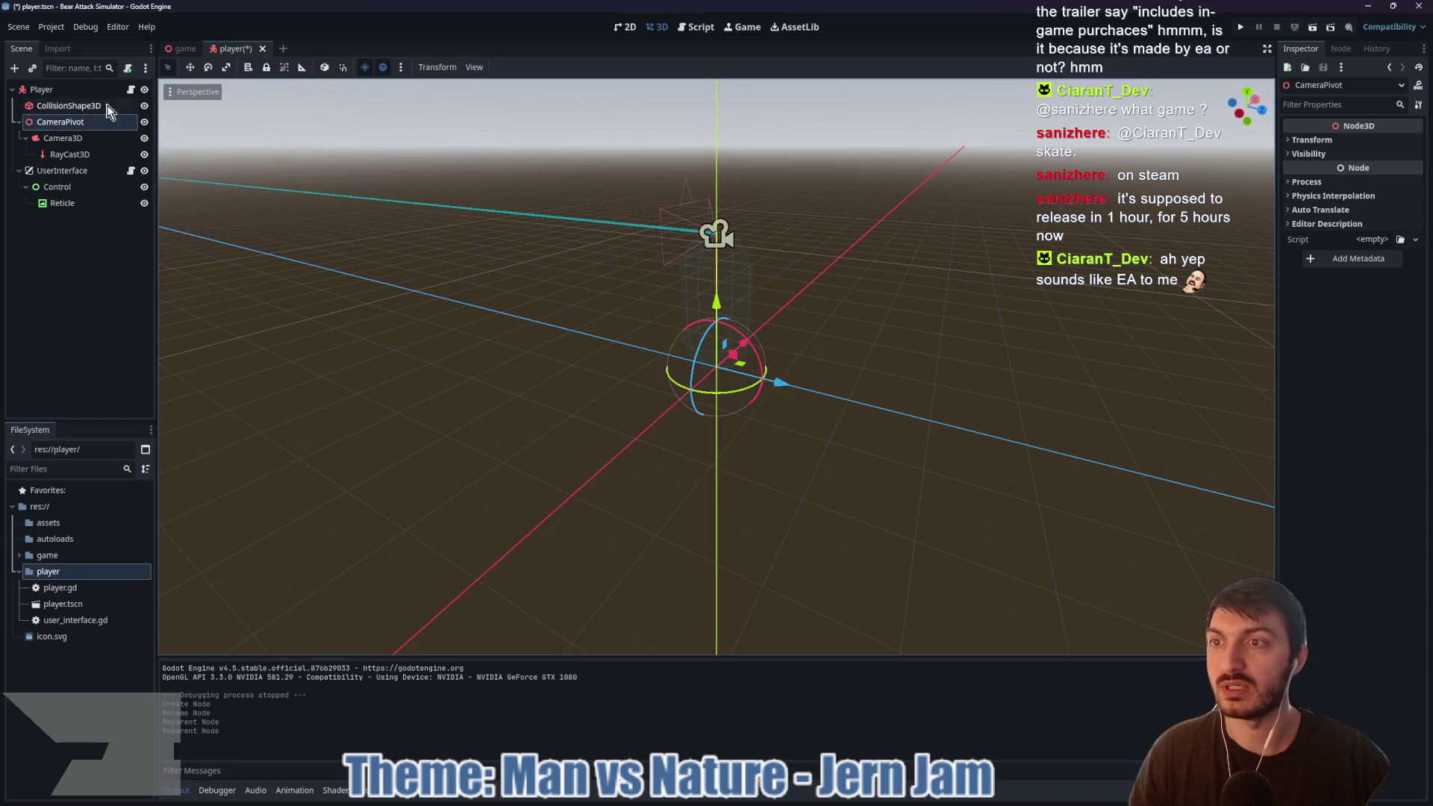
pyautogui.click(131, 89)
pyautogui.scroll(10, 683, 228)
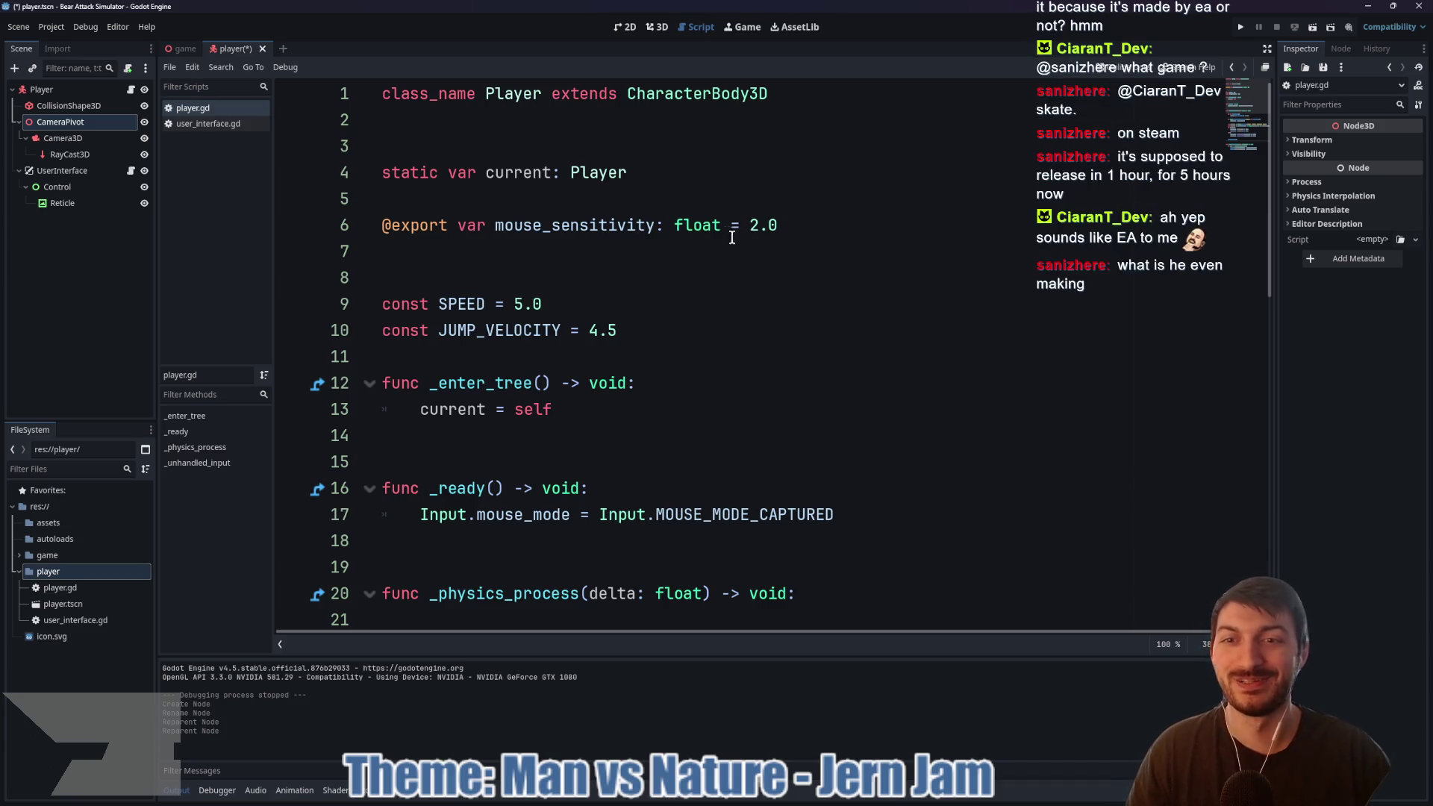
pyautogui.click(831, 226)
pyautogui.click(556, 254)
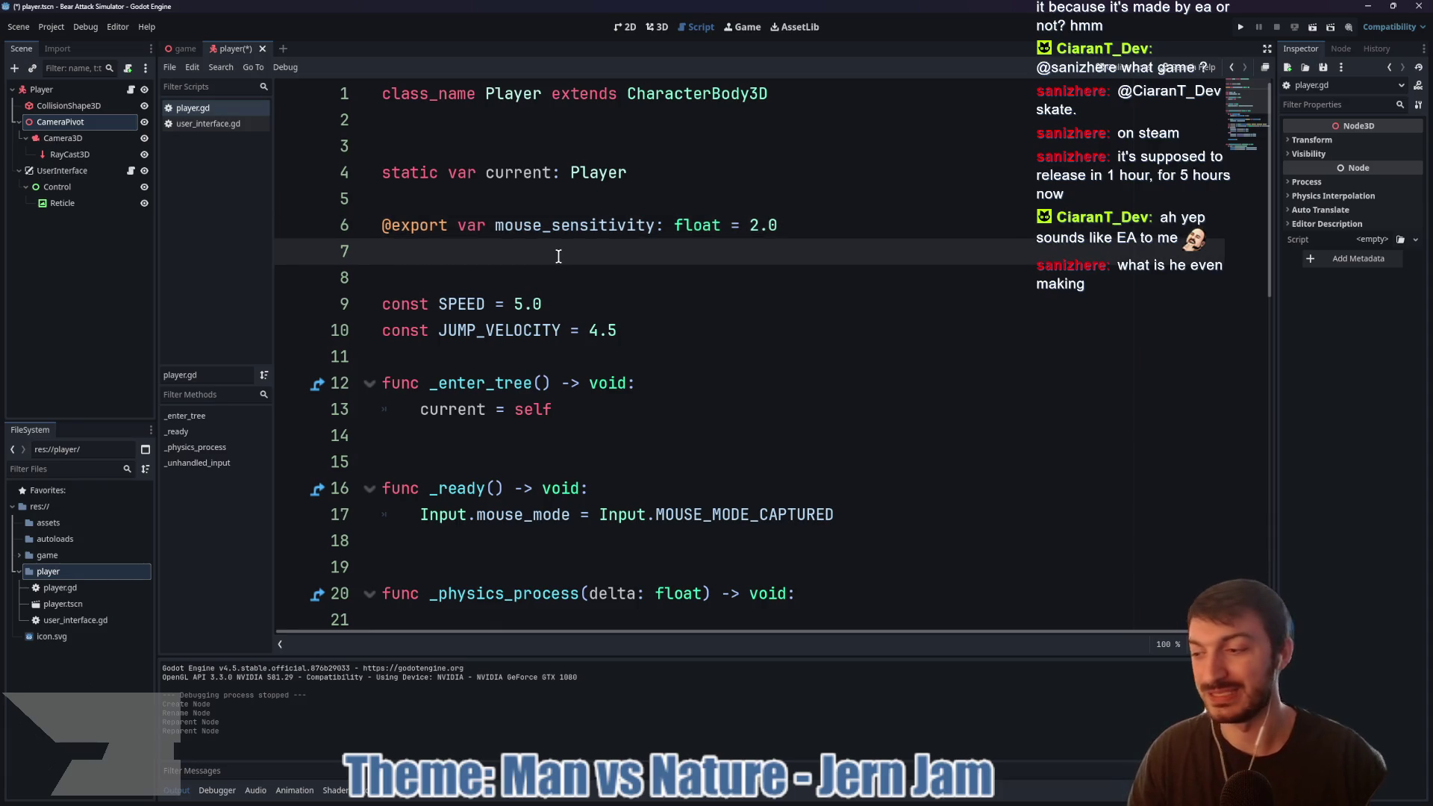
pyautogui.press('Return')
pyautogui.write('@')
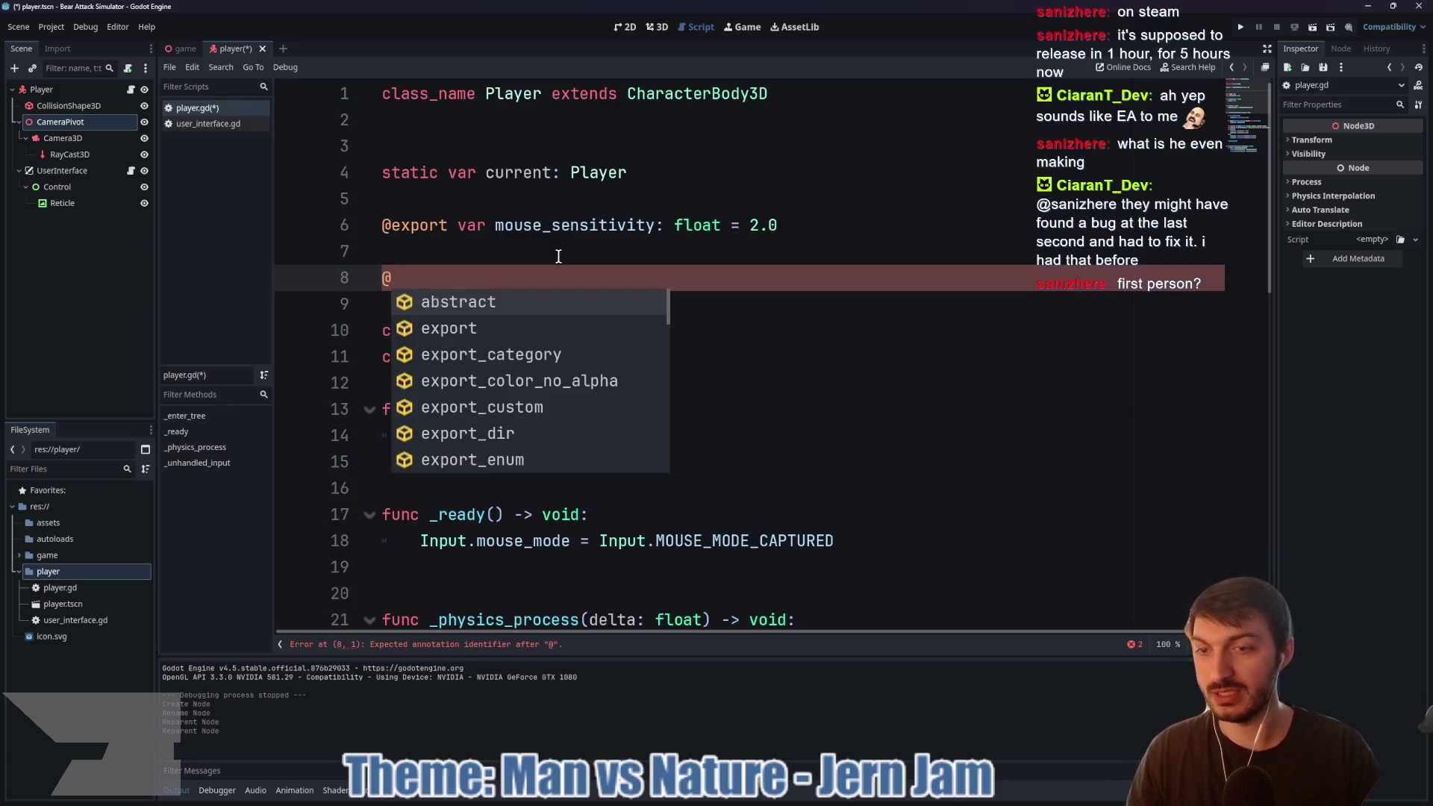
pyautogui.write('export v')
pyautogui.press('BackSpace')
pyautogui.press('Escape')
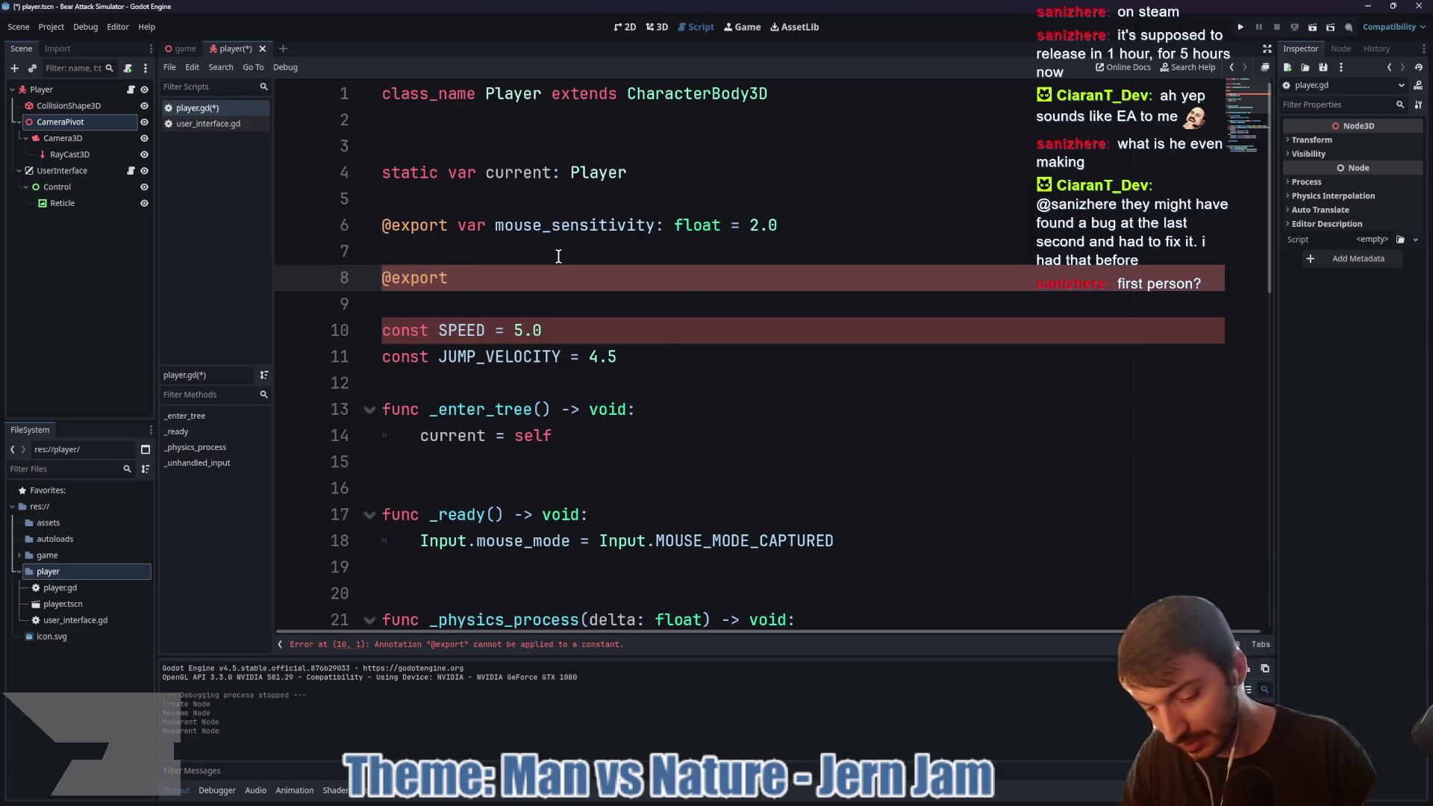
pyautogui.write('_sub')
pyautogui.press('Return')
pyautogui.write('"Nodes')
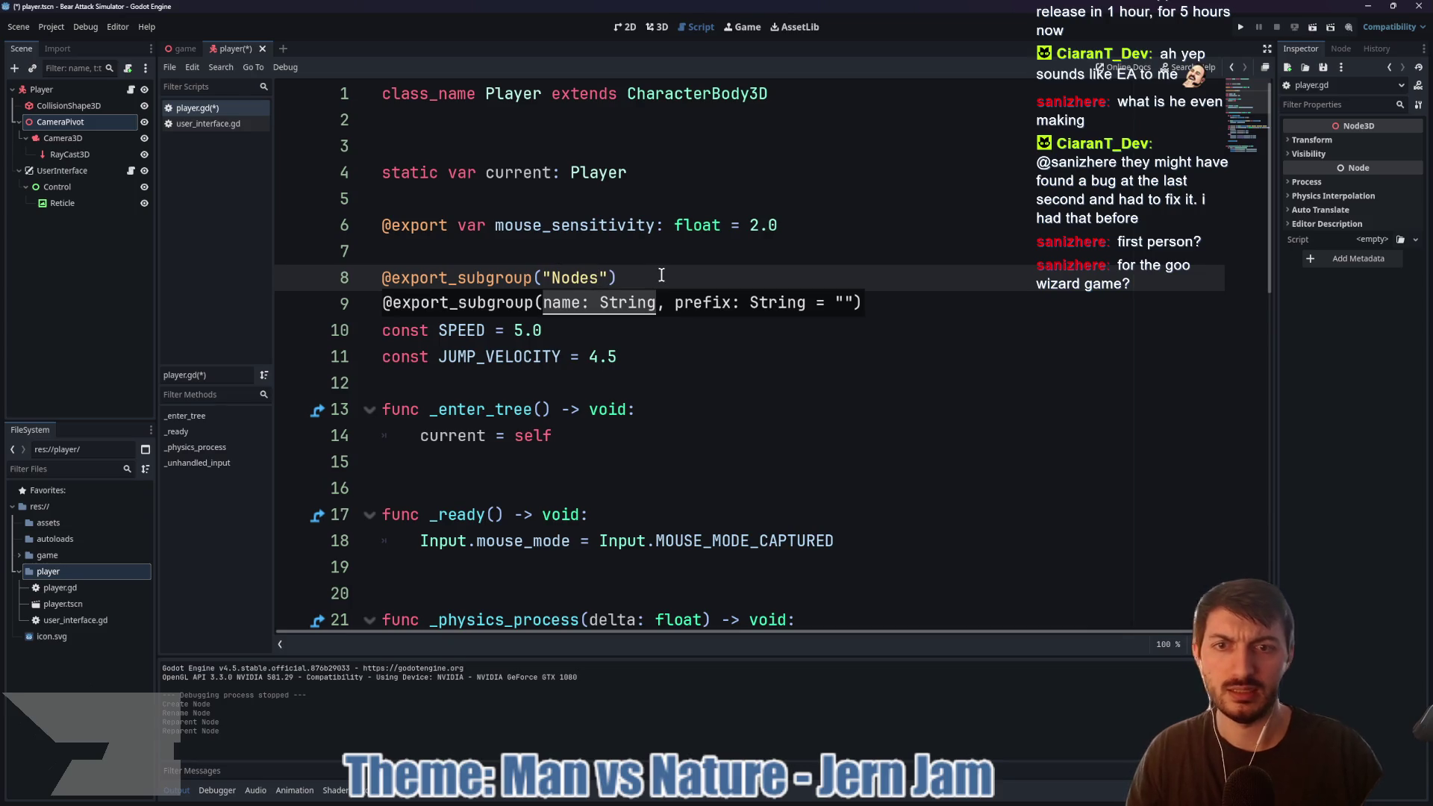
pyautogui.press('BackSpace')
pyautogui.write('s')
pyautogui.click(658, 281)
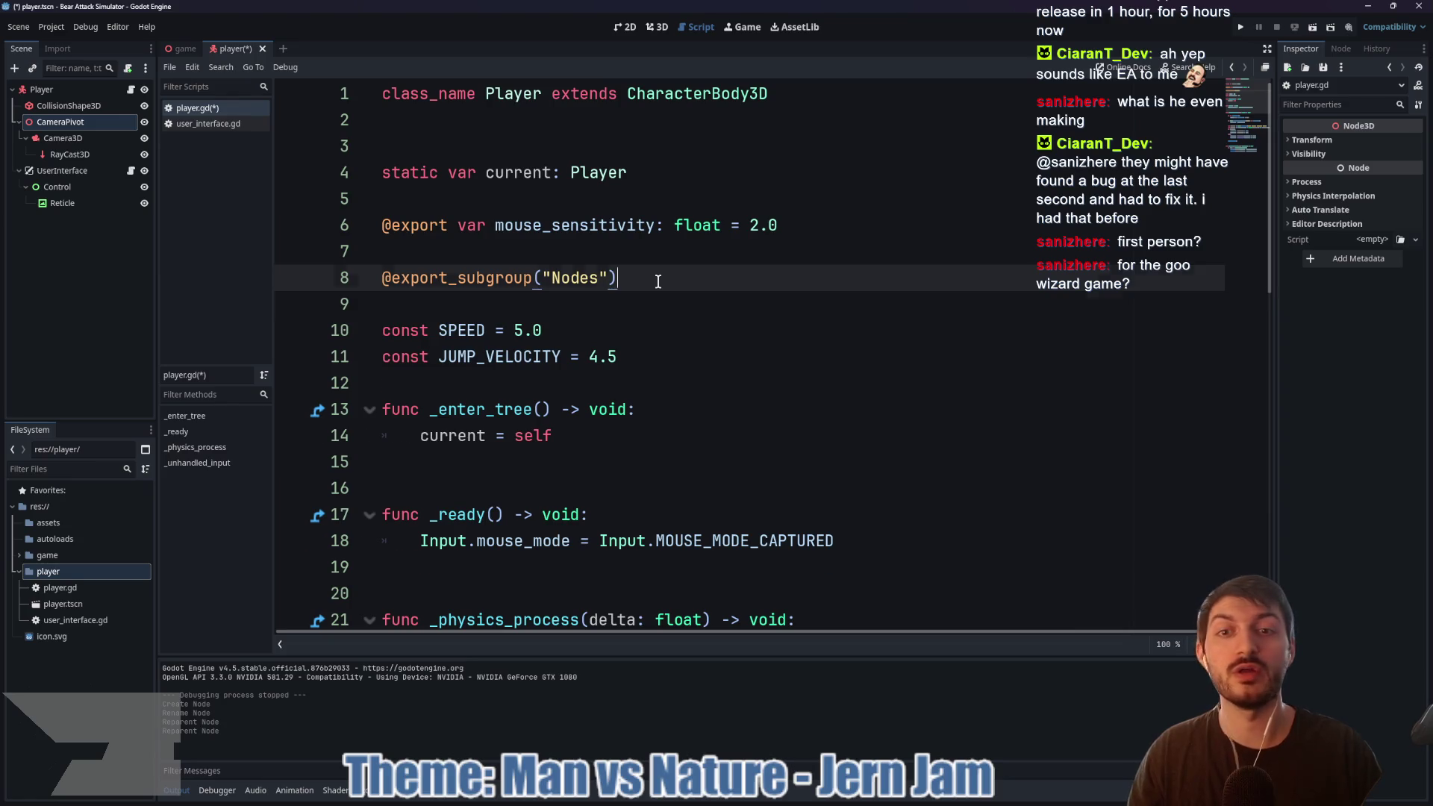
pyautogui.press('Return')
pyautogui.write('@er')
pyautogui.press('BackSpace')
pyautogui.write('x')
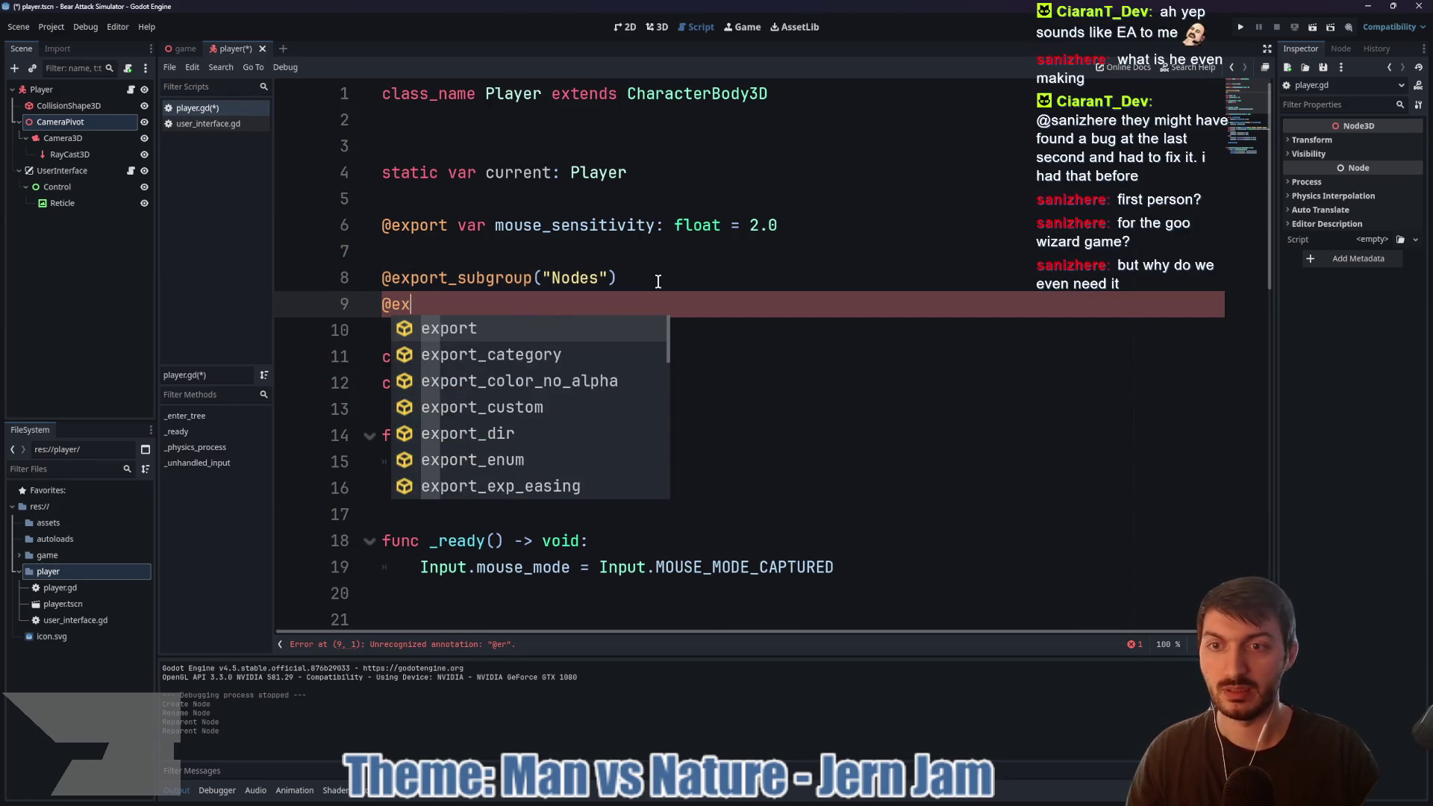
pyautogui.write('port var')
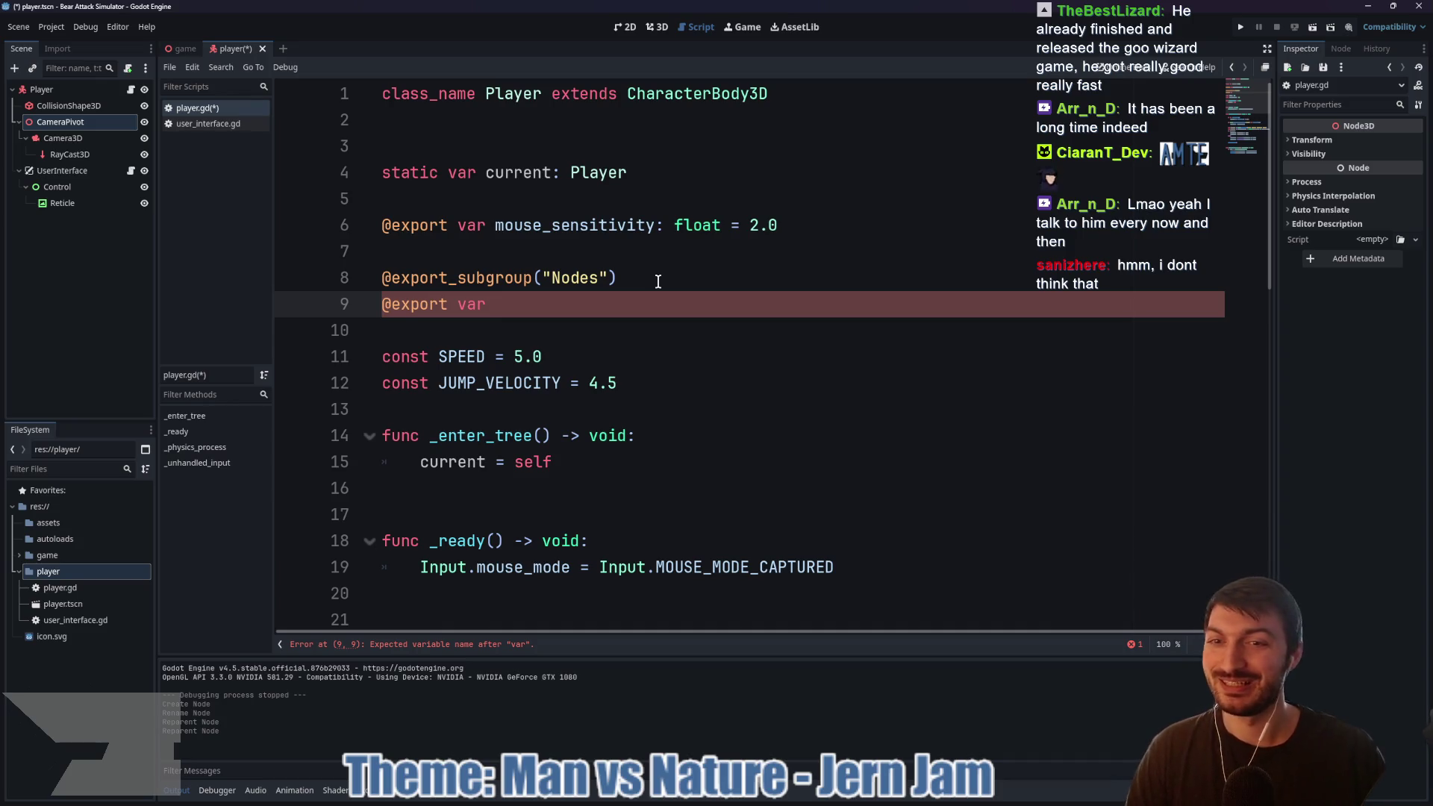
pyautogui.write('camera-')
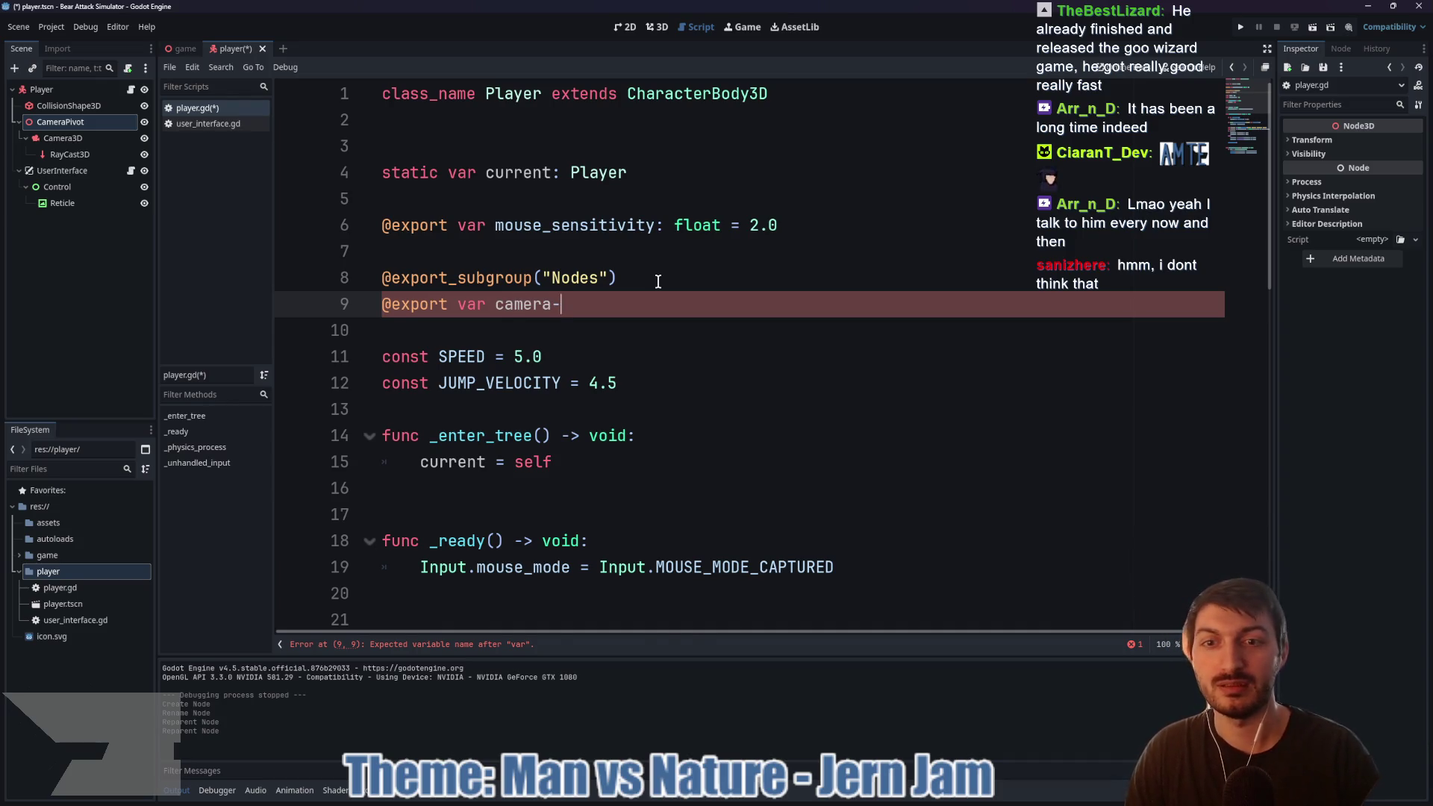
pyautogui.write('_pivot')
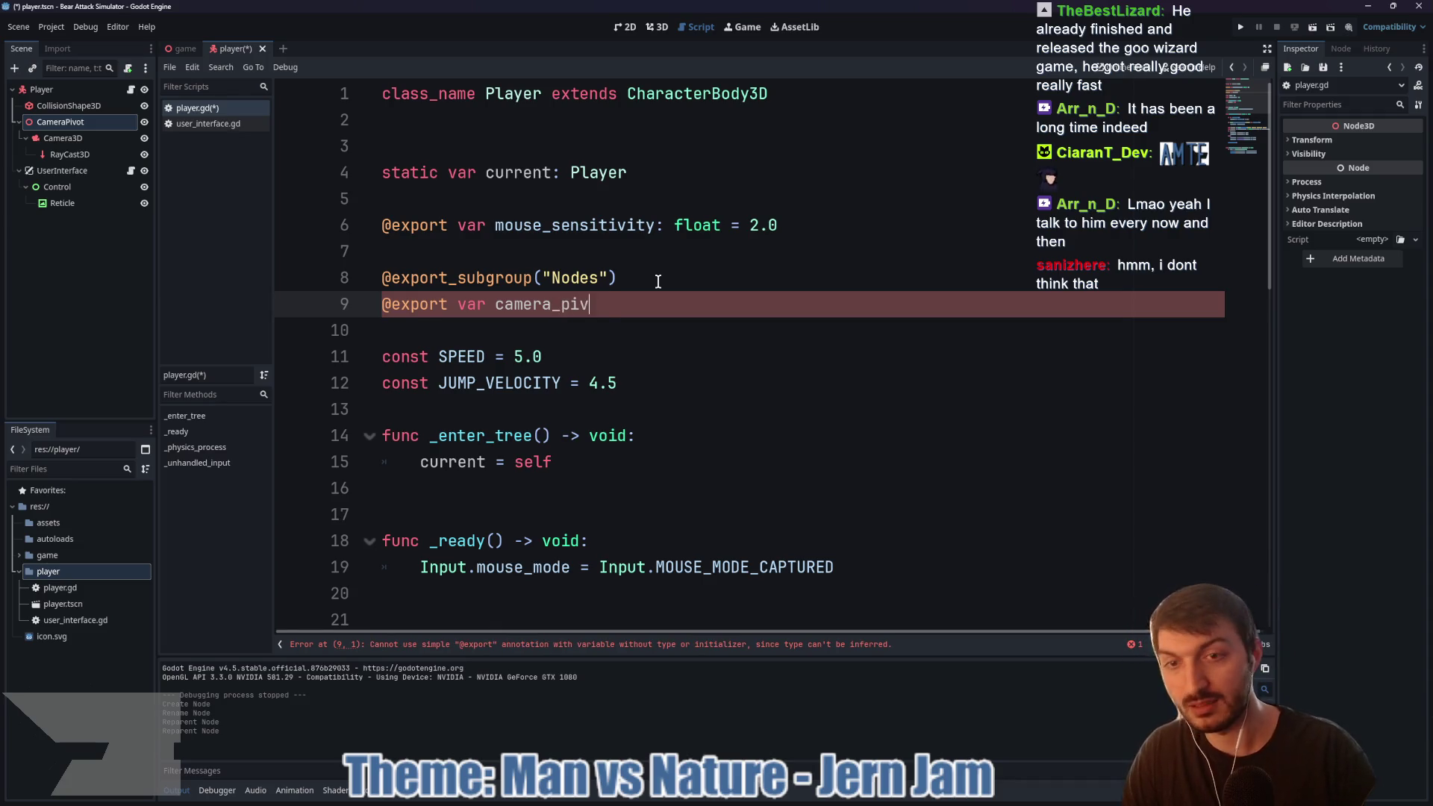
pyautogui.write(': Node3D')
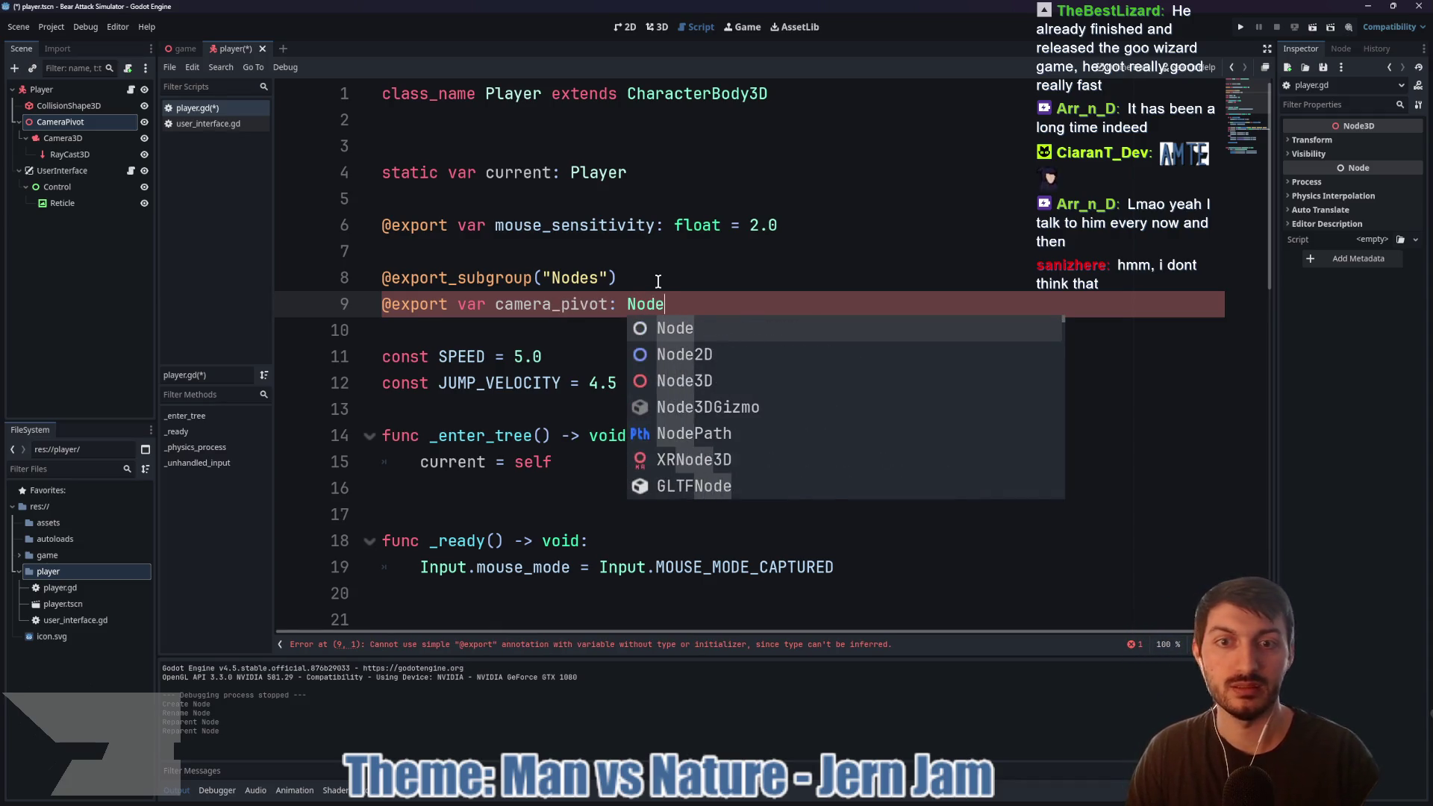
# Save the script and assign the CameraPivot node to the Player's Camera Pivot export
pyautogui.hotkey('ctrl', 's')
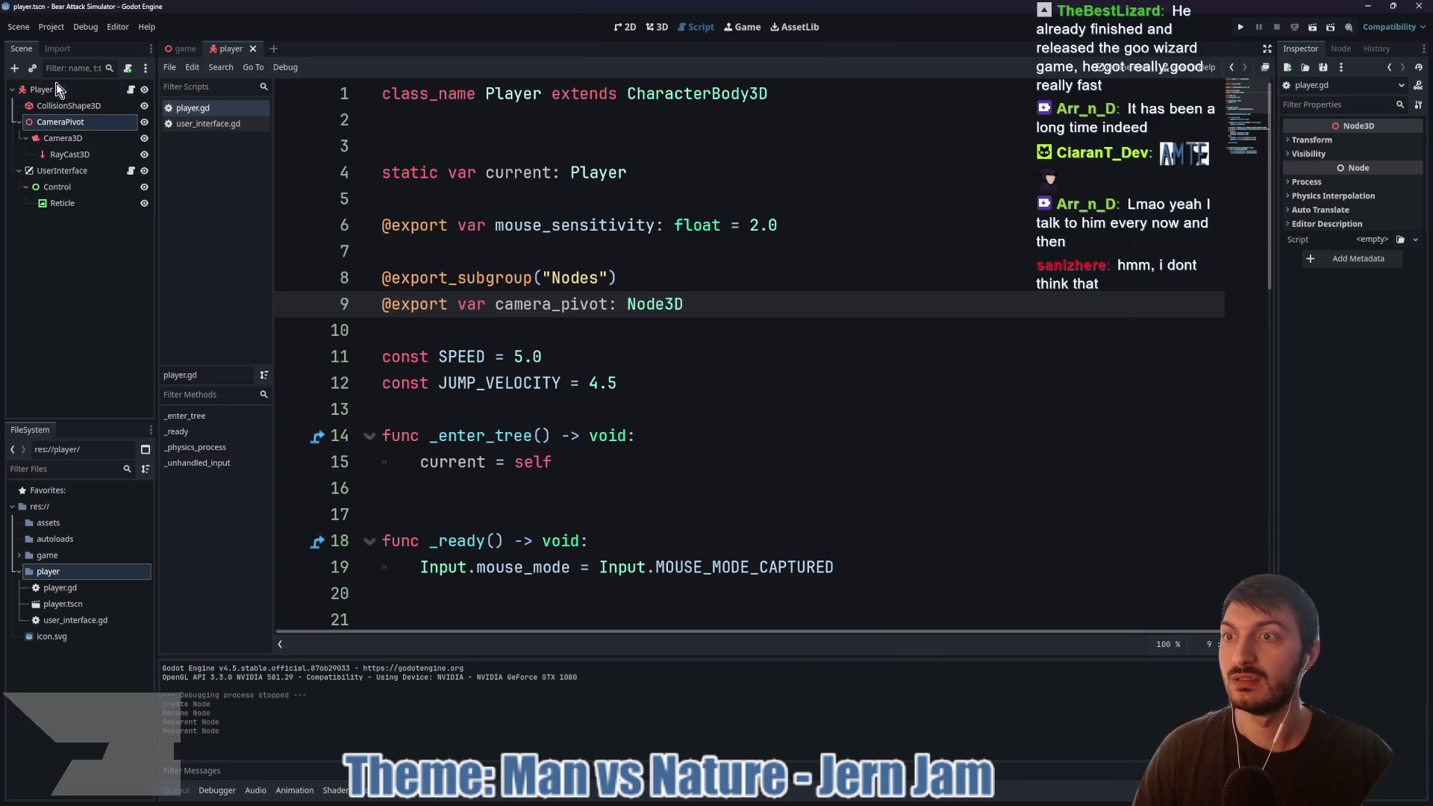
pyautogui.click(43, 89)
pyautogui.click(1304, 156)
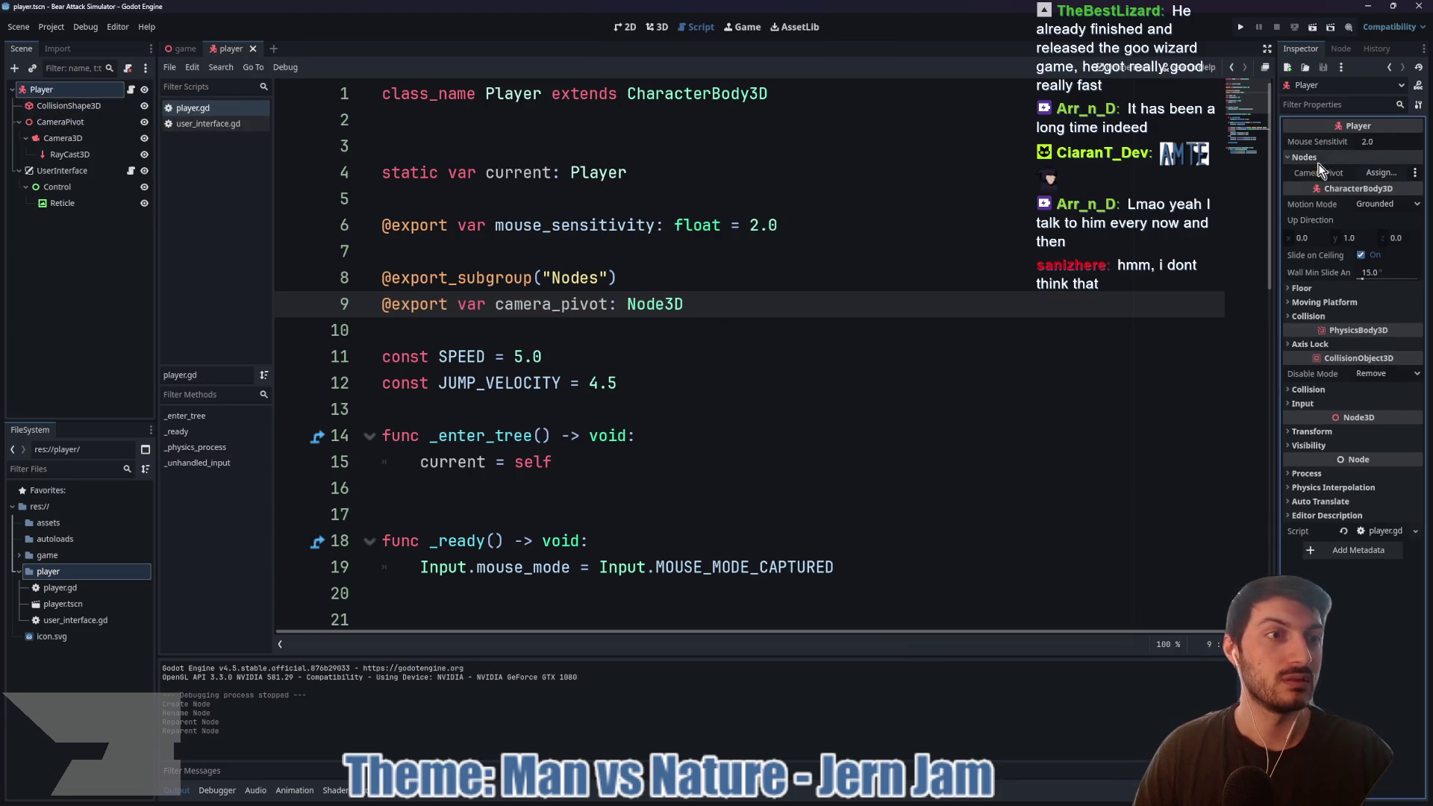
pyautogui.click(1381, 173)
pyautogui.click(678, 293)
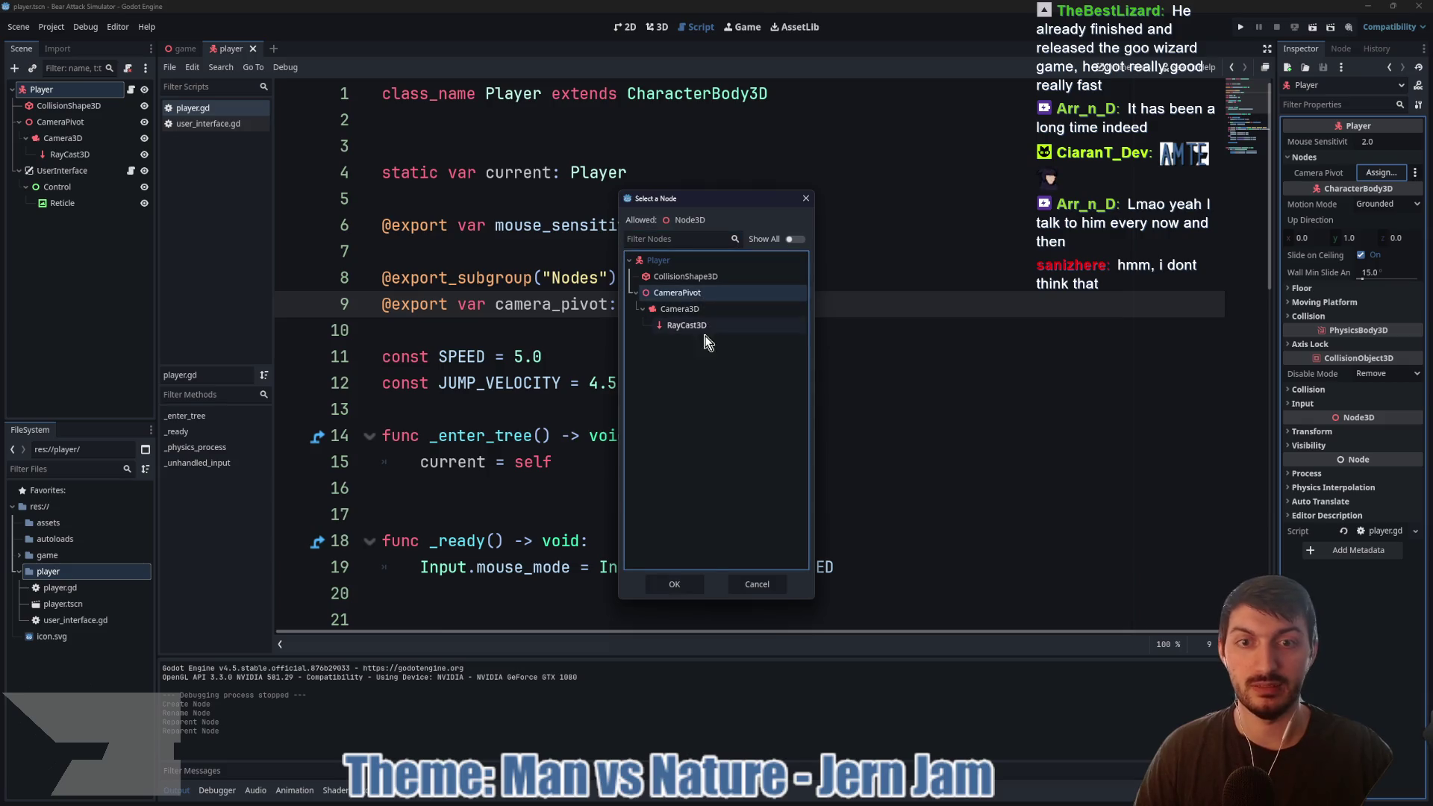
pyautogui.click(674, 584)
# Prefix line 45's rotate_y call with camera_pivot. so the pivot rotates
pyautogui.scroll(-2, 596, 475)
pyautogui.scroll(-6, 595, 474)
pyautogui.scroll(-3, 545, 534)
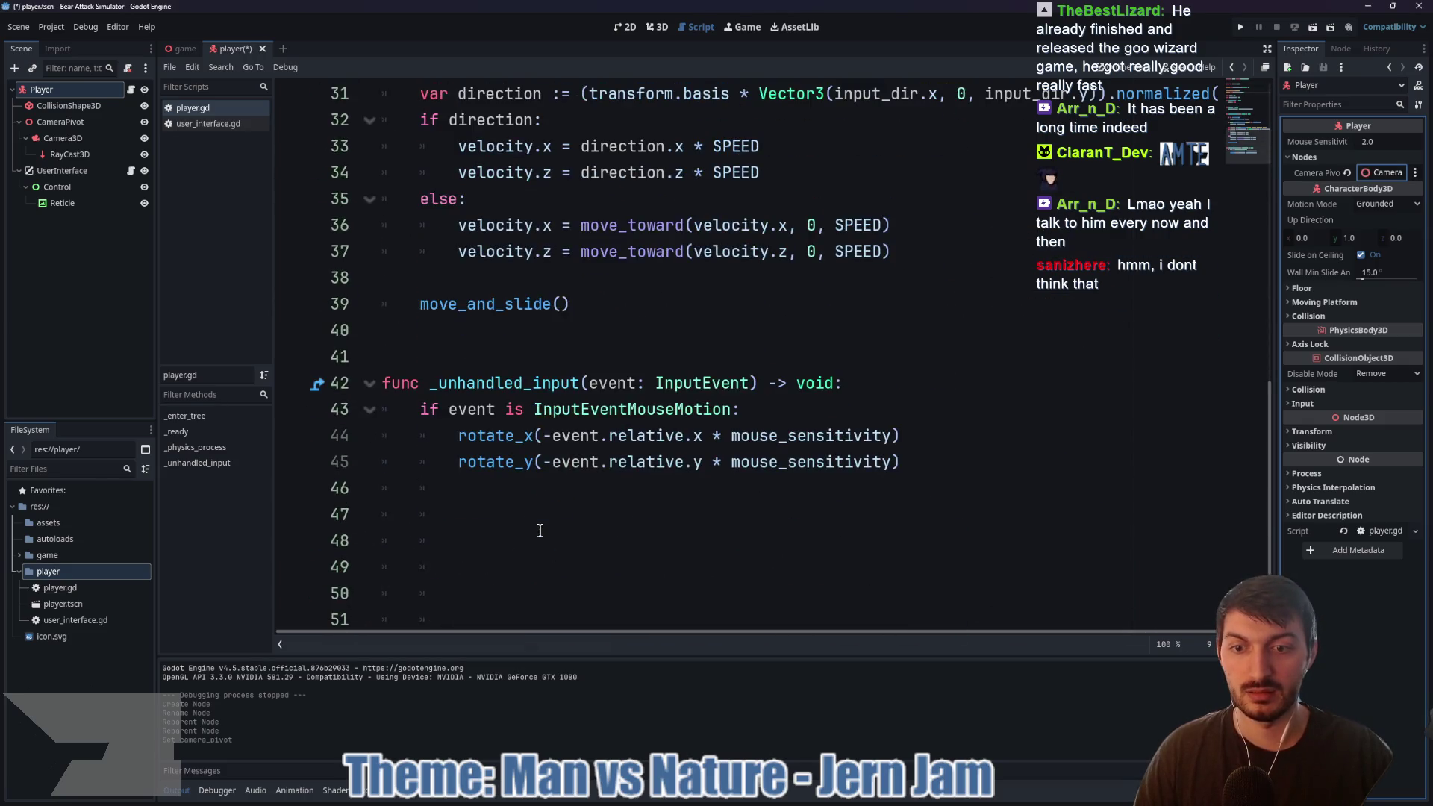
pyautogui.click(457, 462)
pyautogui.write('camera_pi')
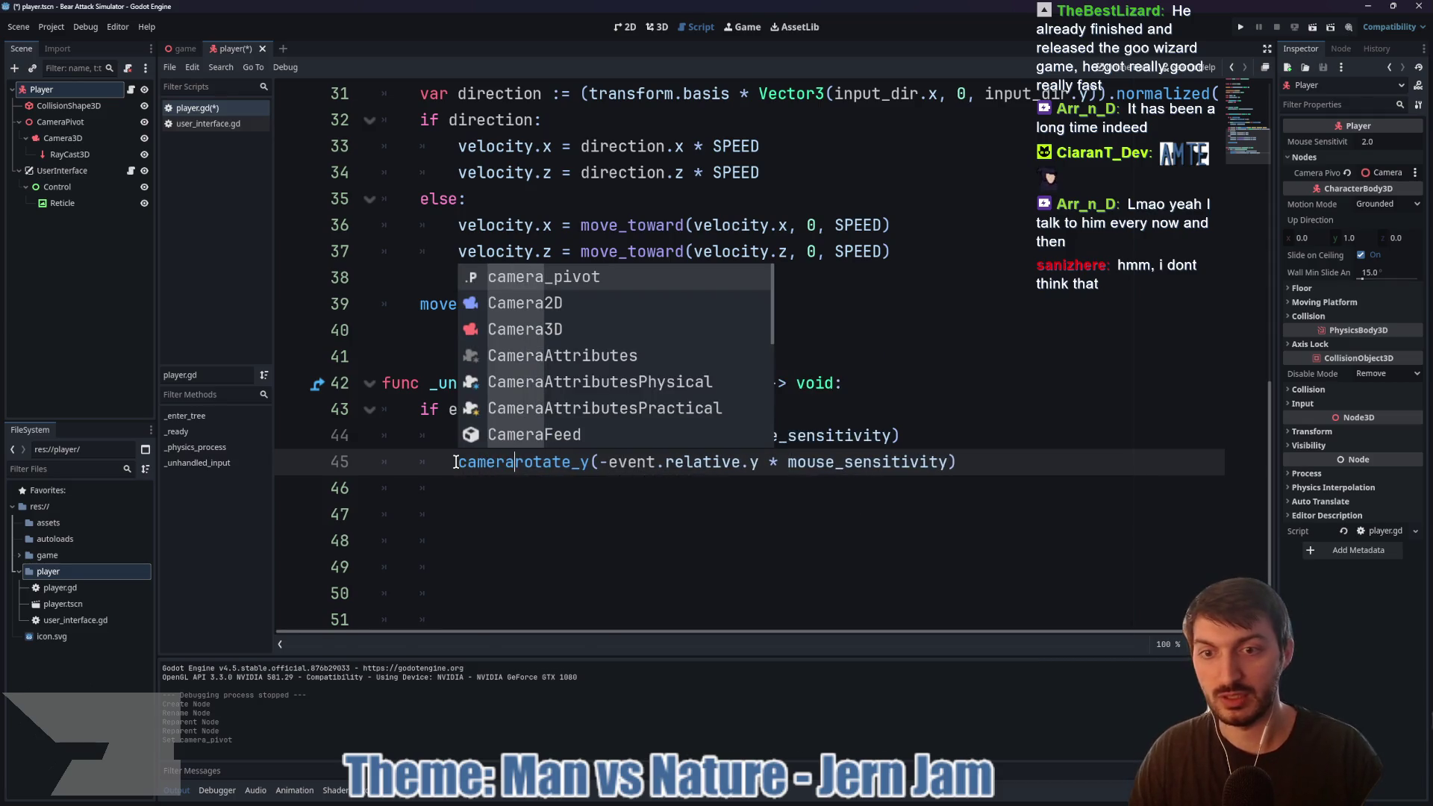
pyautogui.press('Return')
pyautogui.write('.')
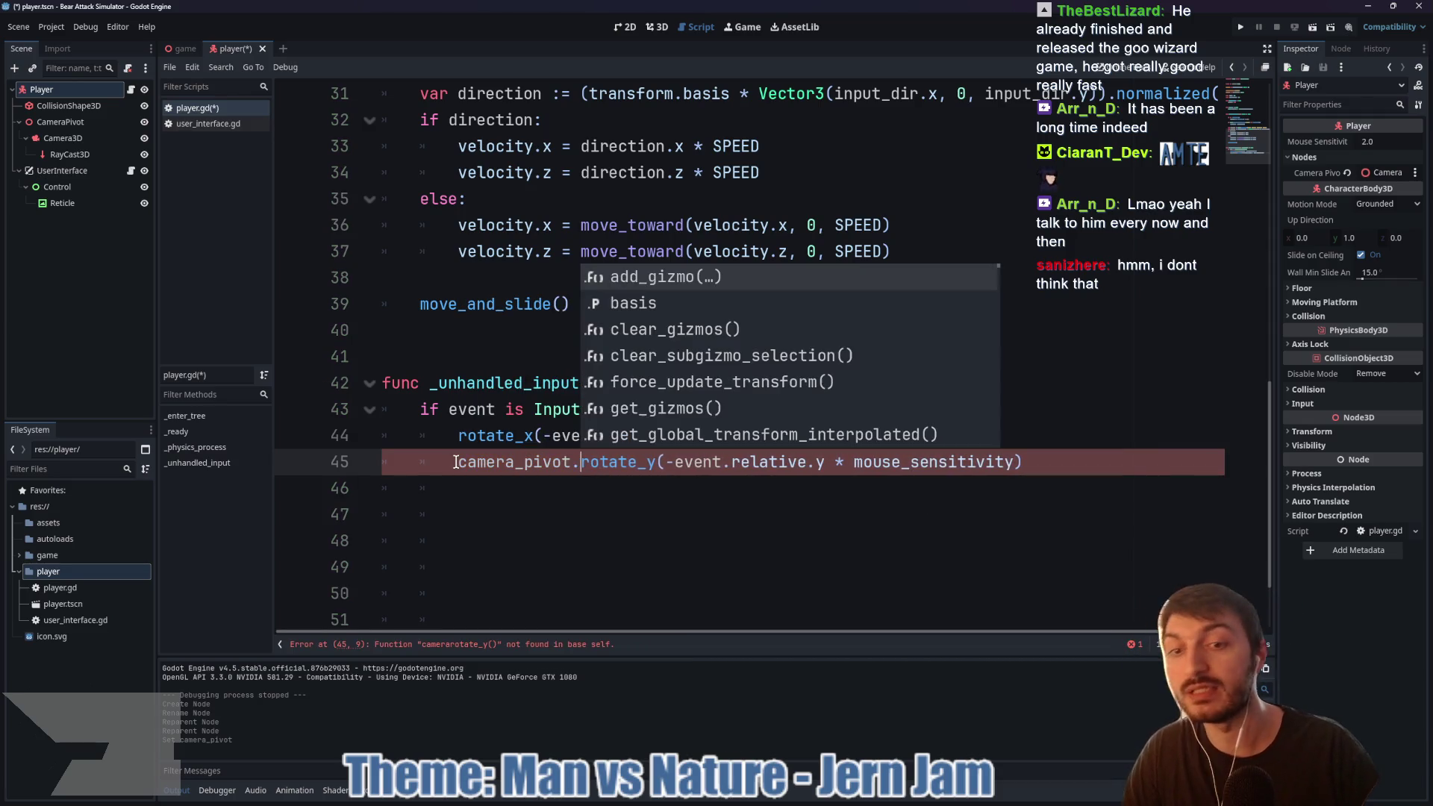
pyautogui.click(802, 487)
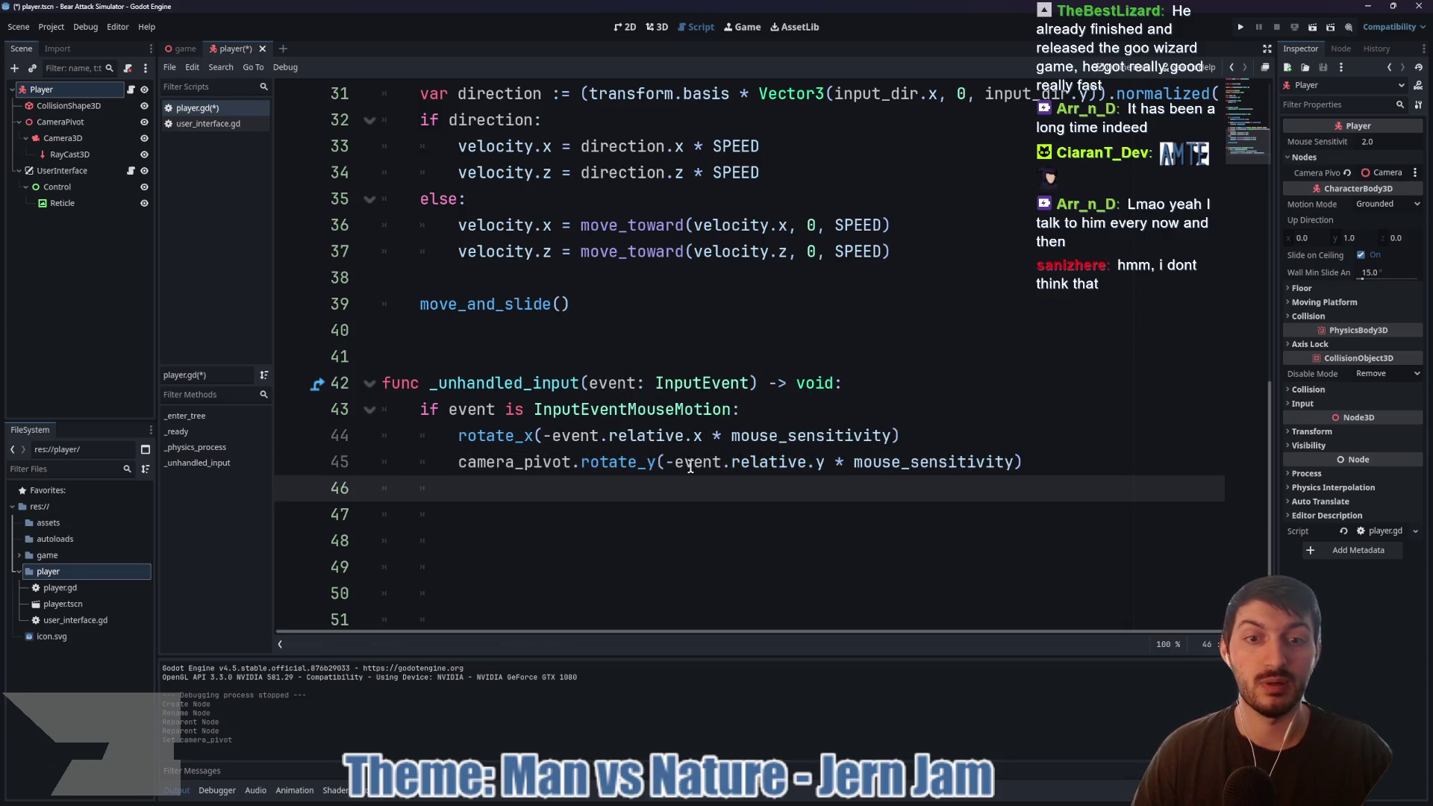
pyautogui.moveTo(665, 462); pyautogui.dragTo(1017, 472)
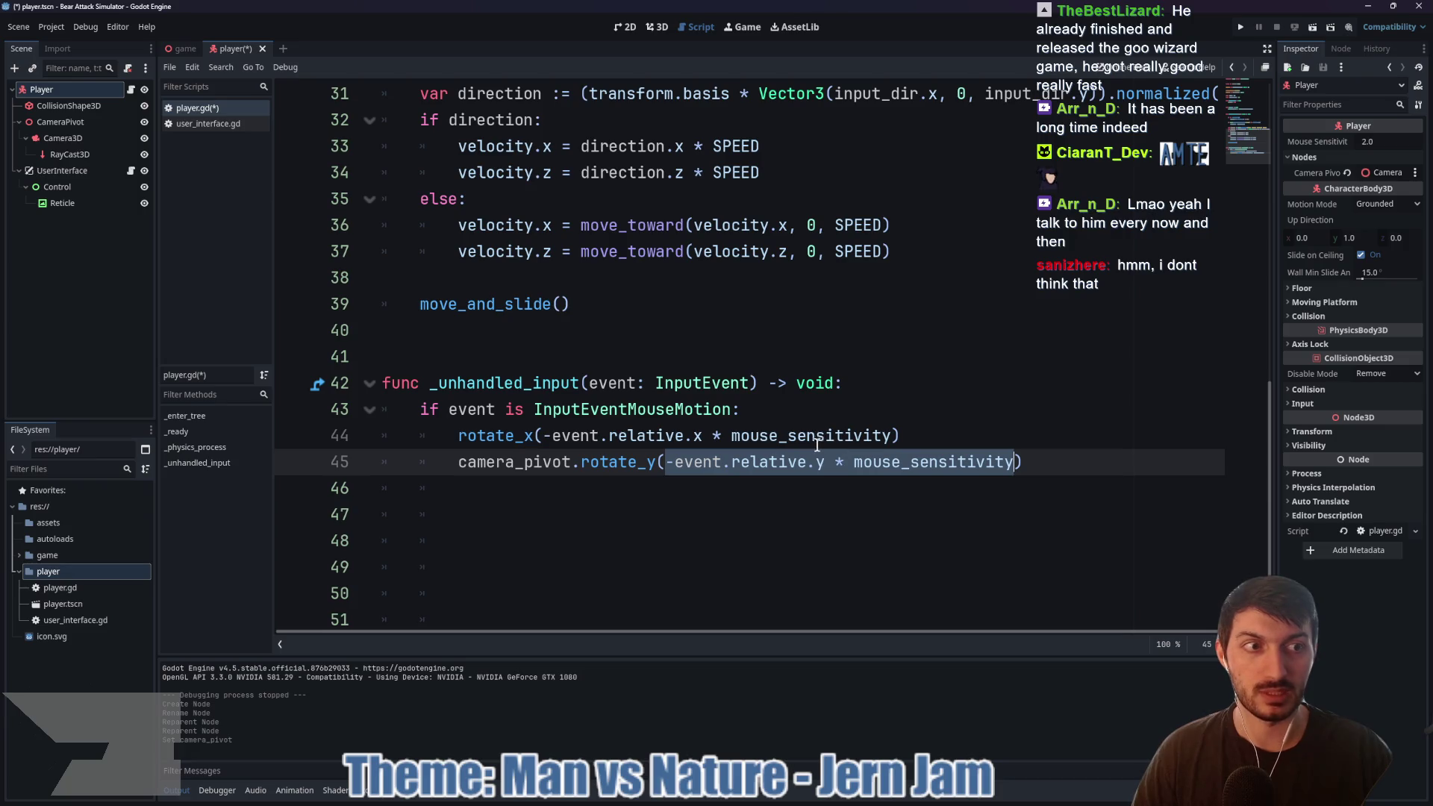
pyautogui.click(661, 462)
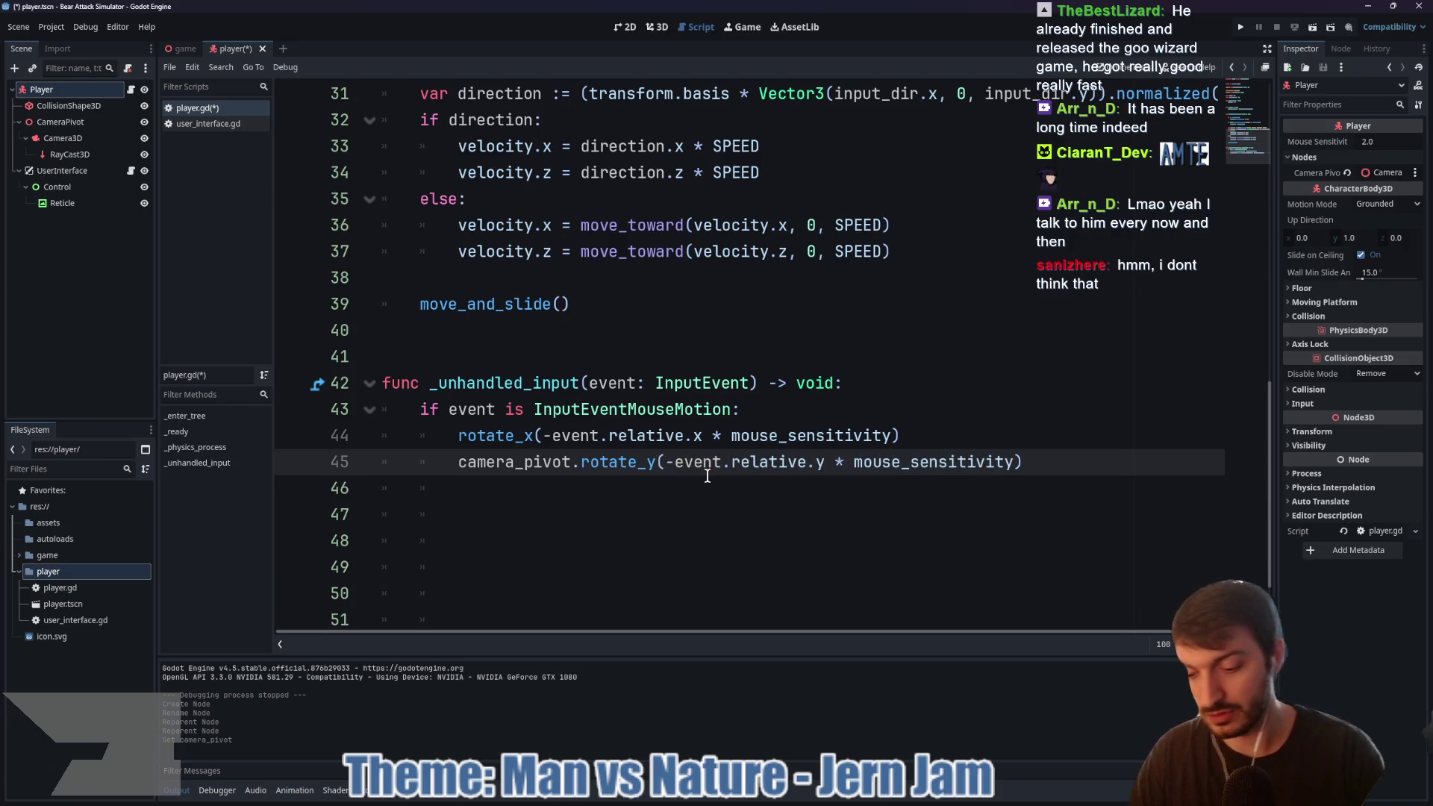
# Start wrapping line 45's rotation amount in clampf with rotation.x as an argument
pyautogui.write('clampf(rotation.y')
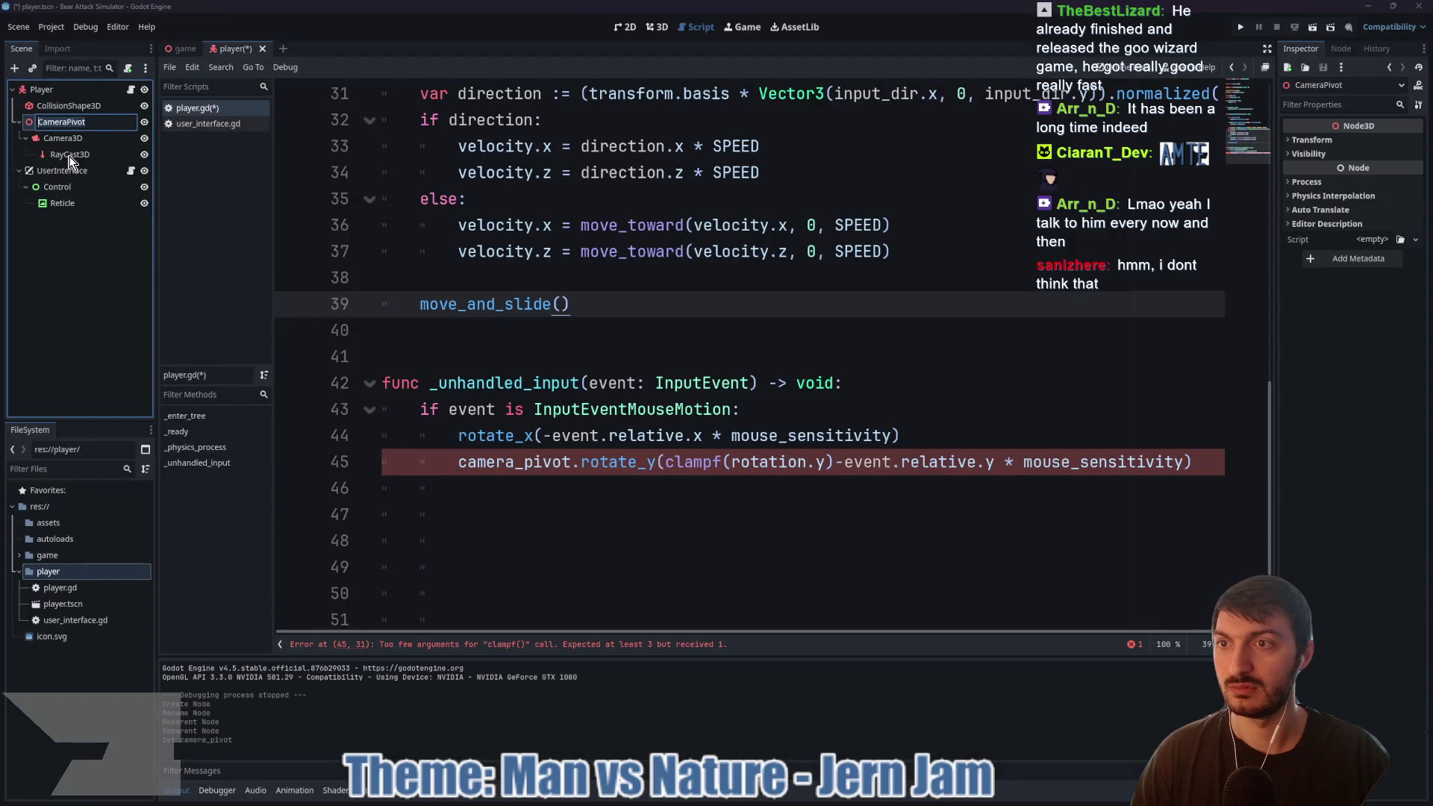
pyautogui.hotkey('ctrl', 'F2')
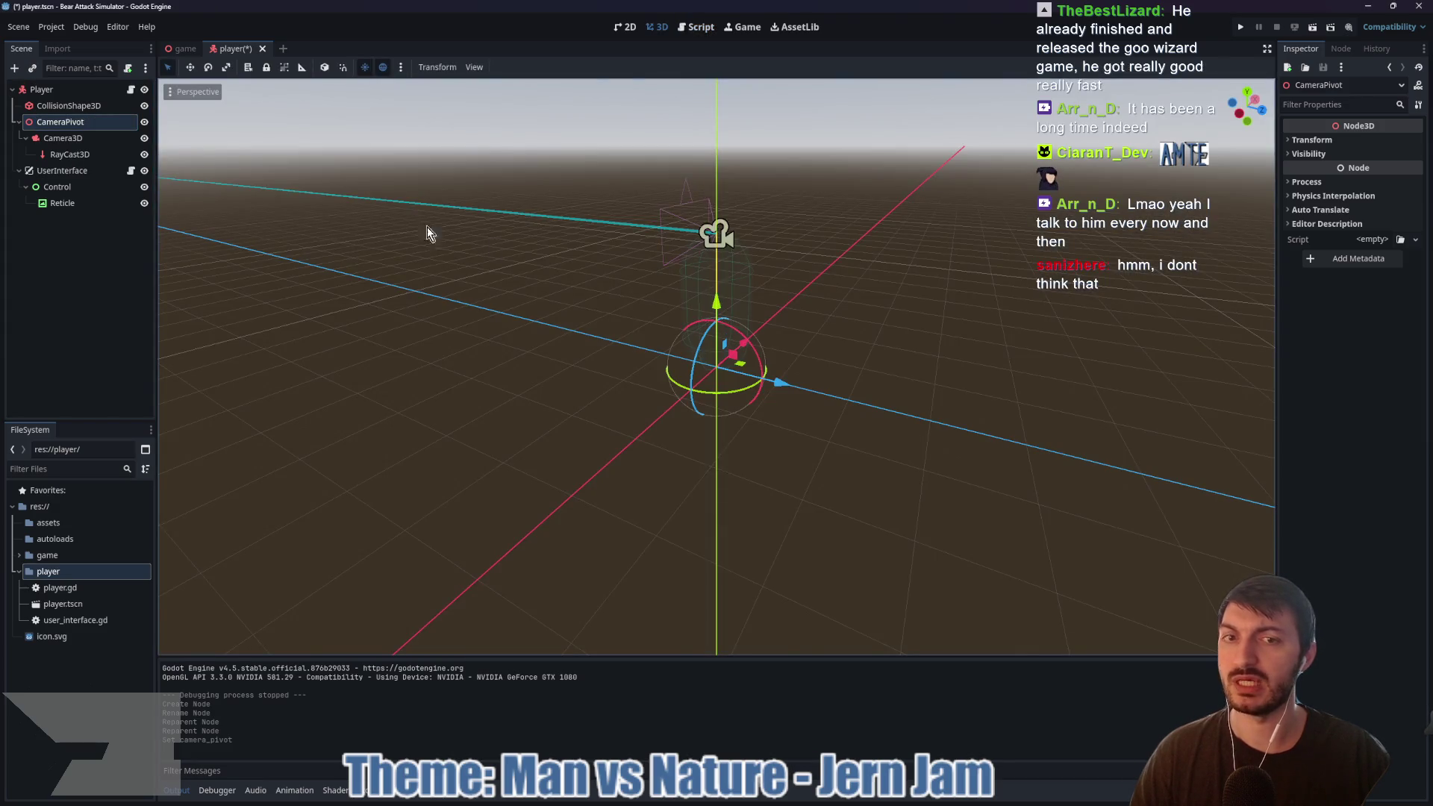
pyautogui.click(131, 89)
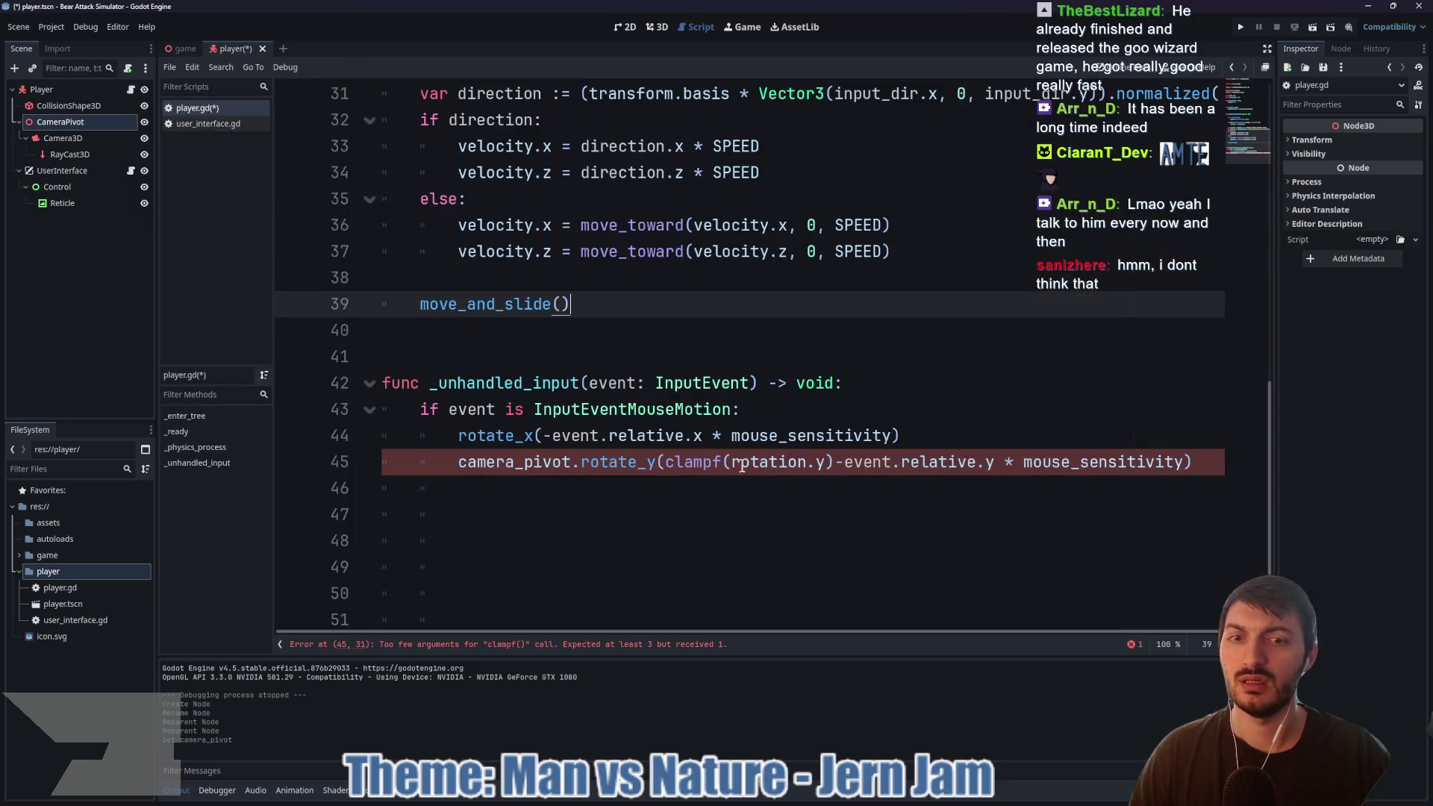
pyautogui.doubleClick(821, 462)
pyautogui.write('x')
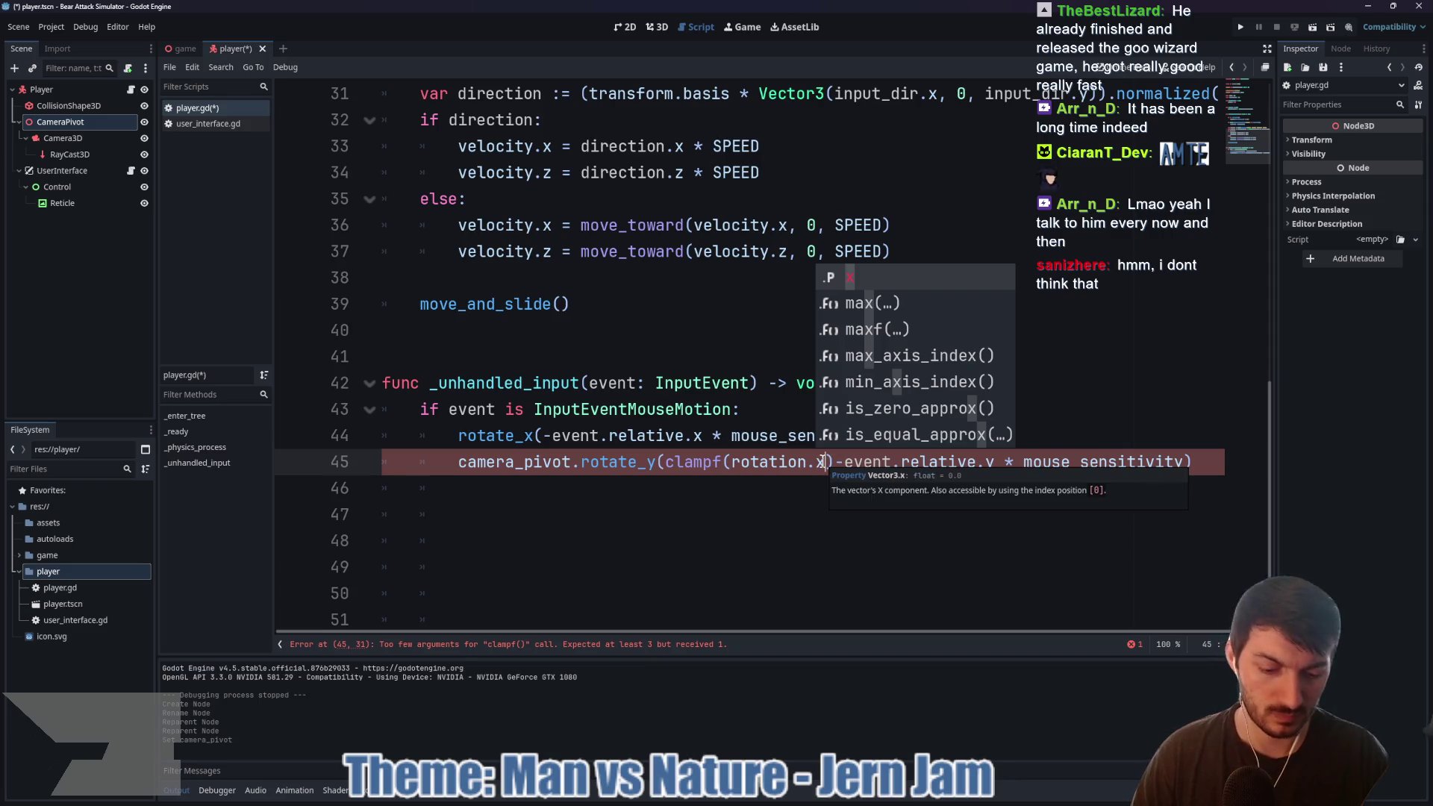
pyautogui.write(',')
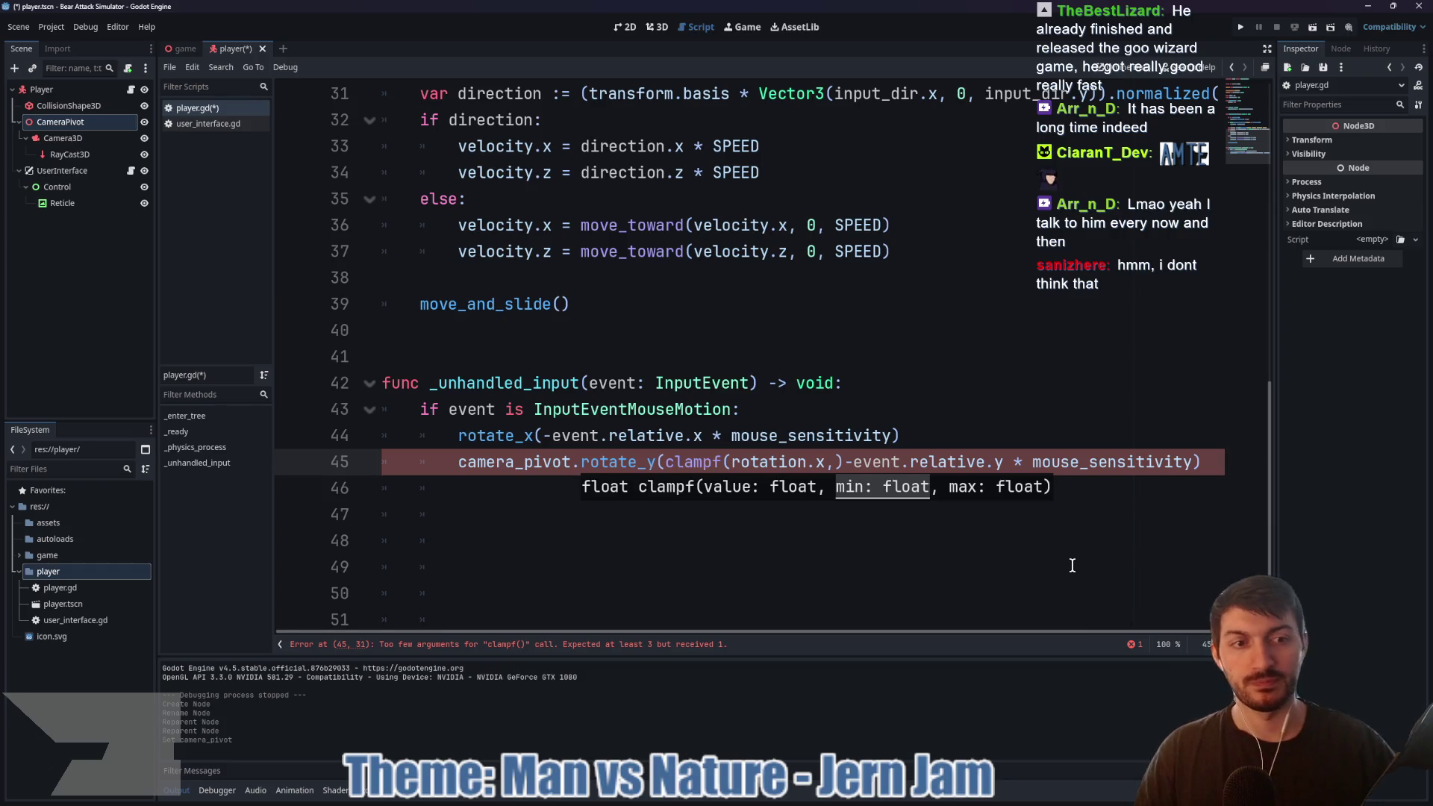
pyautogui.moveTo(1189, 462); pyautogui.dragTo(844, 457)
pyautogui.hotkey('ctrl', 'c')
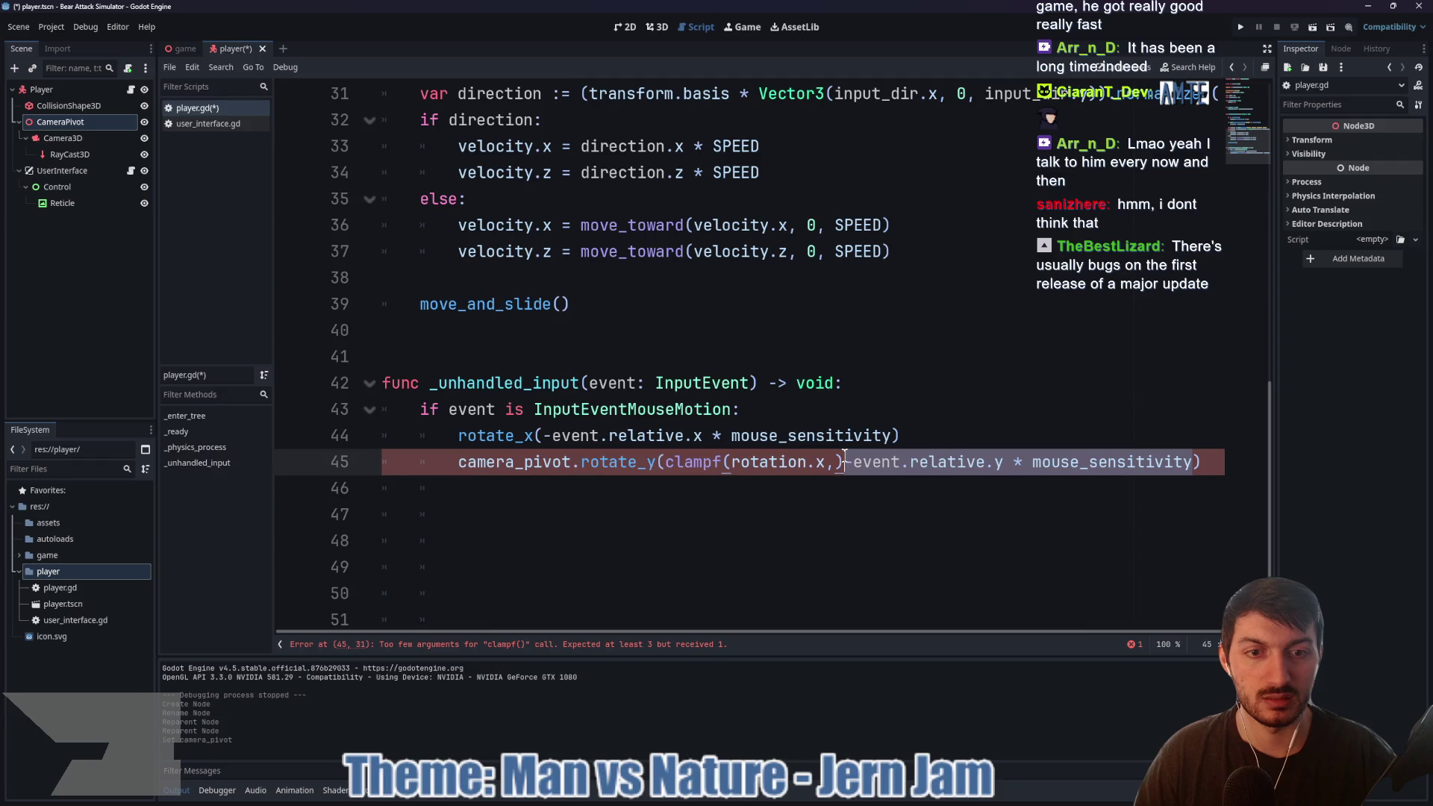
# Undo and delete the garbled clampf expression, leaving camera_pivot.rotate_y())
pyautogui.hotkey('ctrl', 'z')
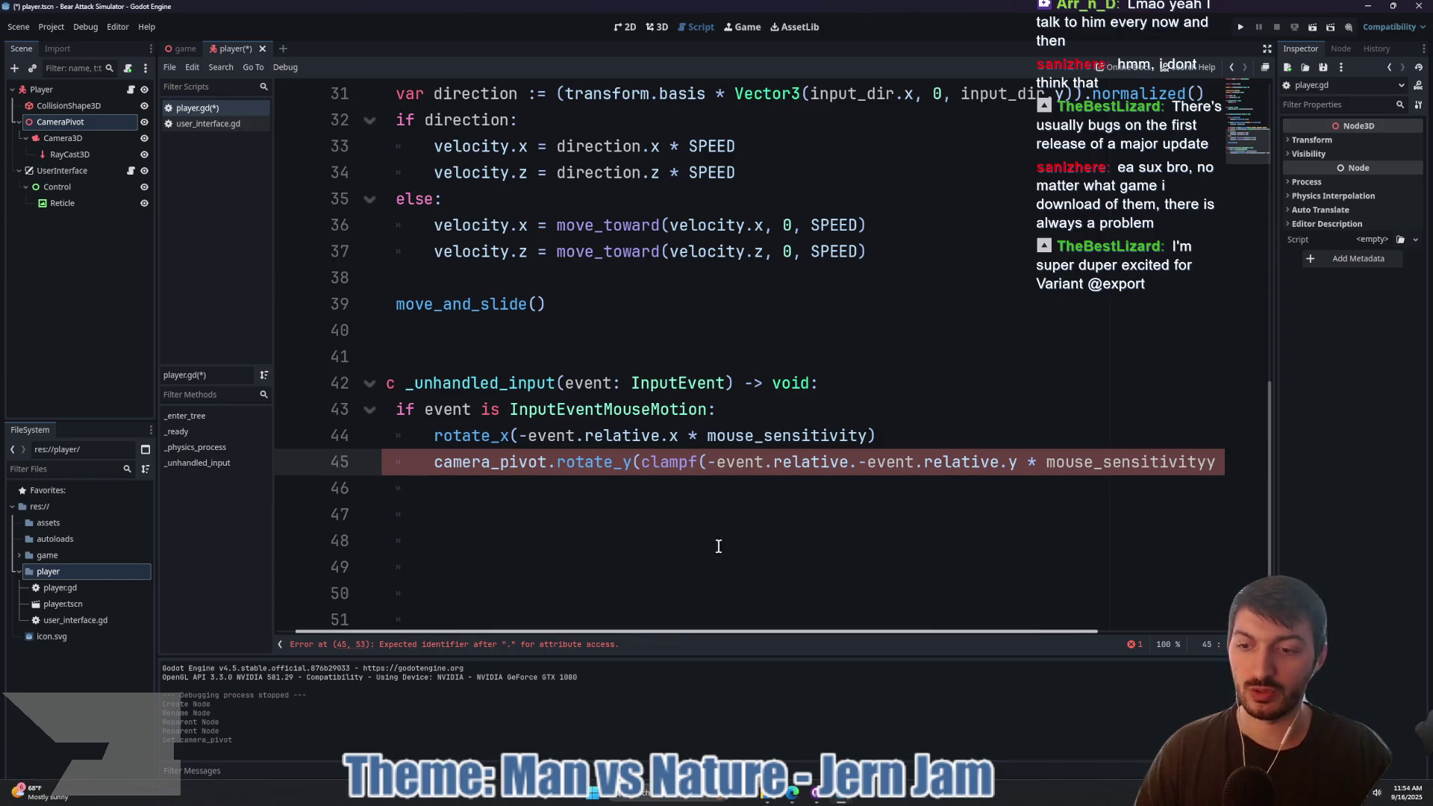
pyautogui.moveTo(758, 639); pyautogui.dragTo(940, 635)
pyautogui.moveTo(1003, 463); pyautogui.dragTo(1205, 462)
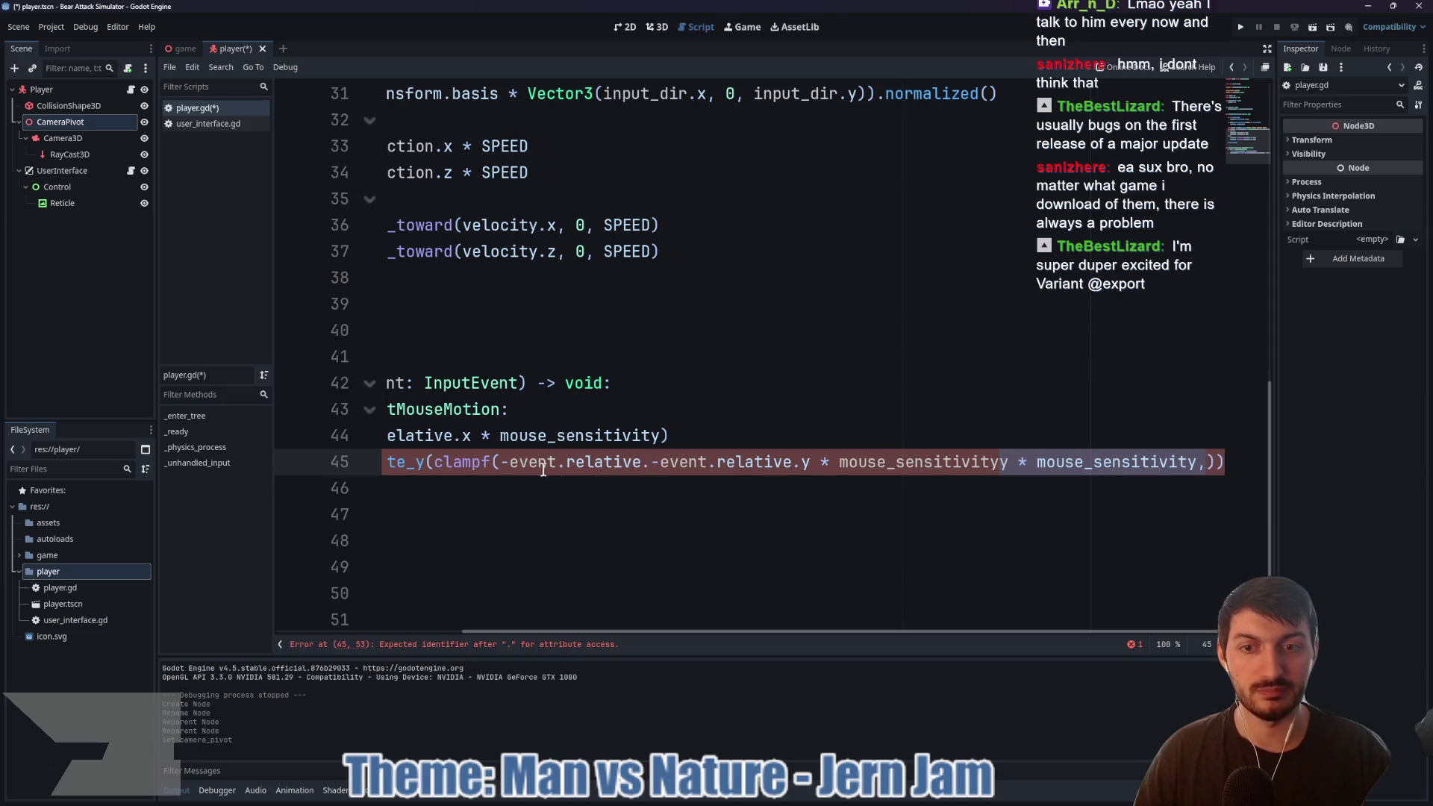
pyautogui.press('Return')
pyautogui.click(627, 462)
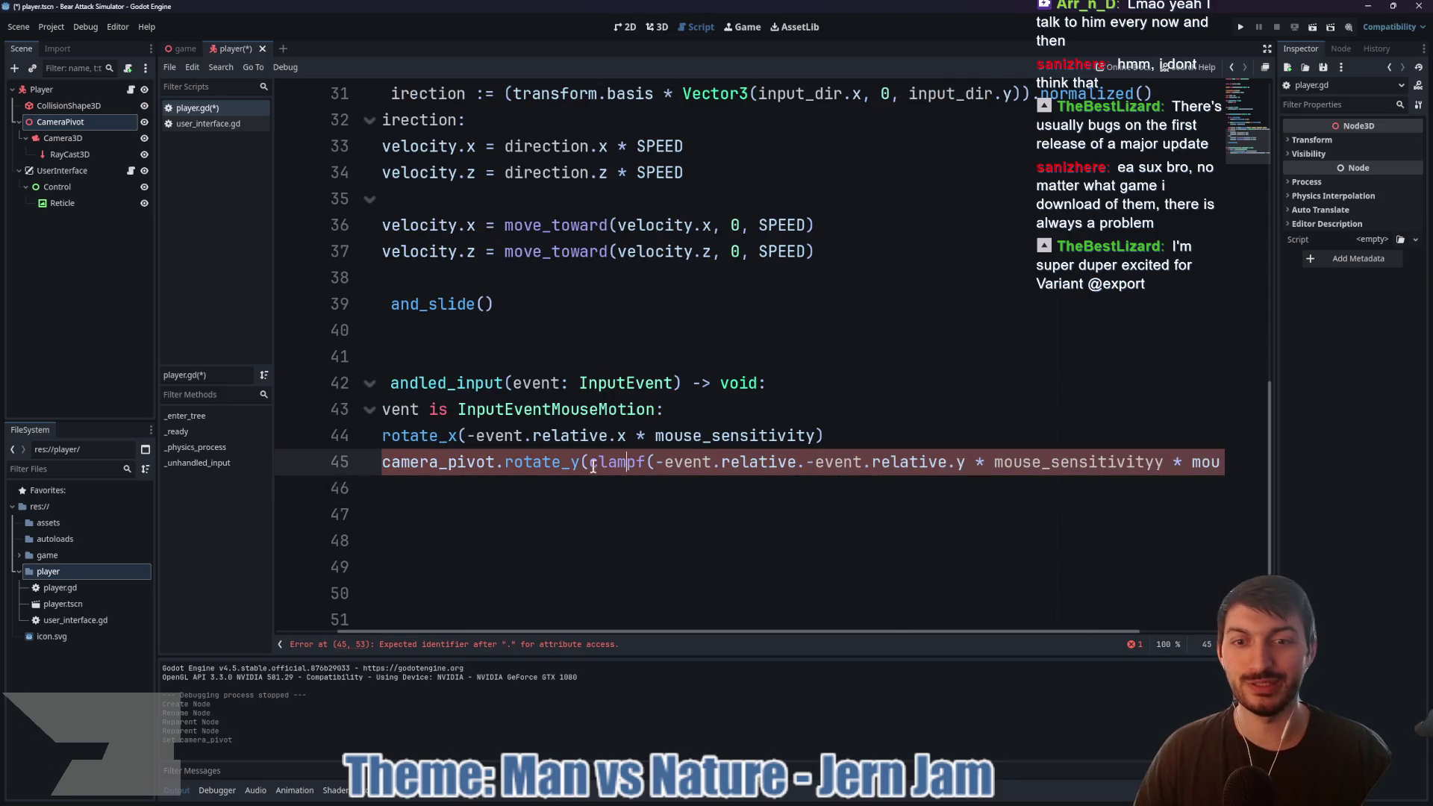
pyautogui.moveTo(590, 461); pyautogui.dragTo(1204, 461)
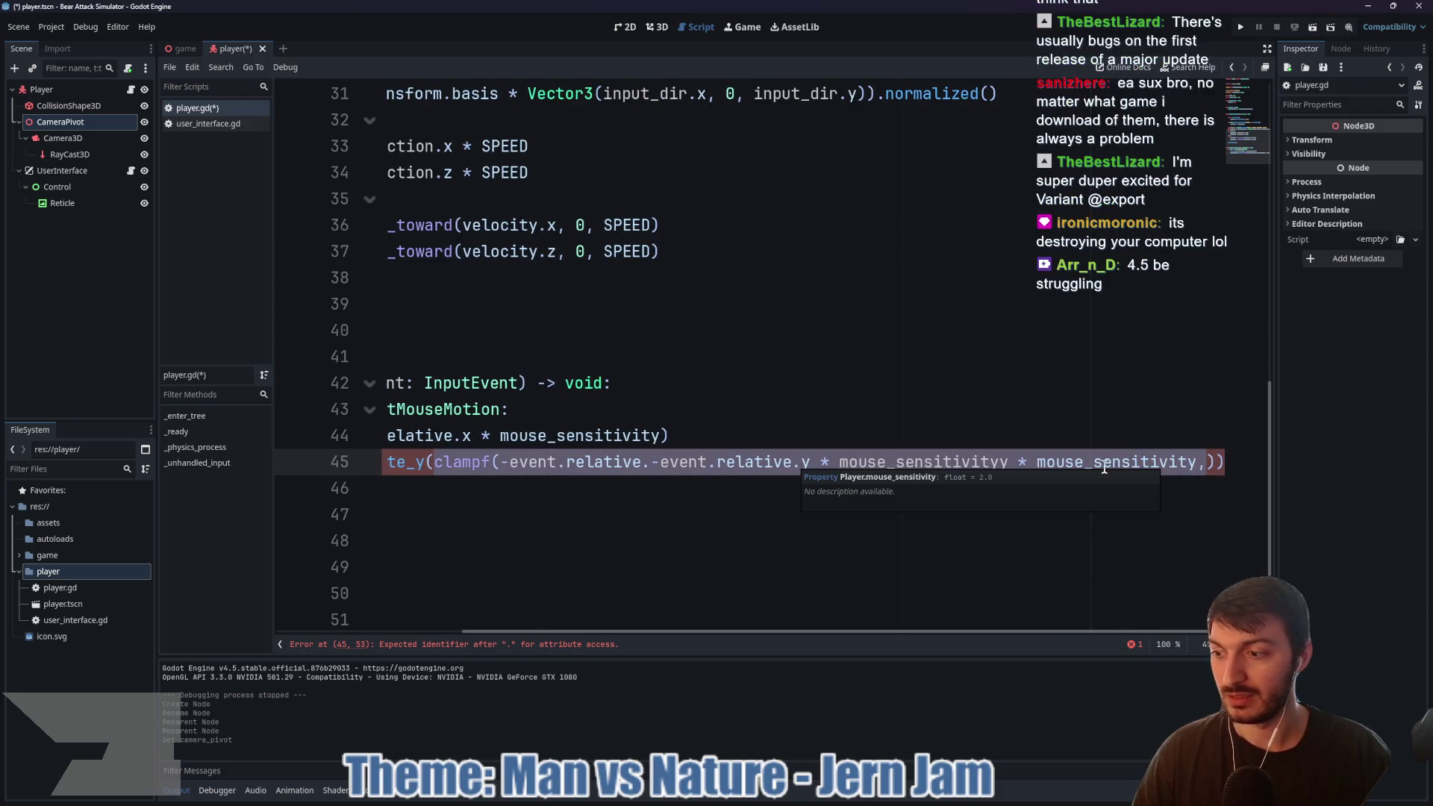
pyautogui.press('BackSpace')
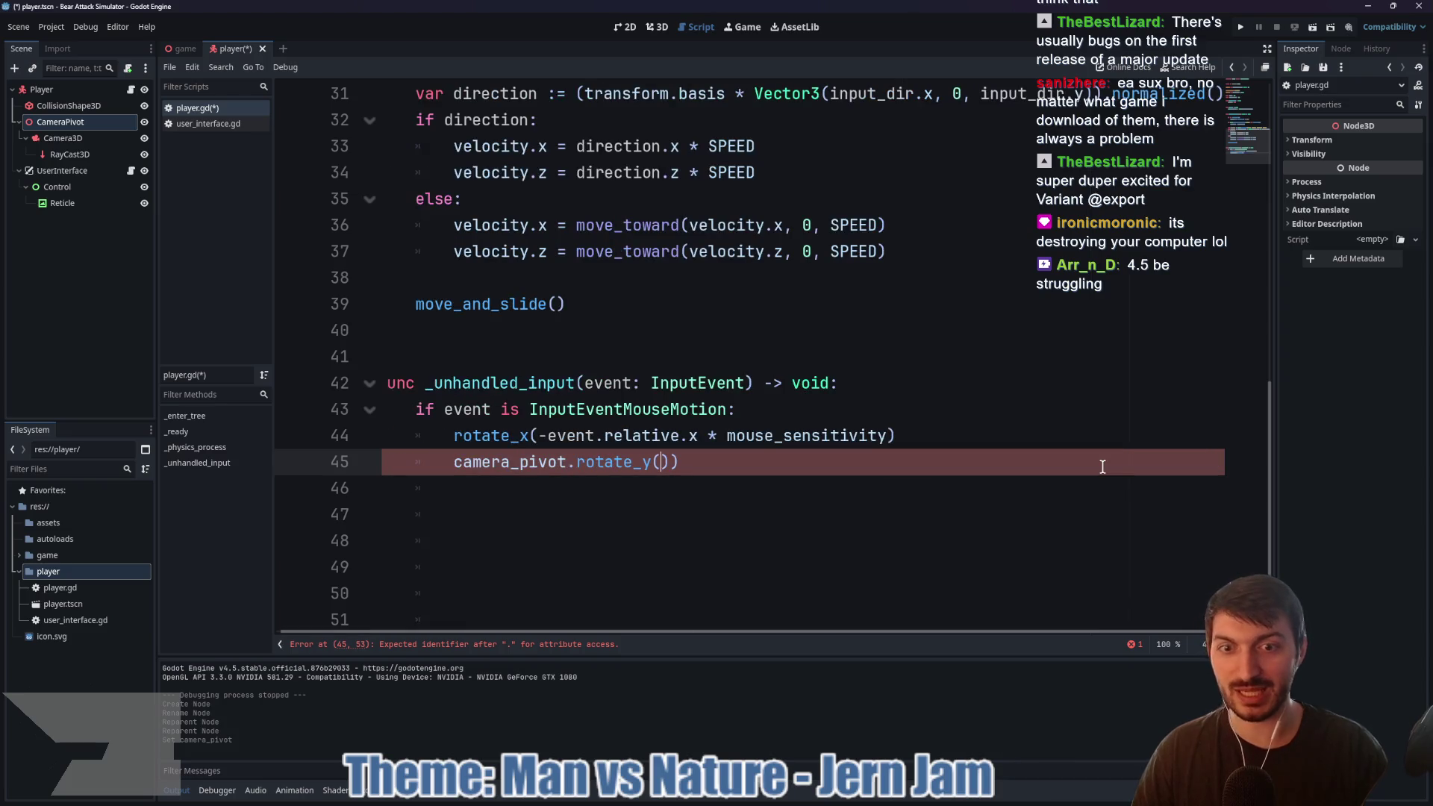
# Remove the extra parenthesis, paste -event.relative.y * mouse_sensitivity back into rotate_y, and add a comma
pyautogui.click(710, 463)
pyautogui.press('BackSpace')
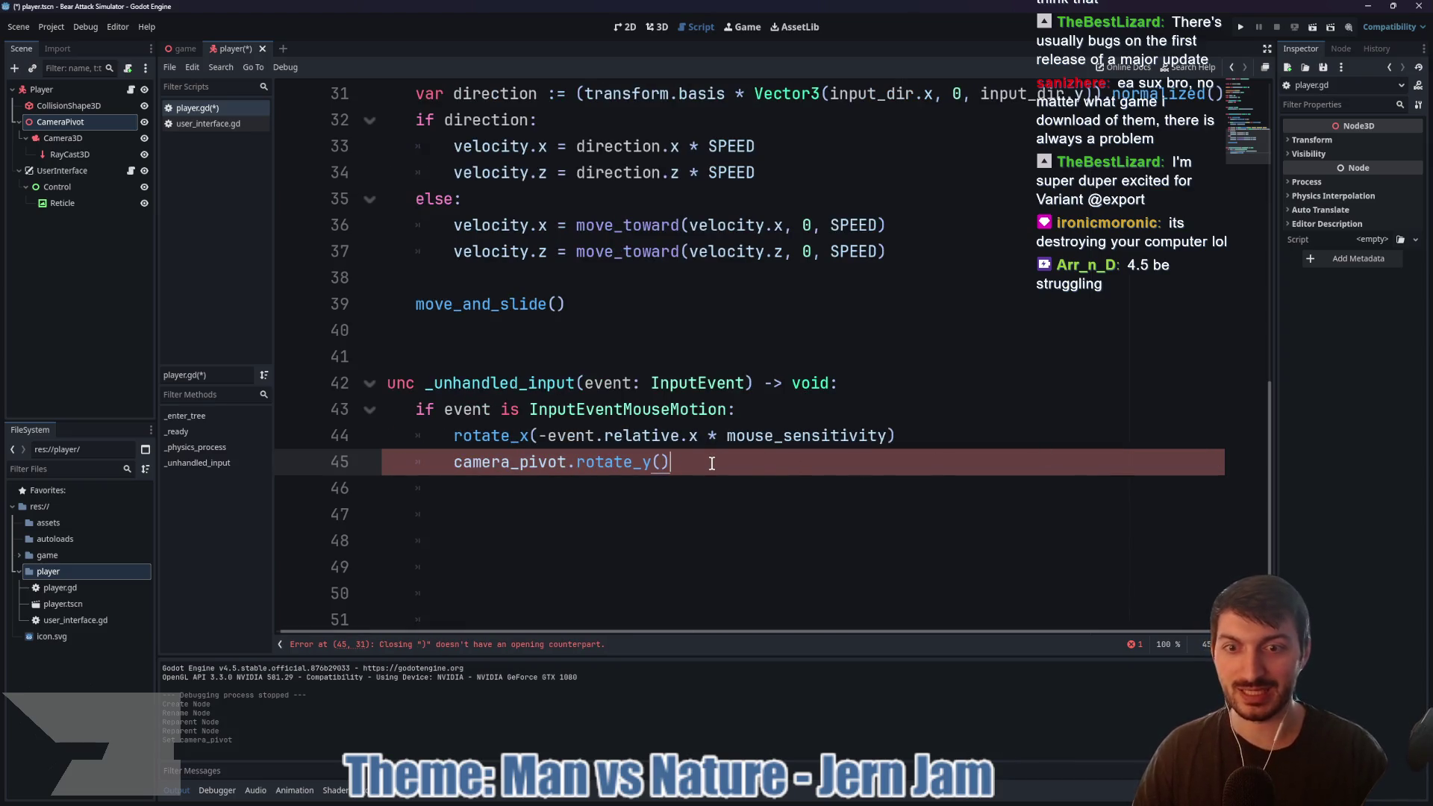
pyautogui.press('Left')
pyautogui.hotkey('ctrl', 'v')
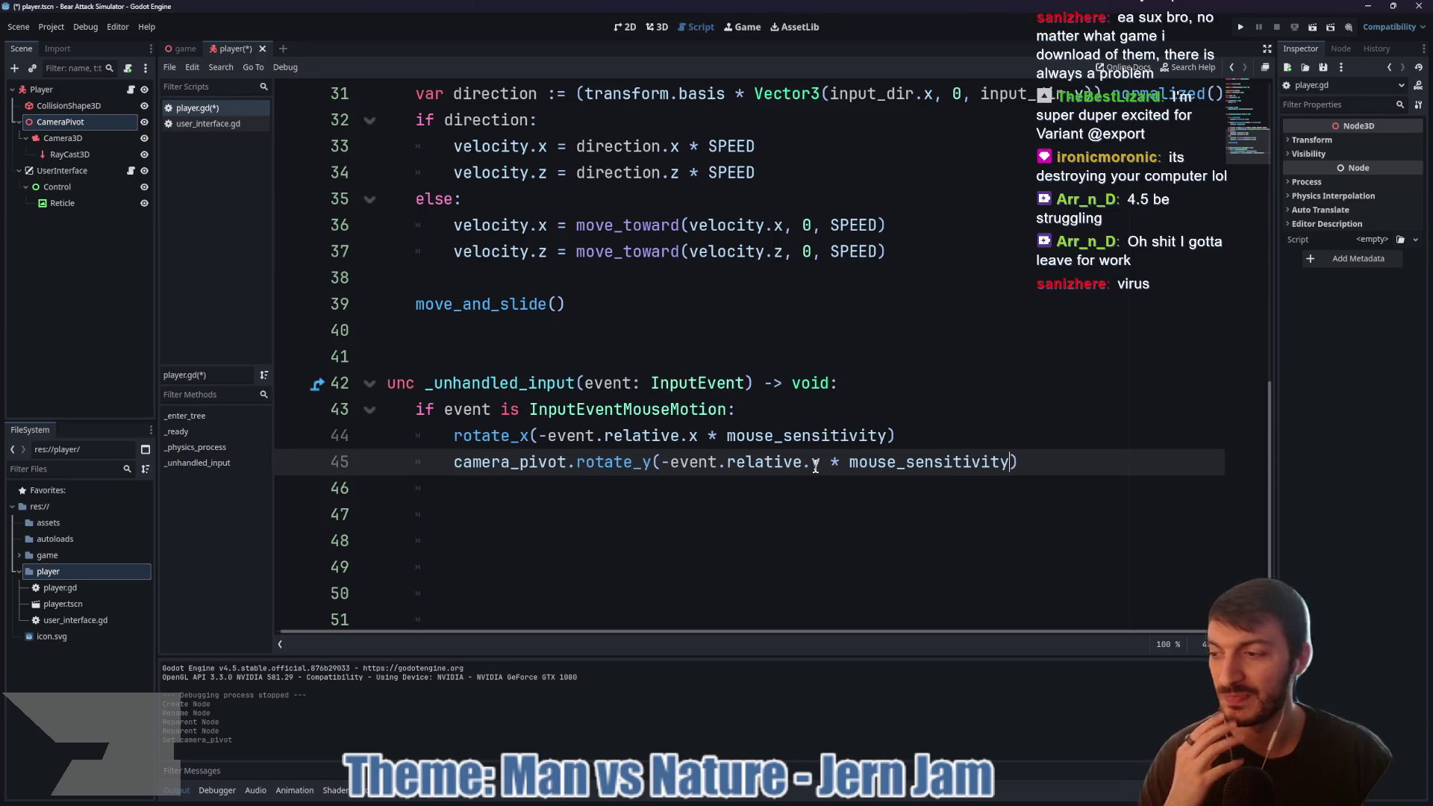
pyautogui.moveTo(822, 464)
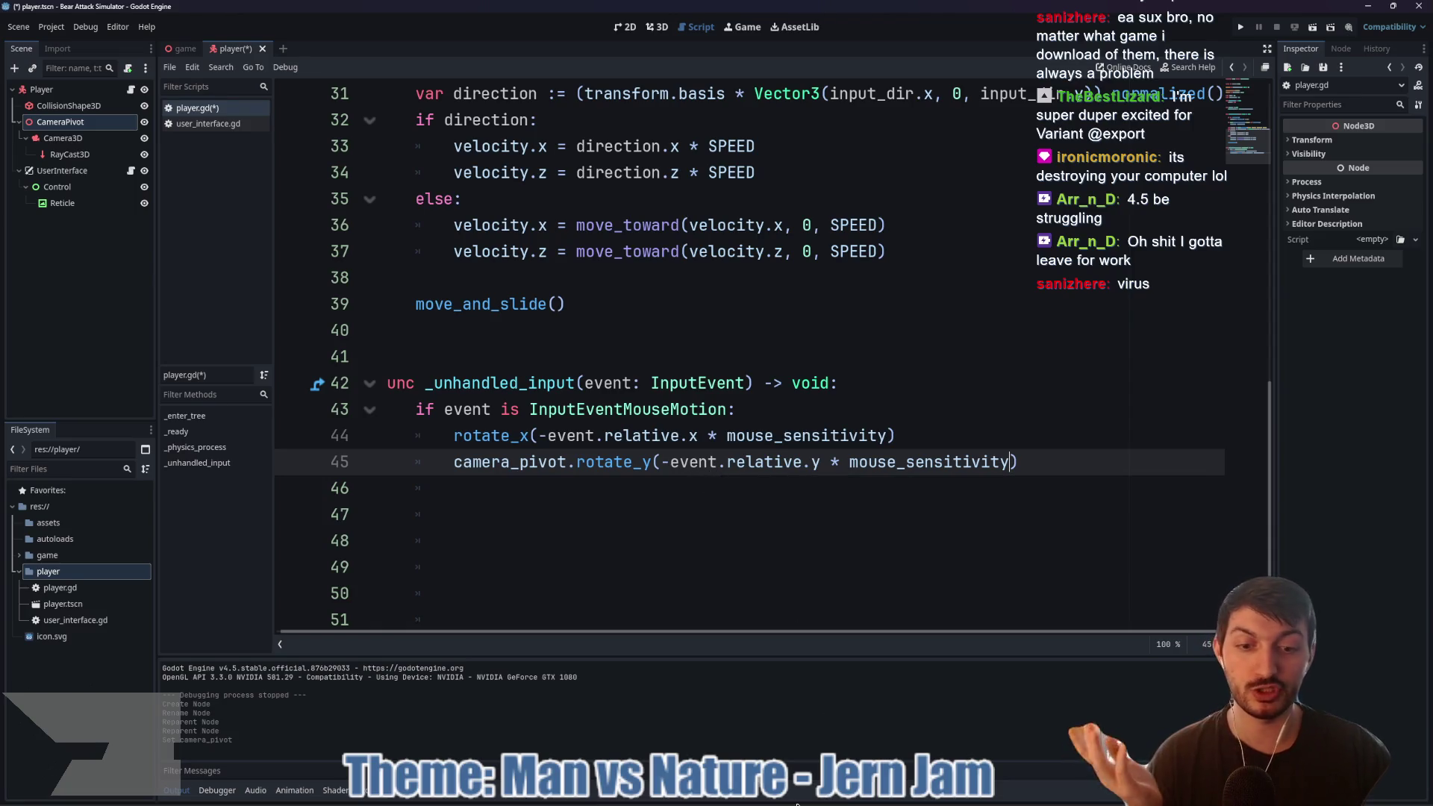
pyautogui.moveTo(794, 800)
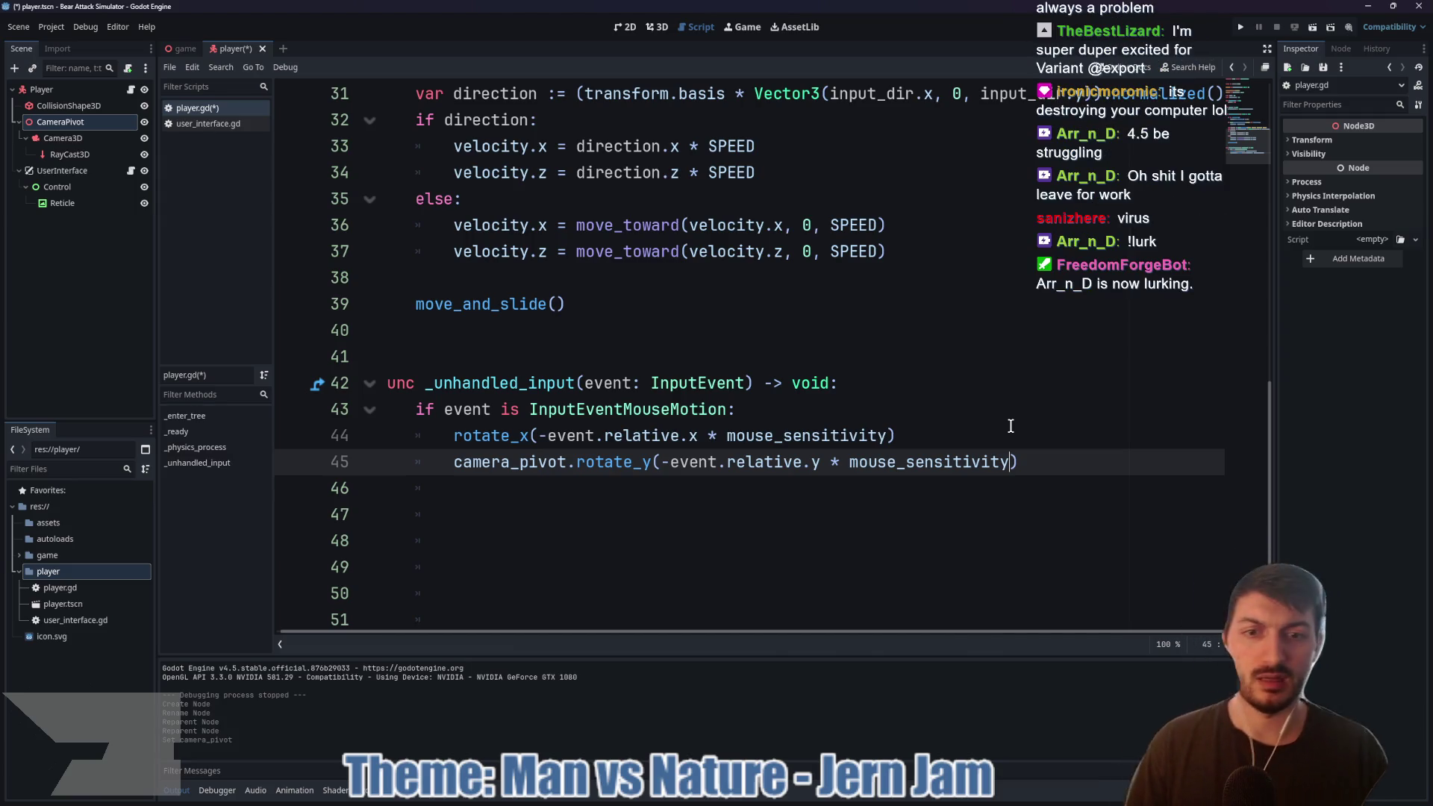
pyautogui.write(',')
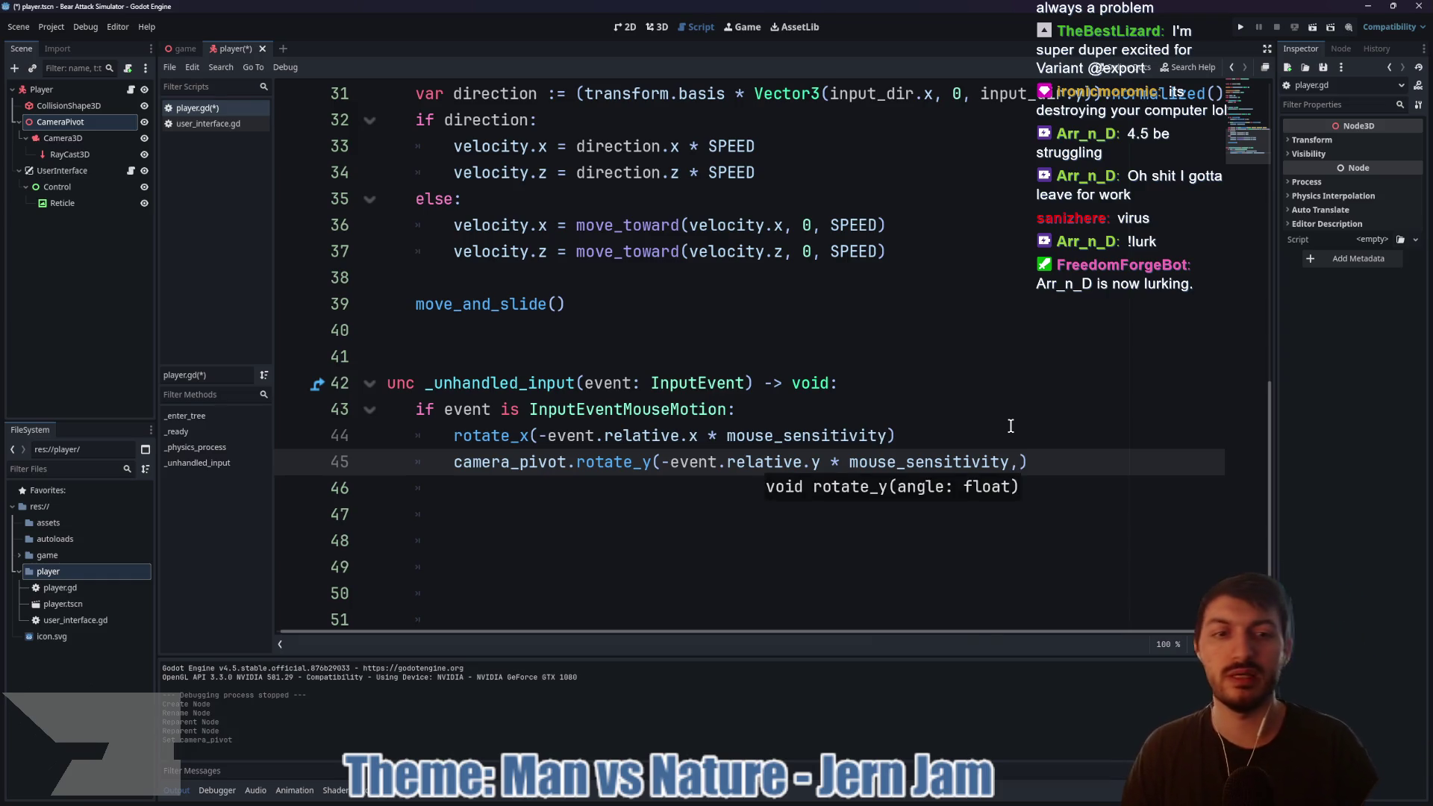
pyautogui.click(81, 126)
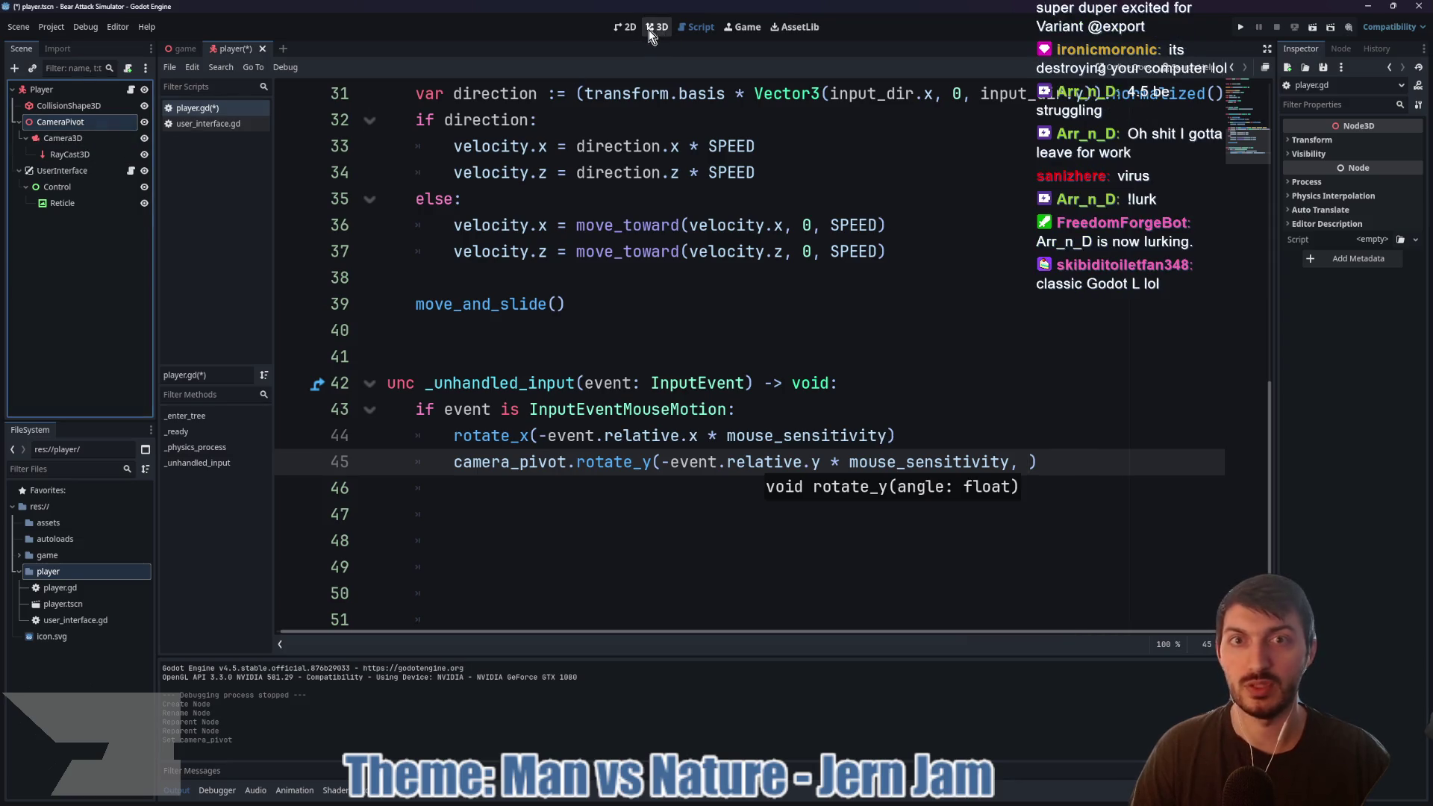
# Split the 3D editor into two viewports, with the Camera3D preview in the lower one
pyautogui.click(651, 29)
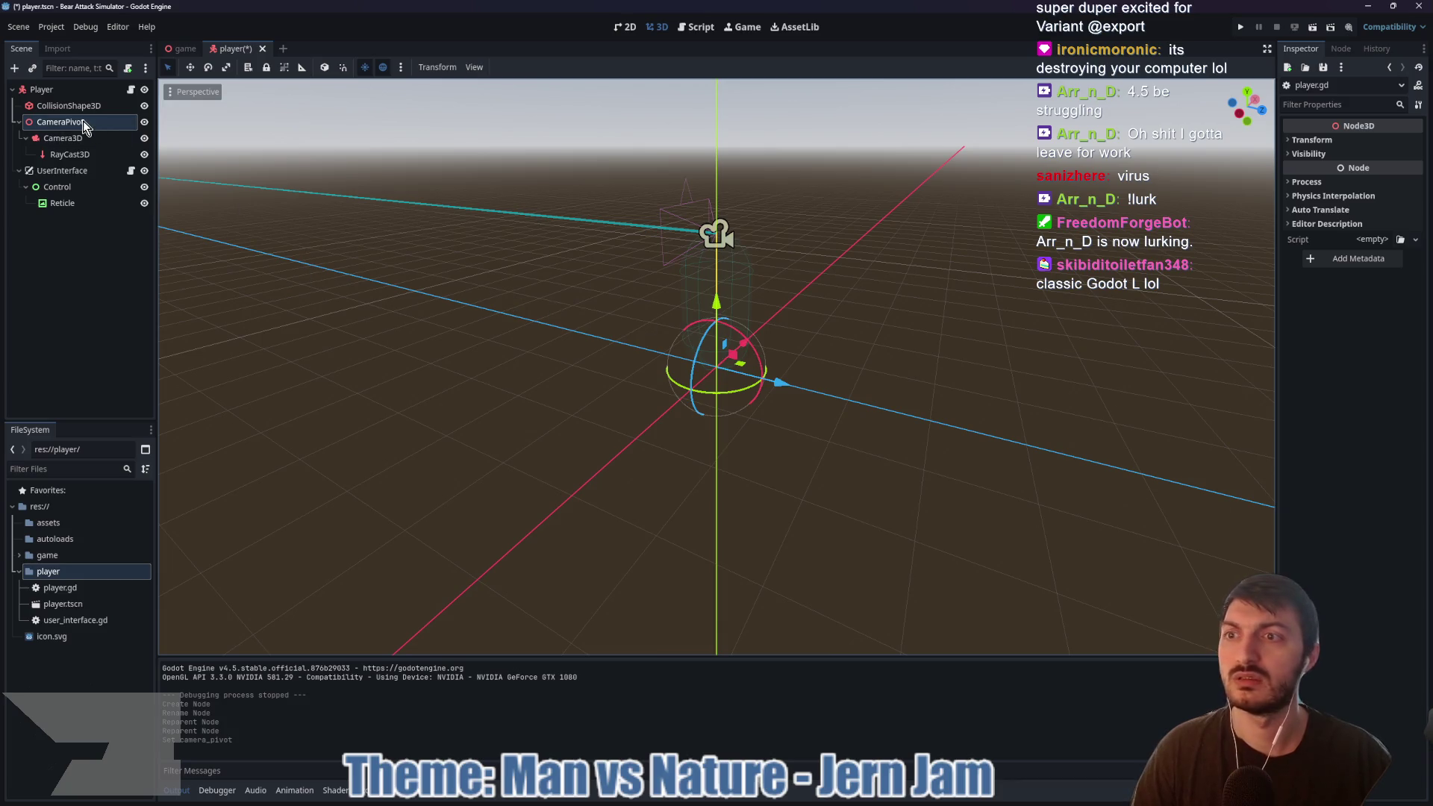
pyautogui.click(1338, 140)
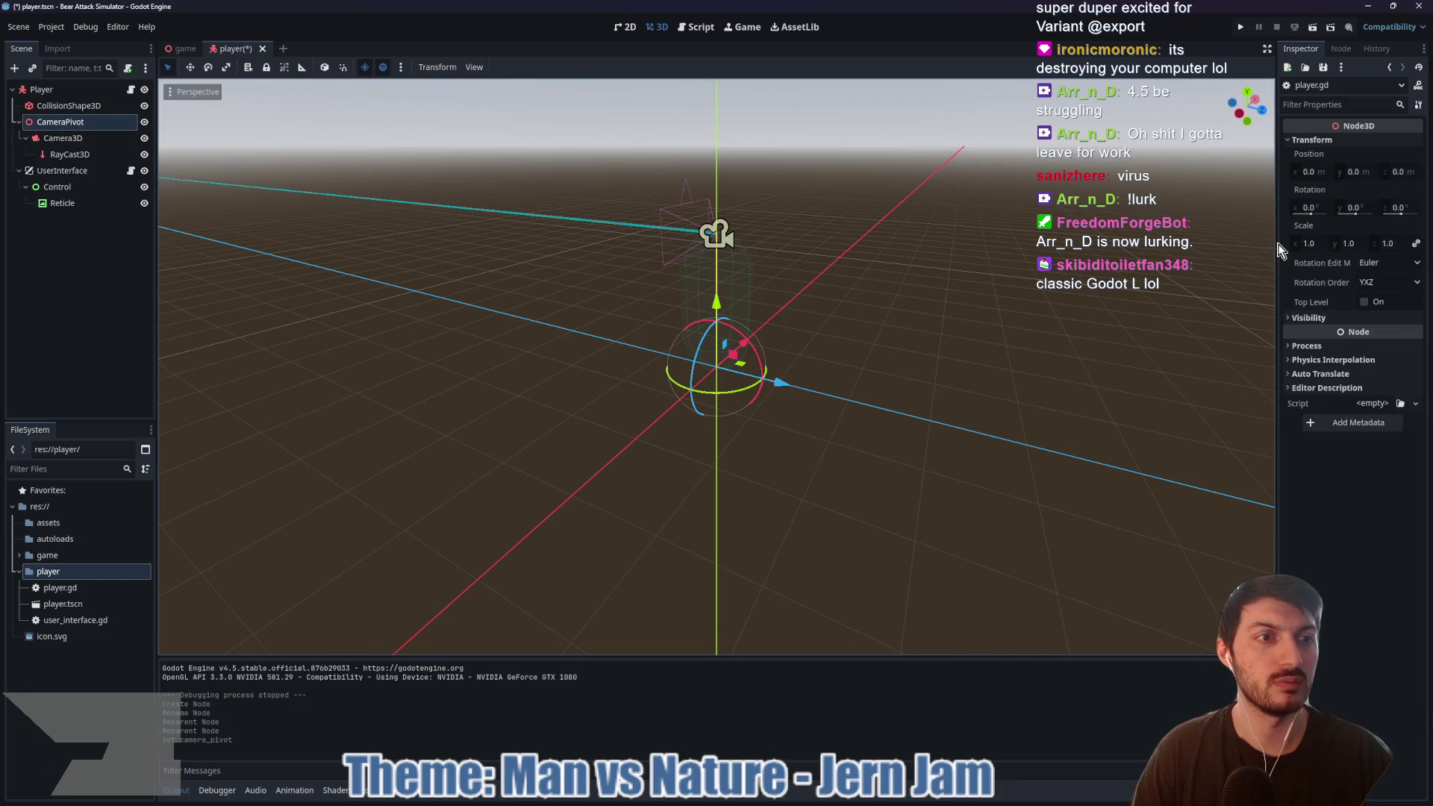
pyautogui.moveTo(1278, 249); pyautogui.dragTo(1229, 250)
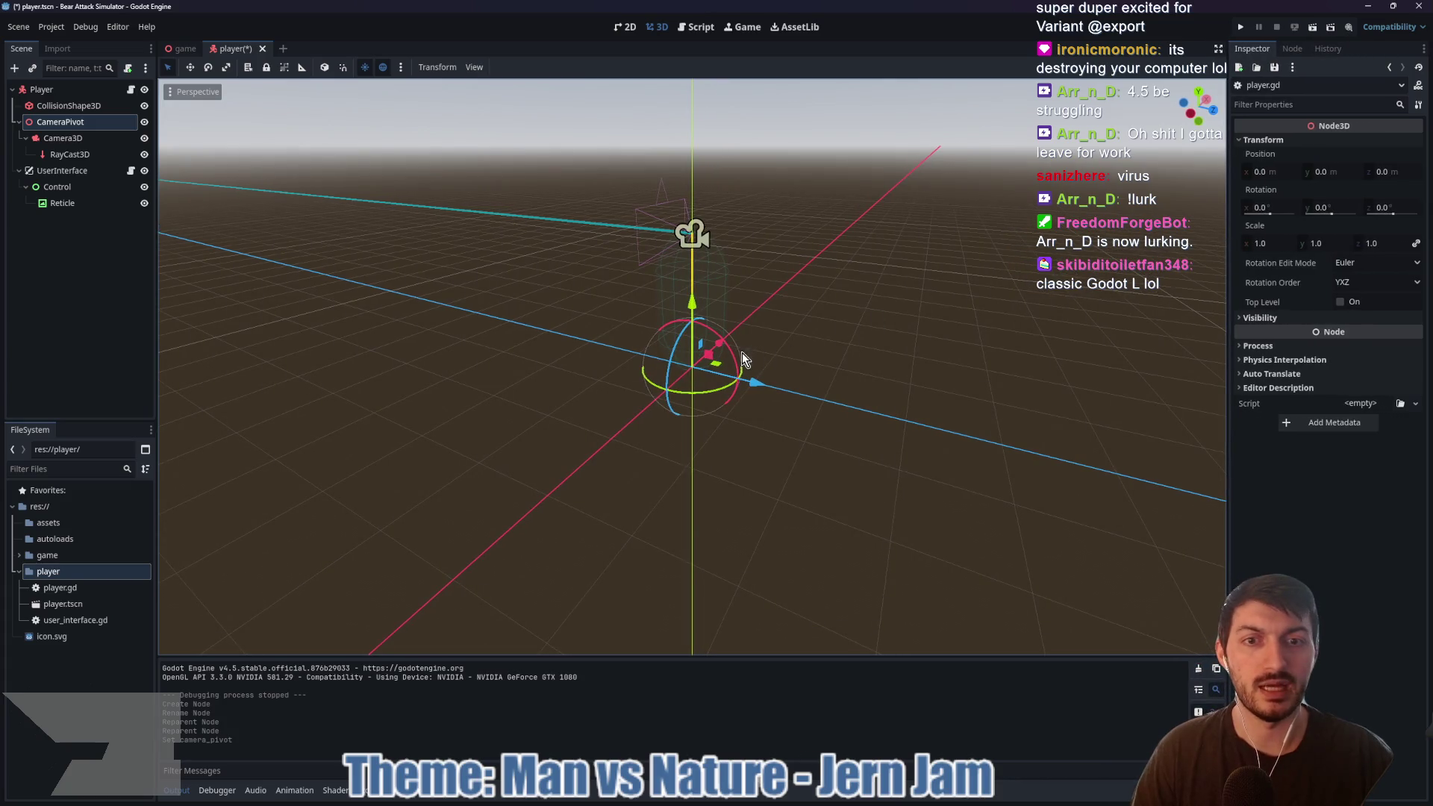
pyautogui.click(474, 67)
pyautogui.click(567, 101)
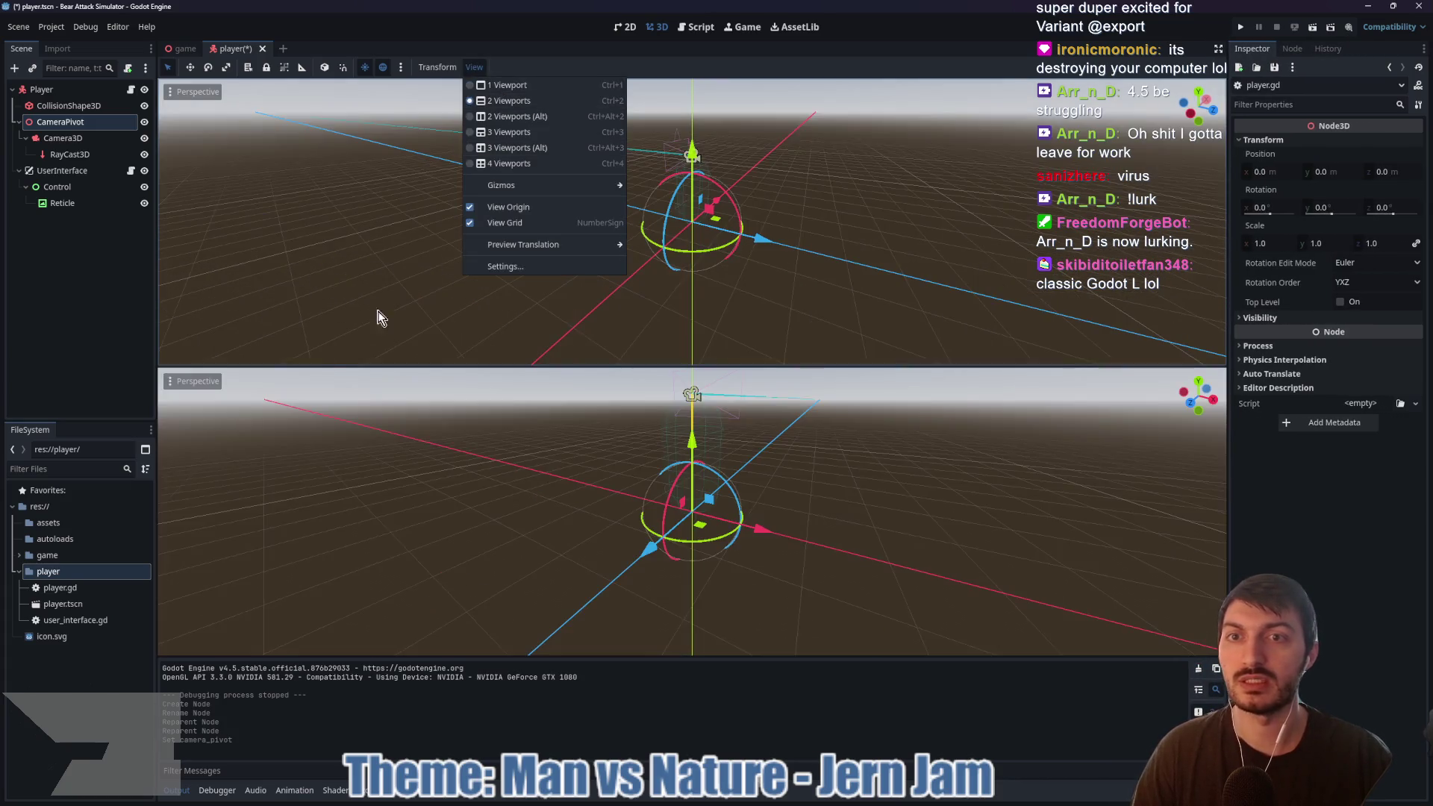
pyautogui.click(75, 129)
pyautogui.click(63, 138)
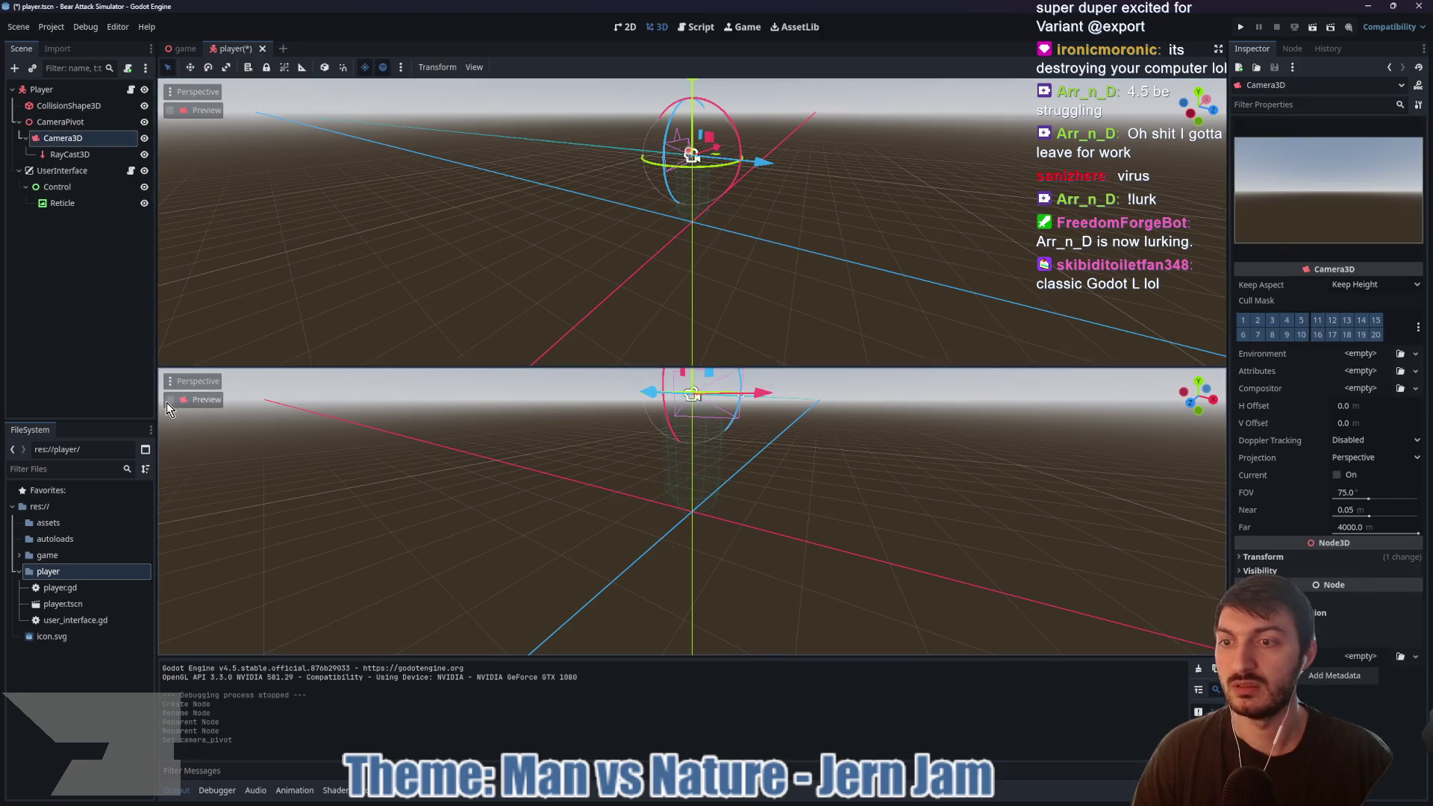
pyautogui.click(170, 400)
# Test-tilt CameraPivot to about -17 degrees, cancel back to zero, and reopen player.gd
pyautogui.click(59, 122)
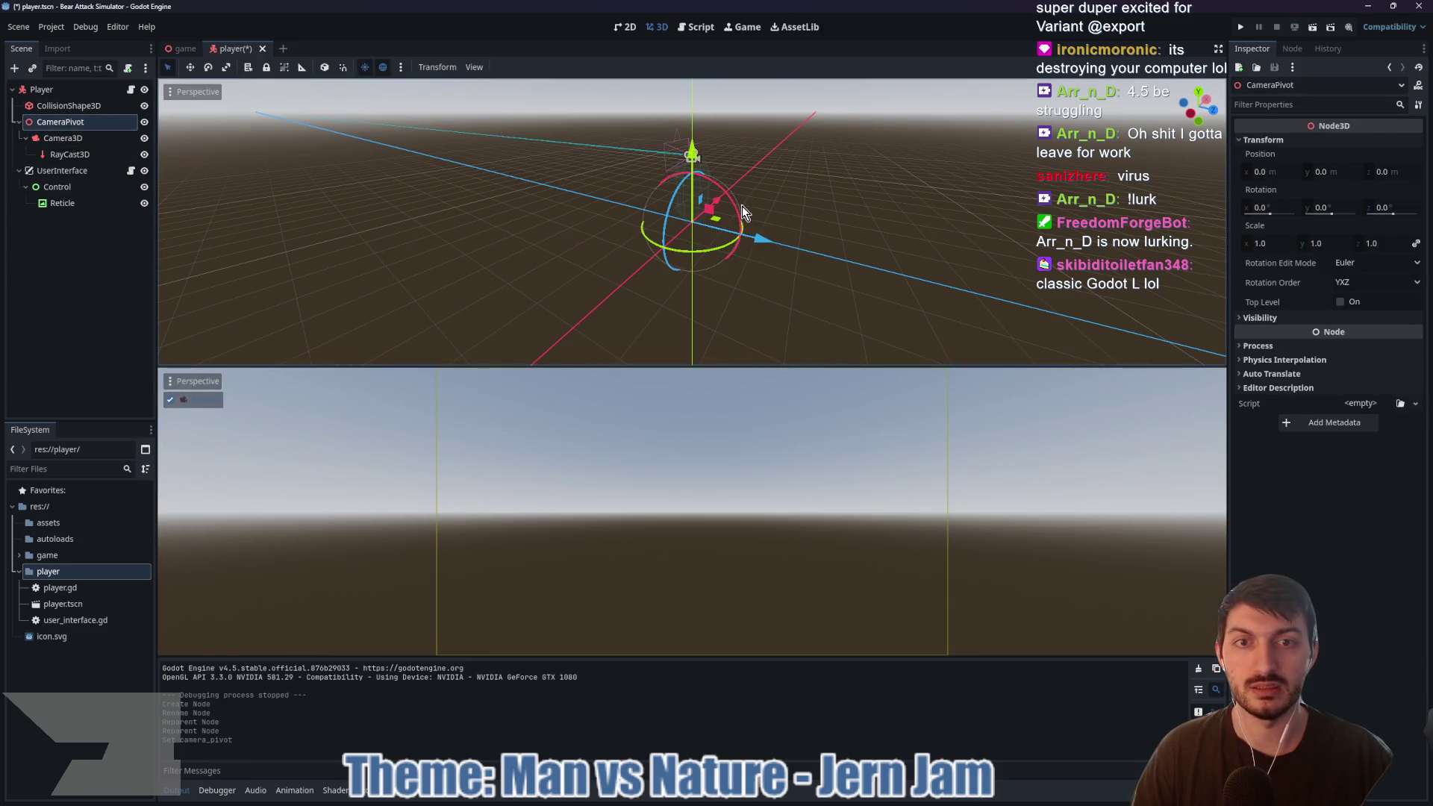
pyautogui.moveTo(738, 210); pyautogui.dragTo(727, 200)
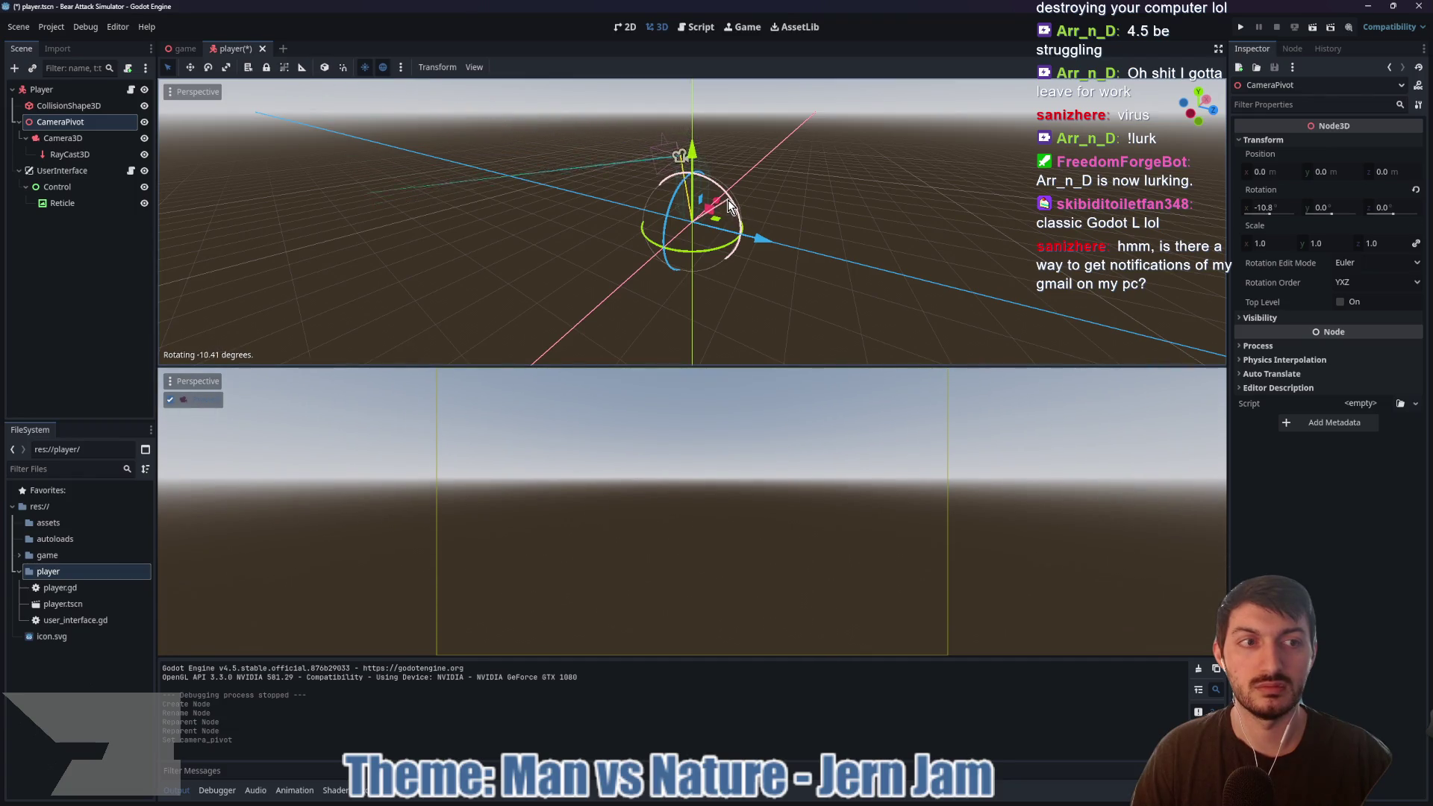
pyautogui.rightClick(728, 199)
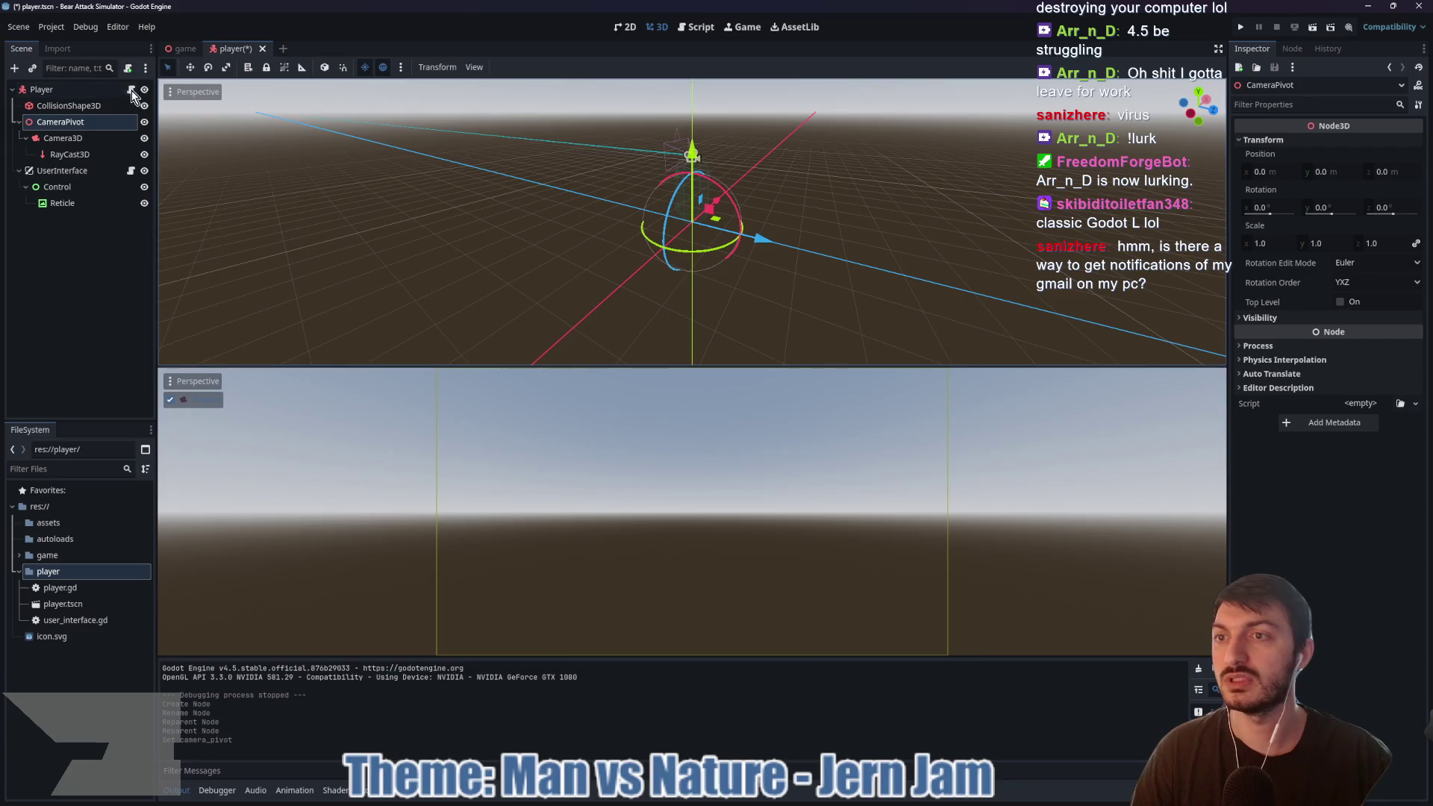
pyautogui.click(132, 90)
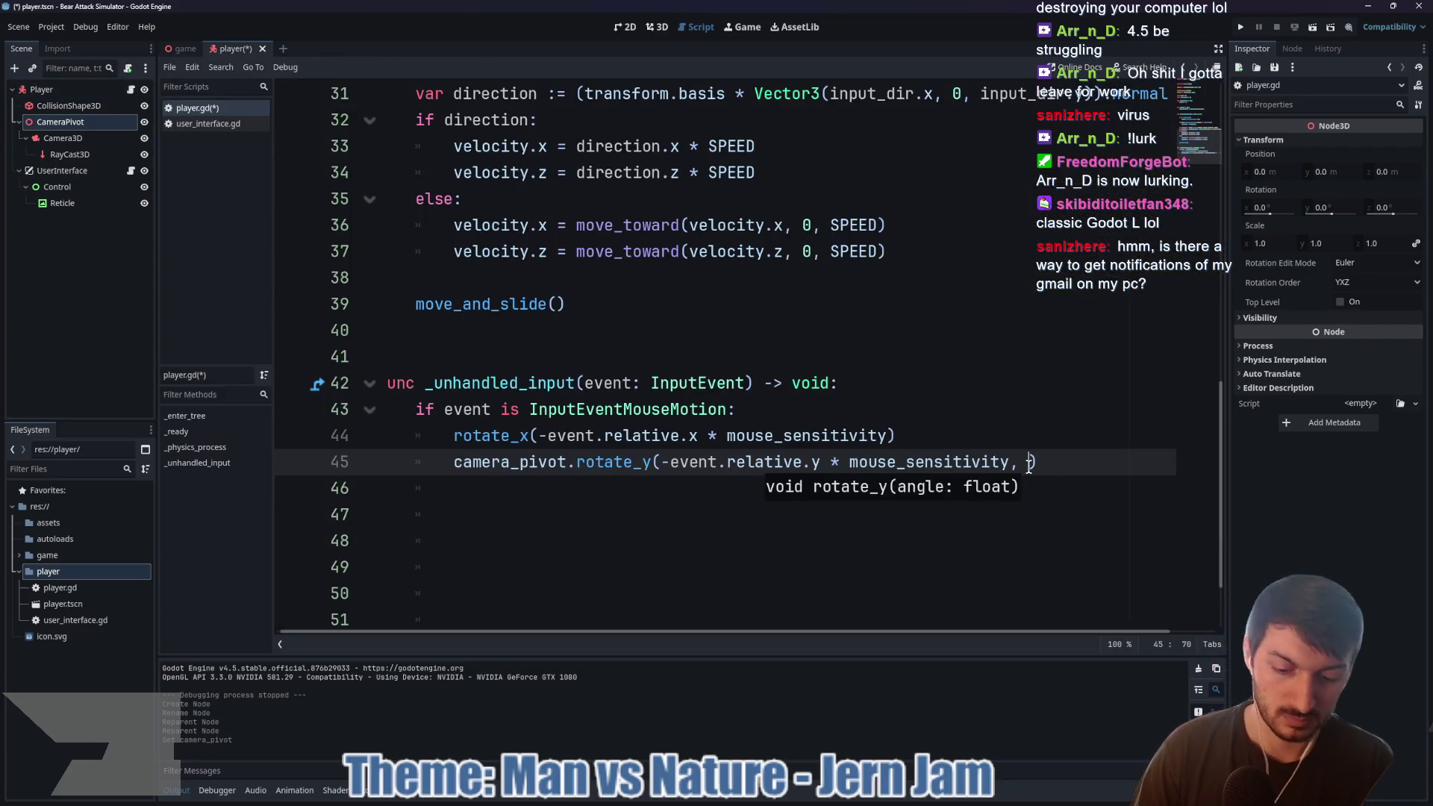
# Add the limits deg_to_rad(-5) and deg_to_rad(9.0) after the pitch amount on line 45
pyautogui.write('-')
pyautogui.press('BackSpace')
pyautogui.press('BackSpace')
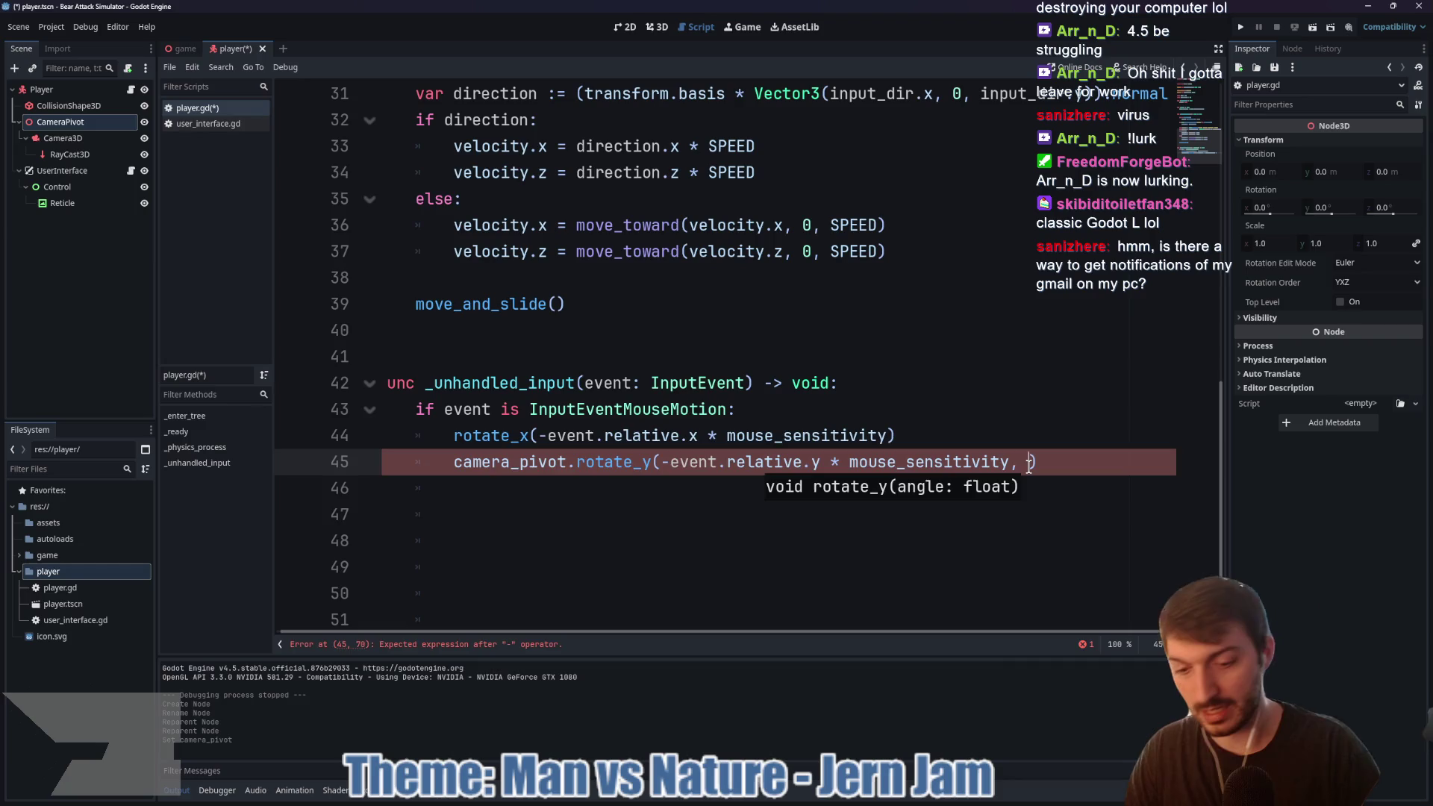
pyautogui.write('deg')
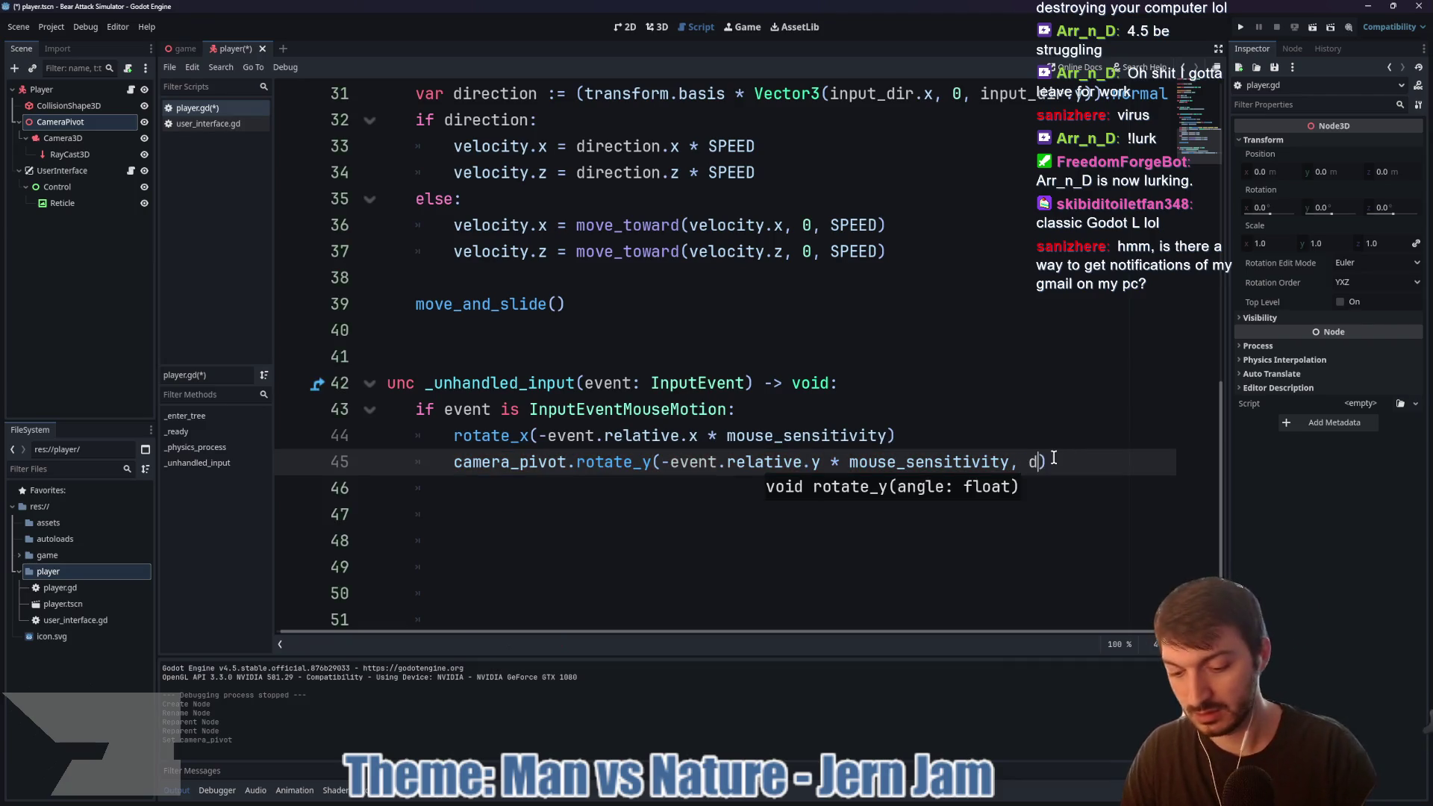
pyautogui.press('Return')
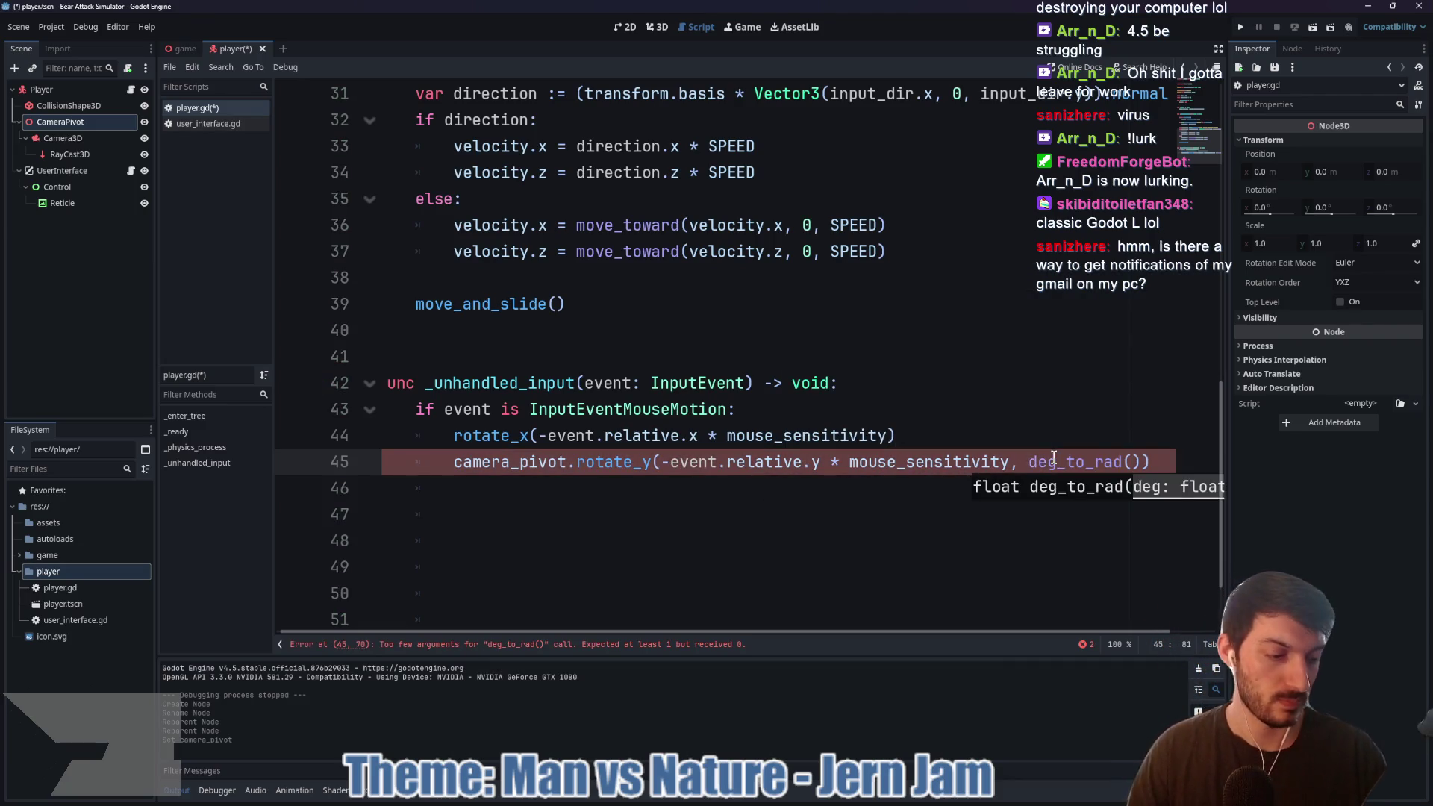
pyautogui.write('-5')
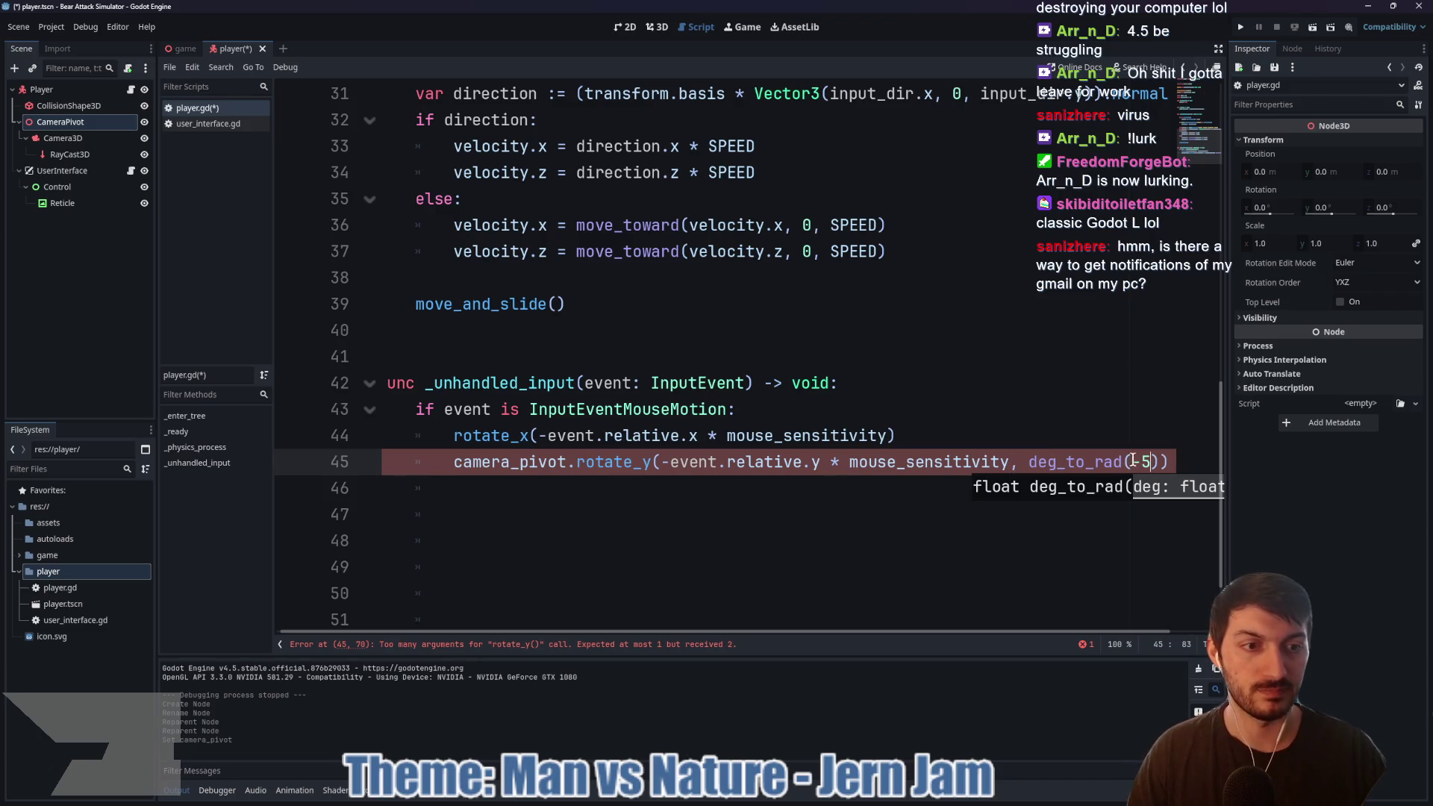
pyautogui.click(1161, 457)
pyautogui.write(', deg')
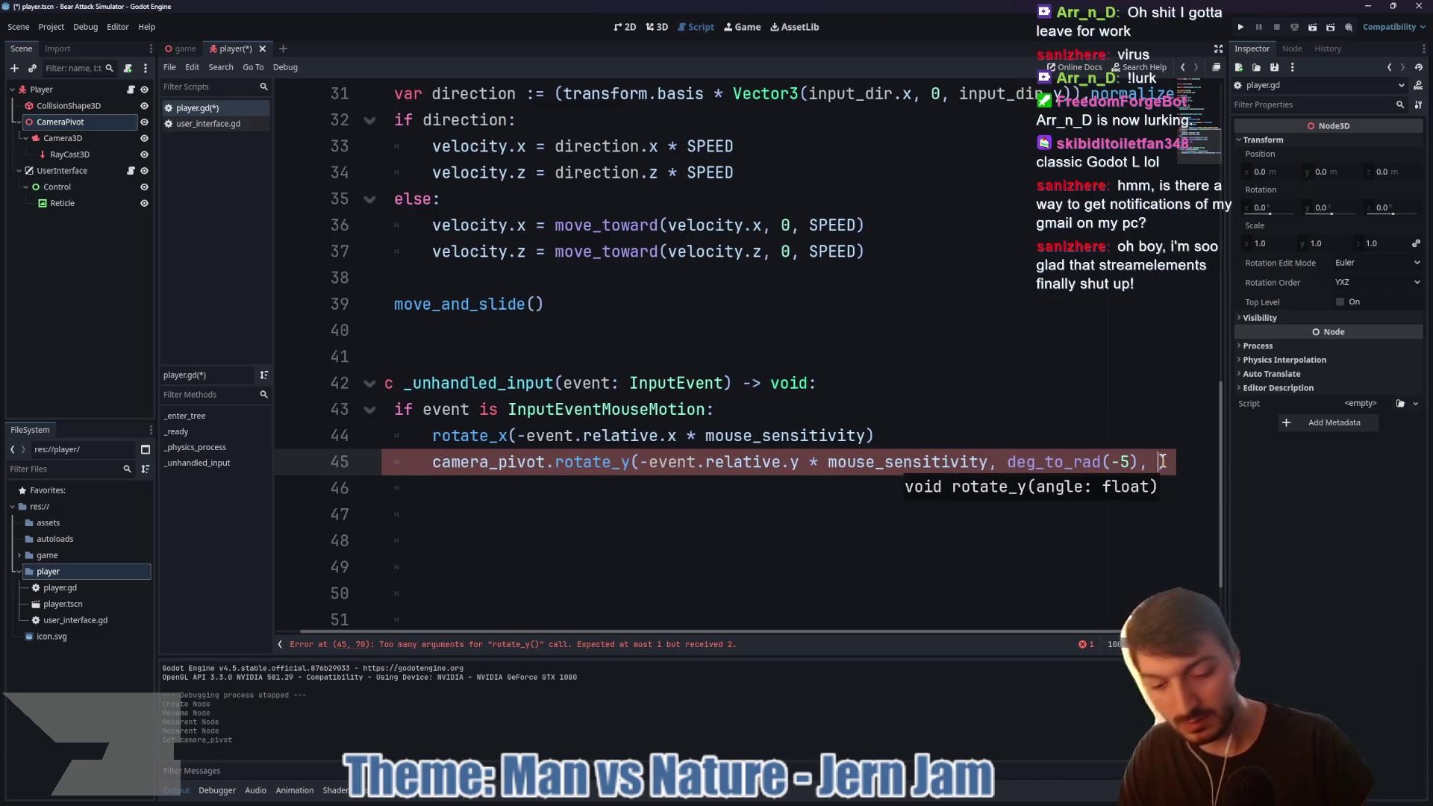
pyautogui.press('Return')
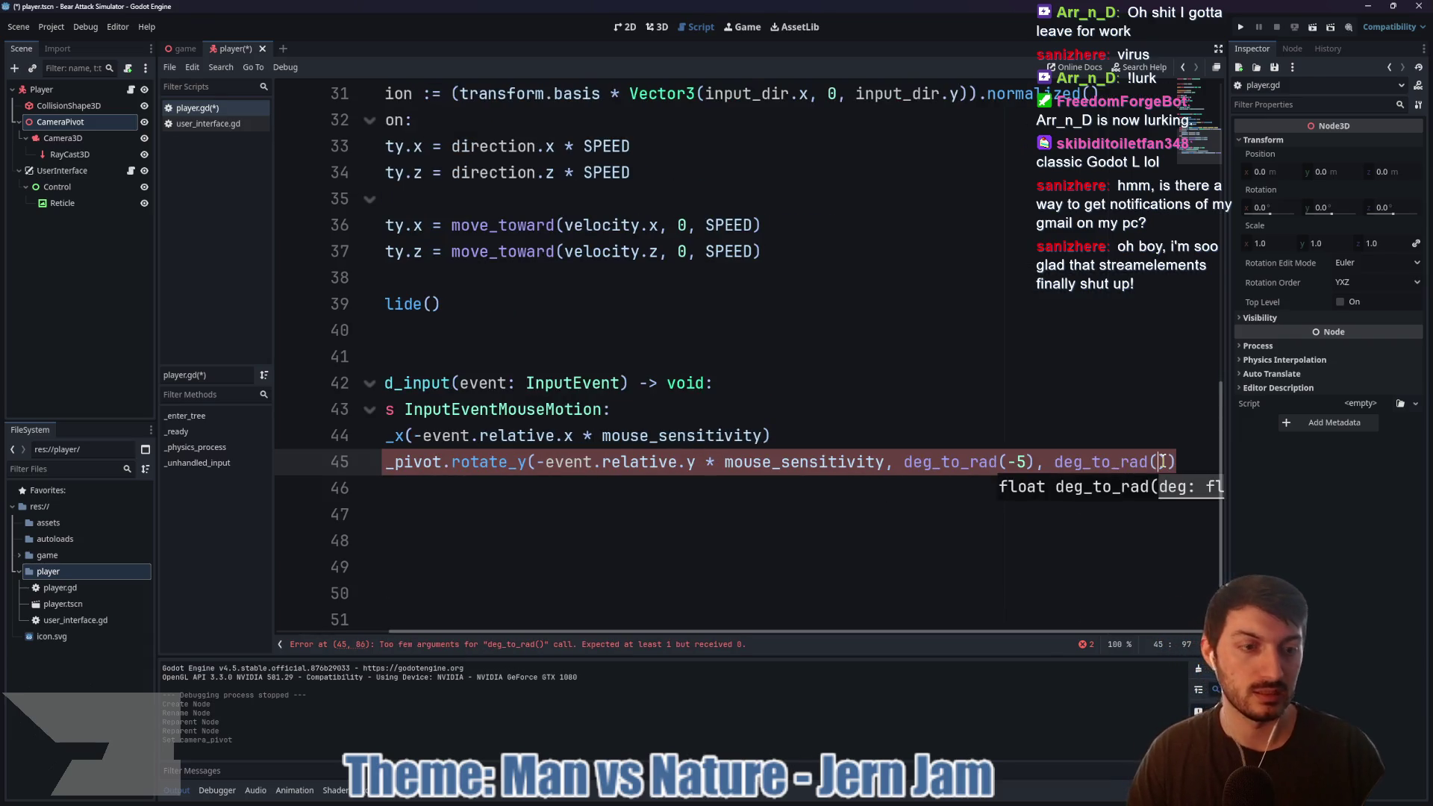
pyautogui.write('9.0')
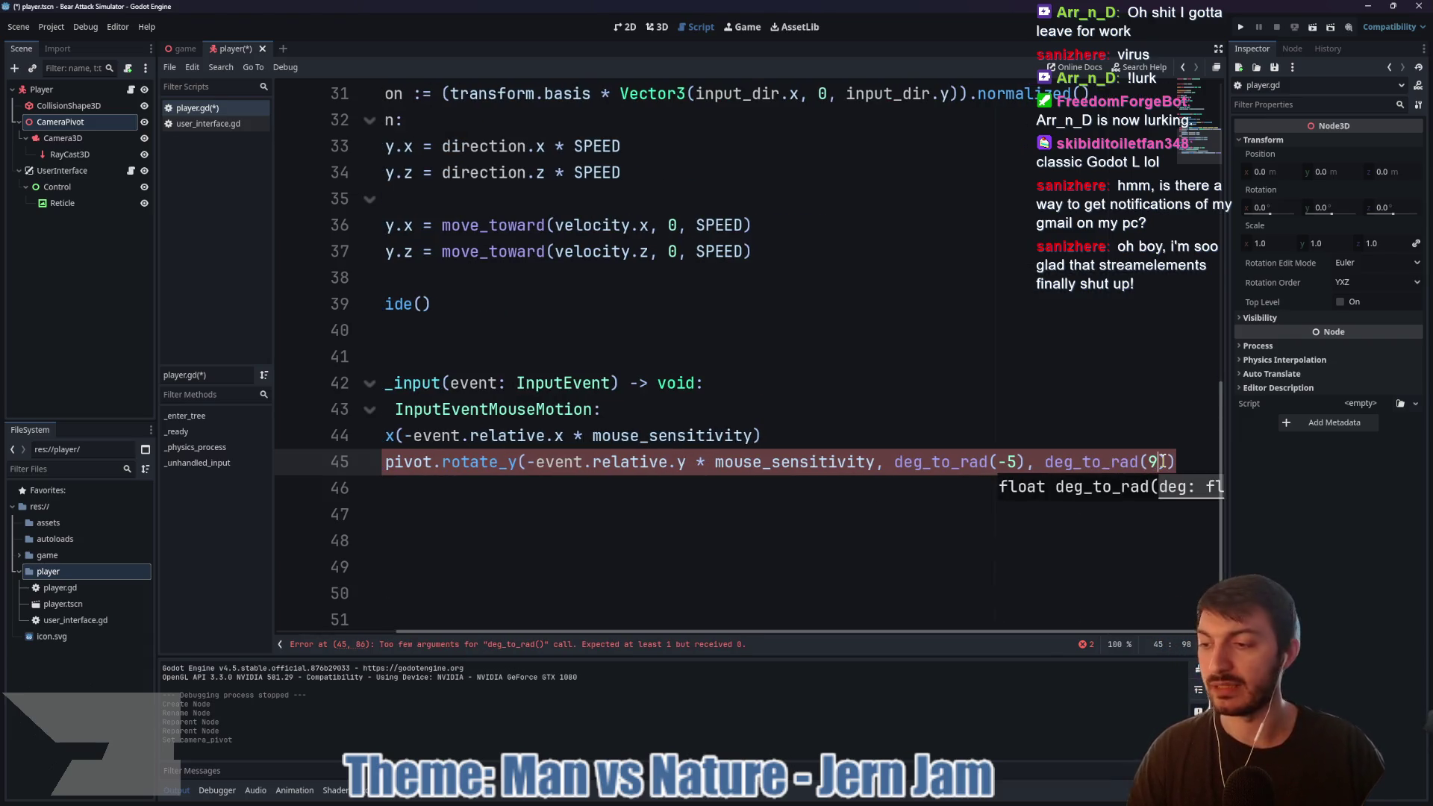
pyautogui.press('Up')
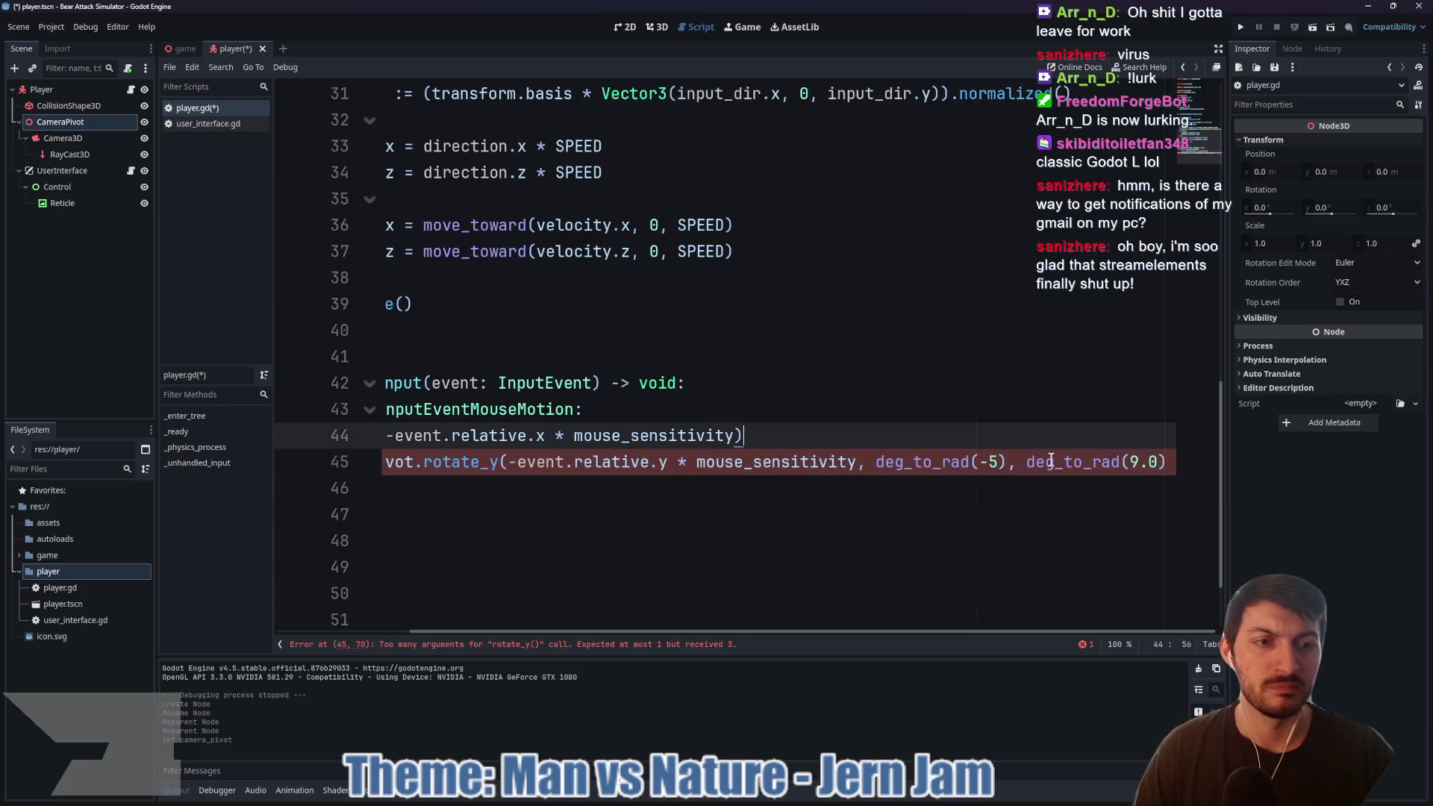
pyautogui.press('Down')
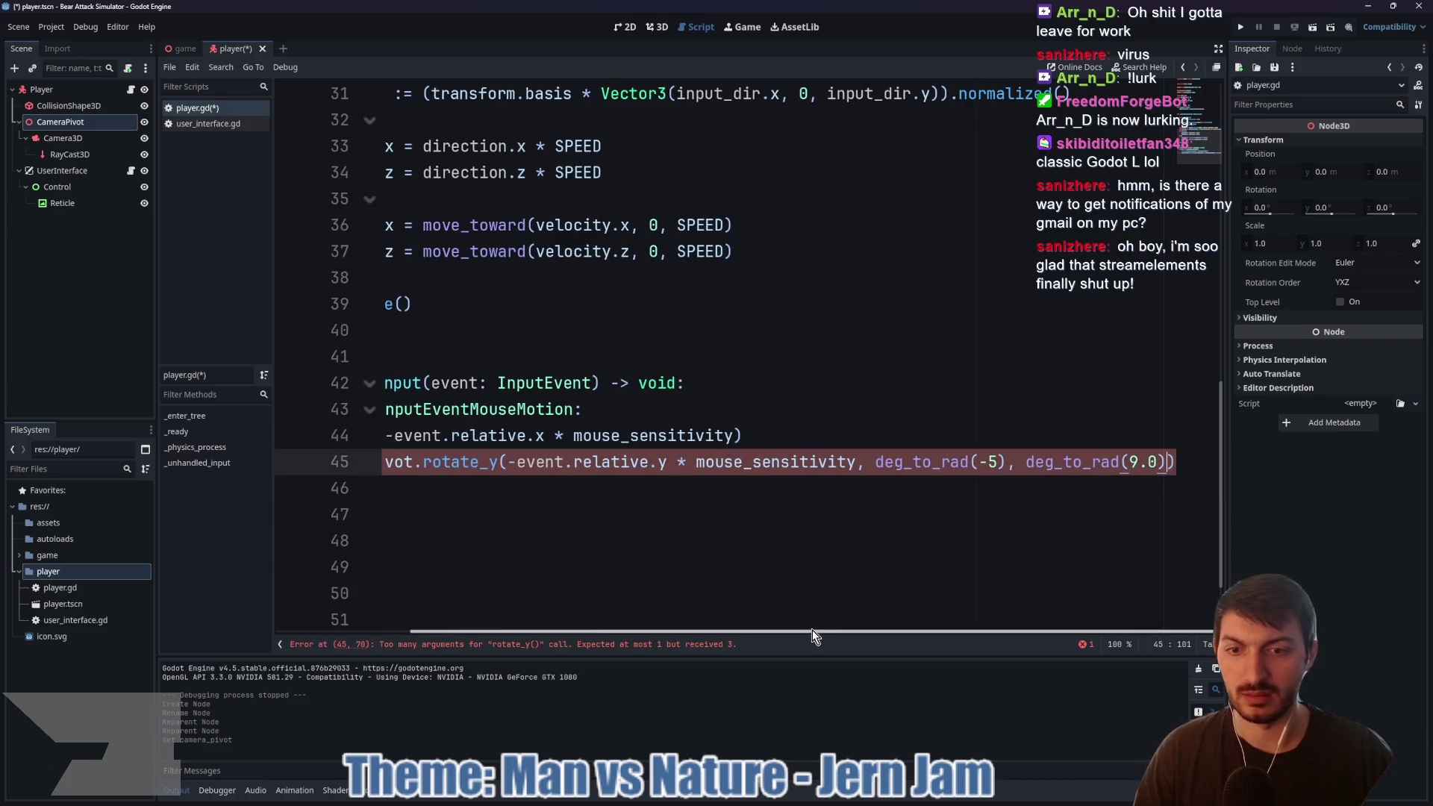
# Wrap the pitch expression in clampf and save the script
pyautogui.moveTo(794, 634)
pyautogui.mouseDown()
pyautogui.moveTo(644, 634)
pyautogui.moveTo(763, 630)
pyautogui.mouseUp()
pyautogui.moveTo(633, 631); pyautogui.dragTo(606, 633)
pyautogui.moveTo(615, 464); pyautogui.dragTo(1166, 464)
pyautogui.write('(')
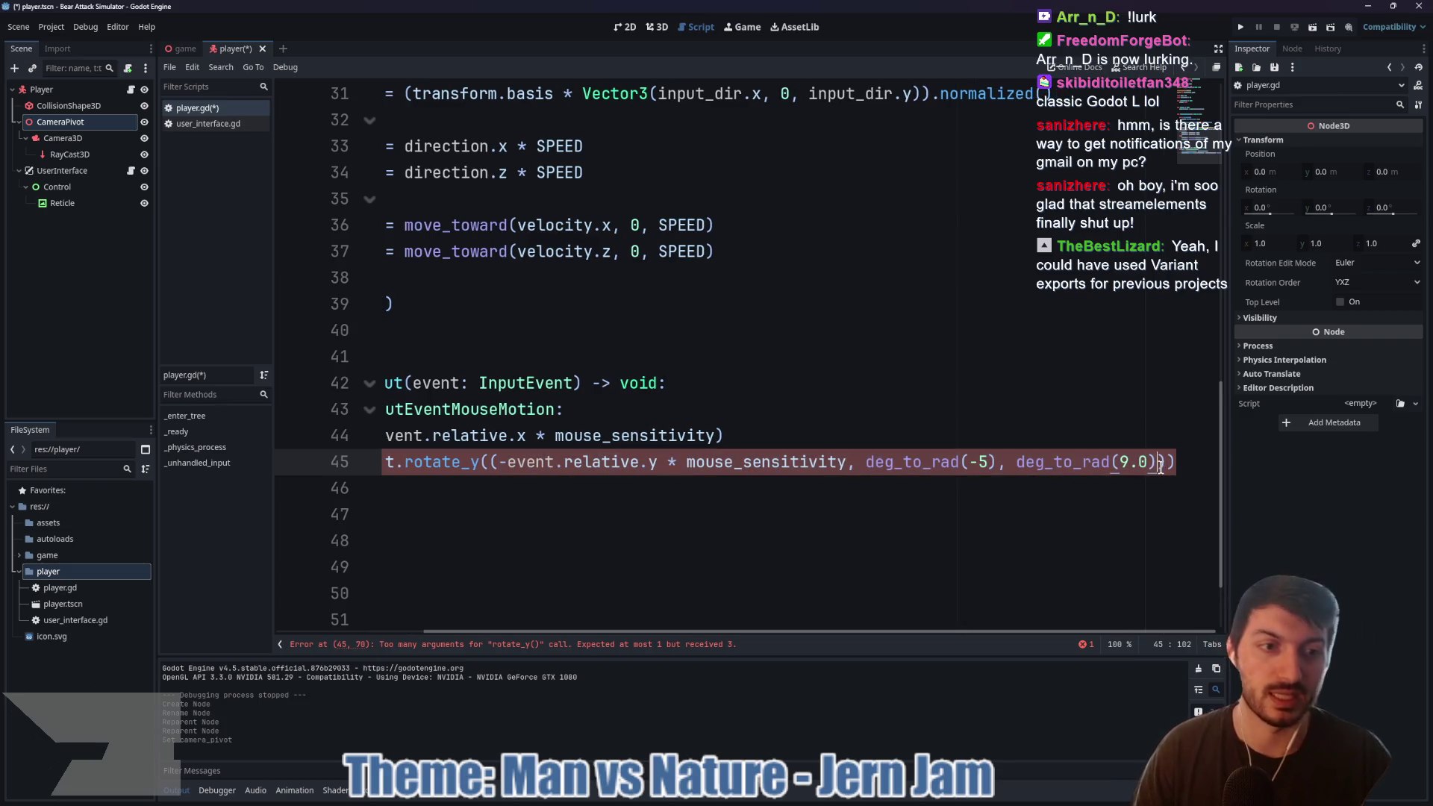
pyautogui.click(492, 461)
pyautogui.write('clampf')
pyautogui.click(698, 487)
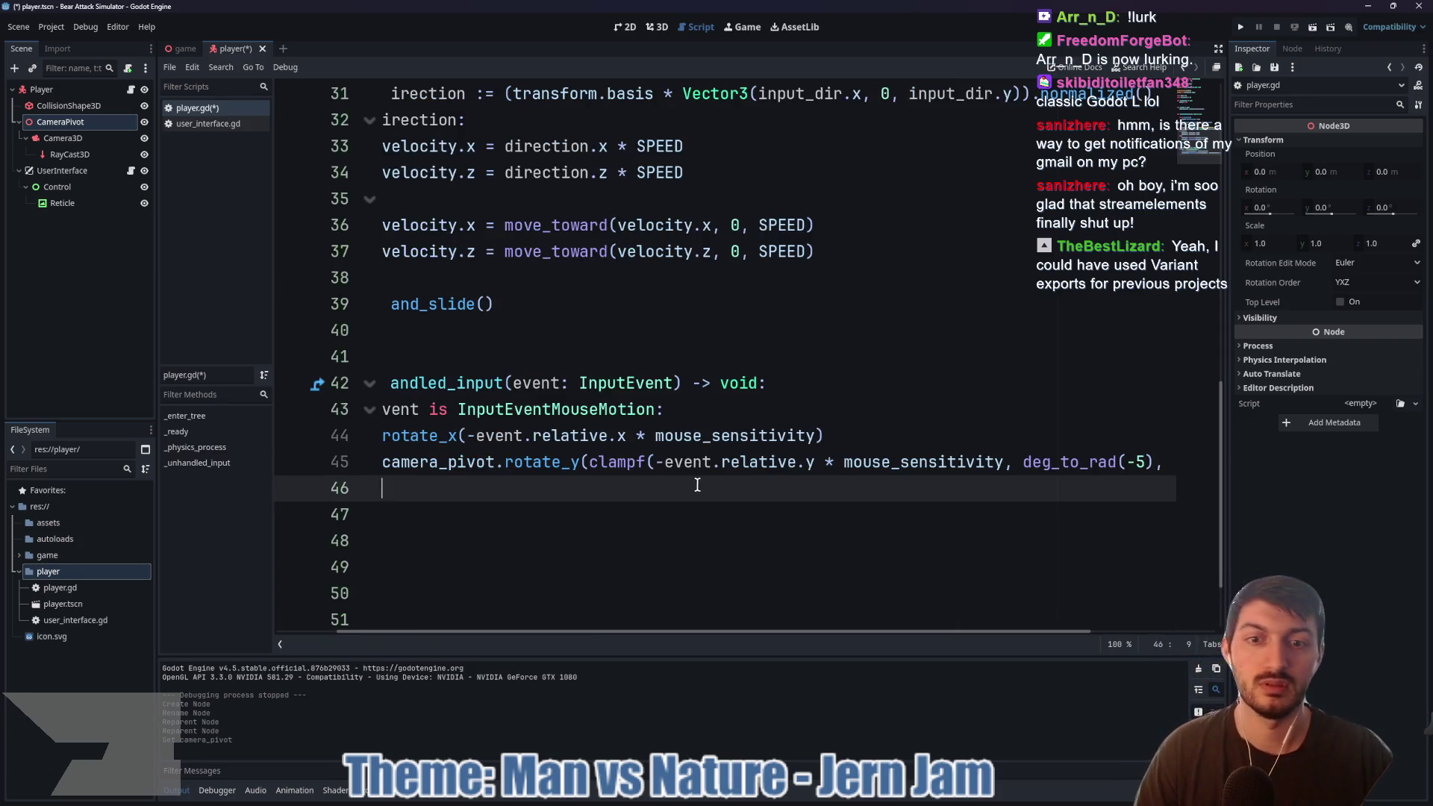
pyautogui.hotkey('ctrl', 's')
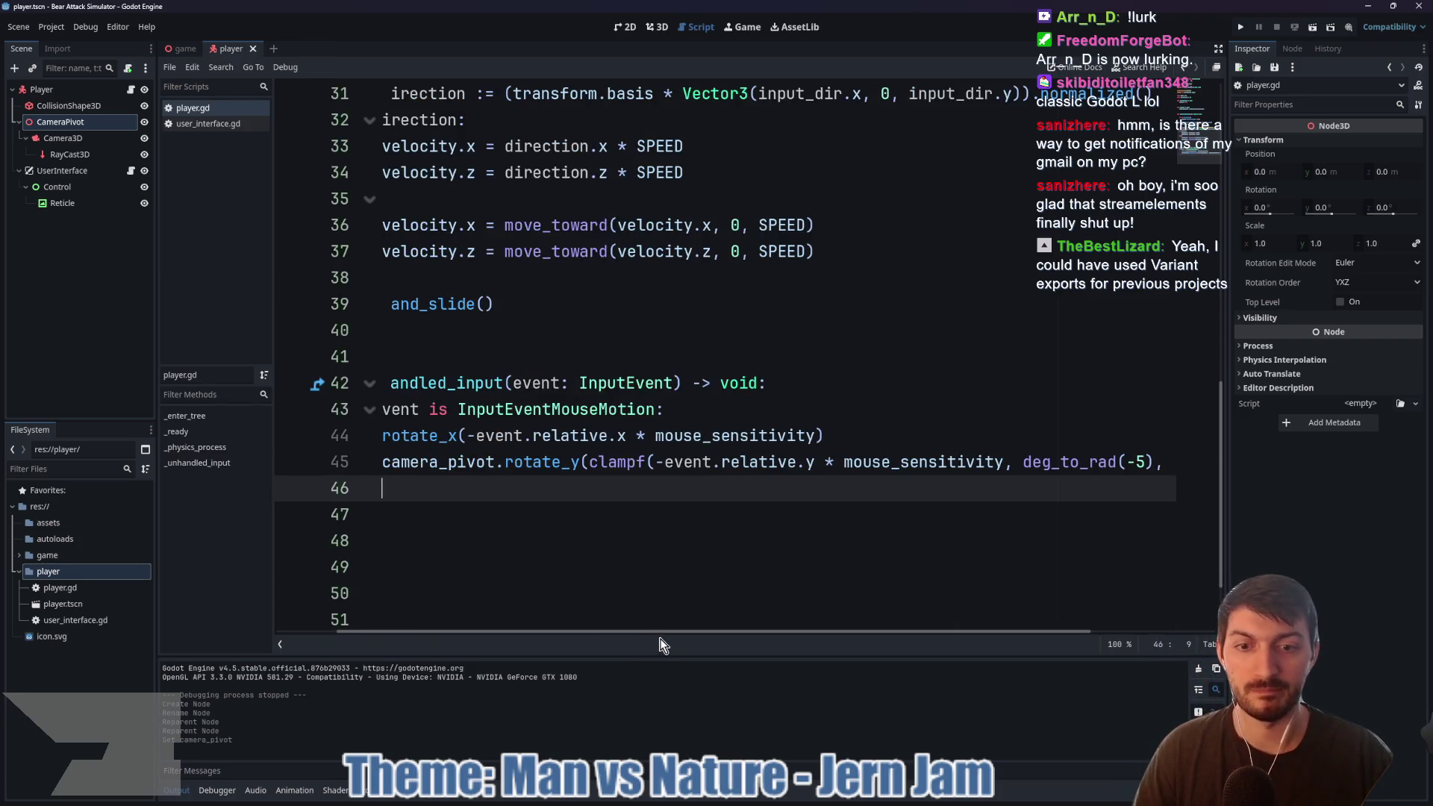
# Run the project, try the clamped mouse-look, then stop the game
pyautogui.click(1243, 29)
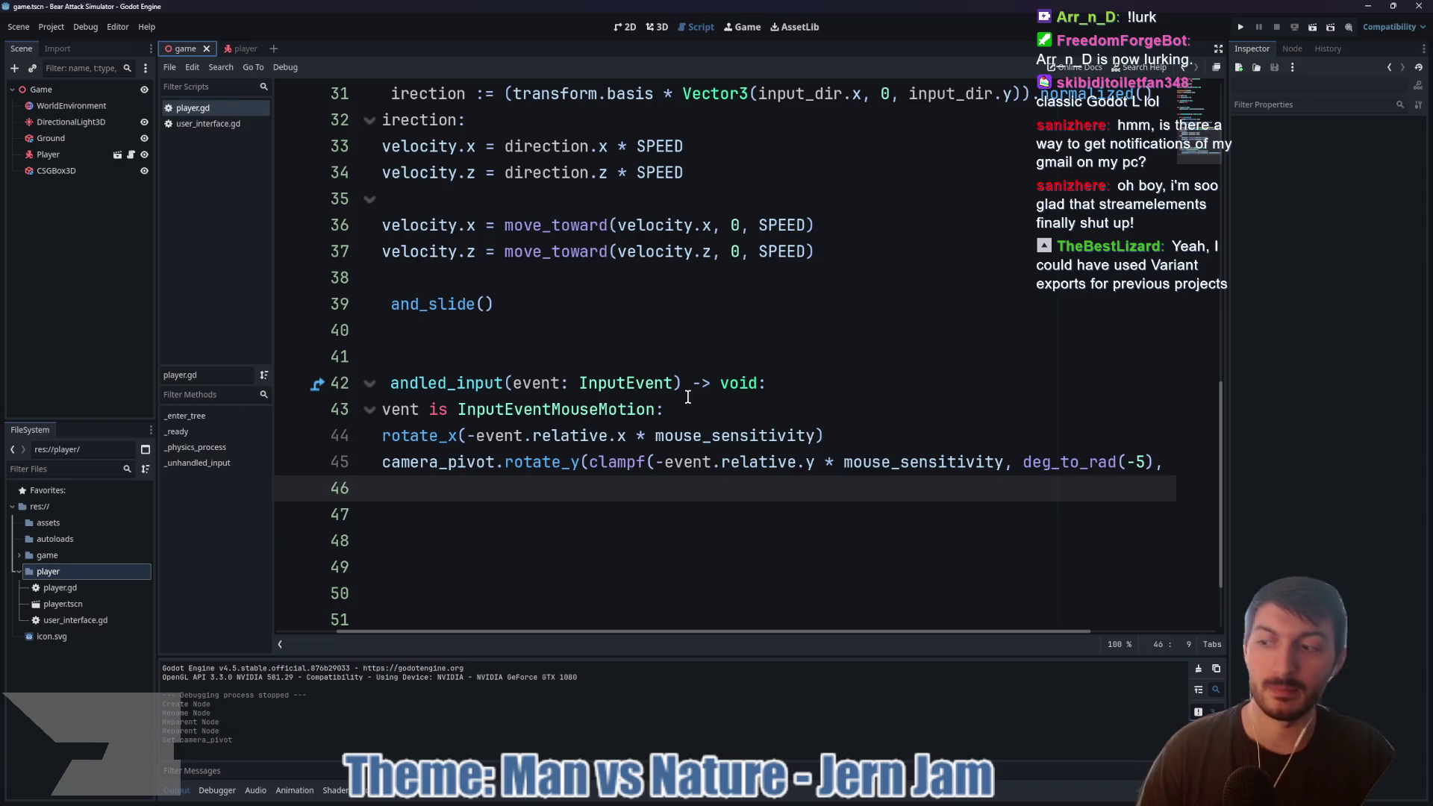
pyautogui.press('F5')
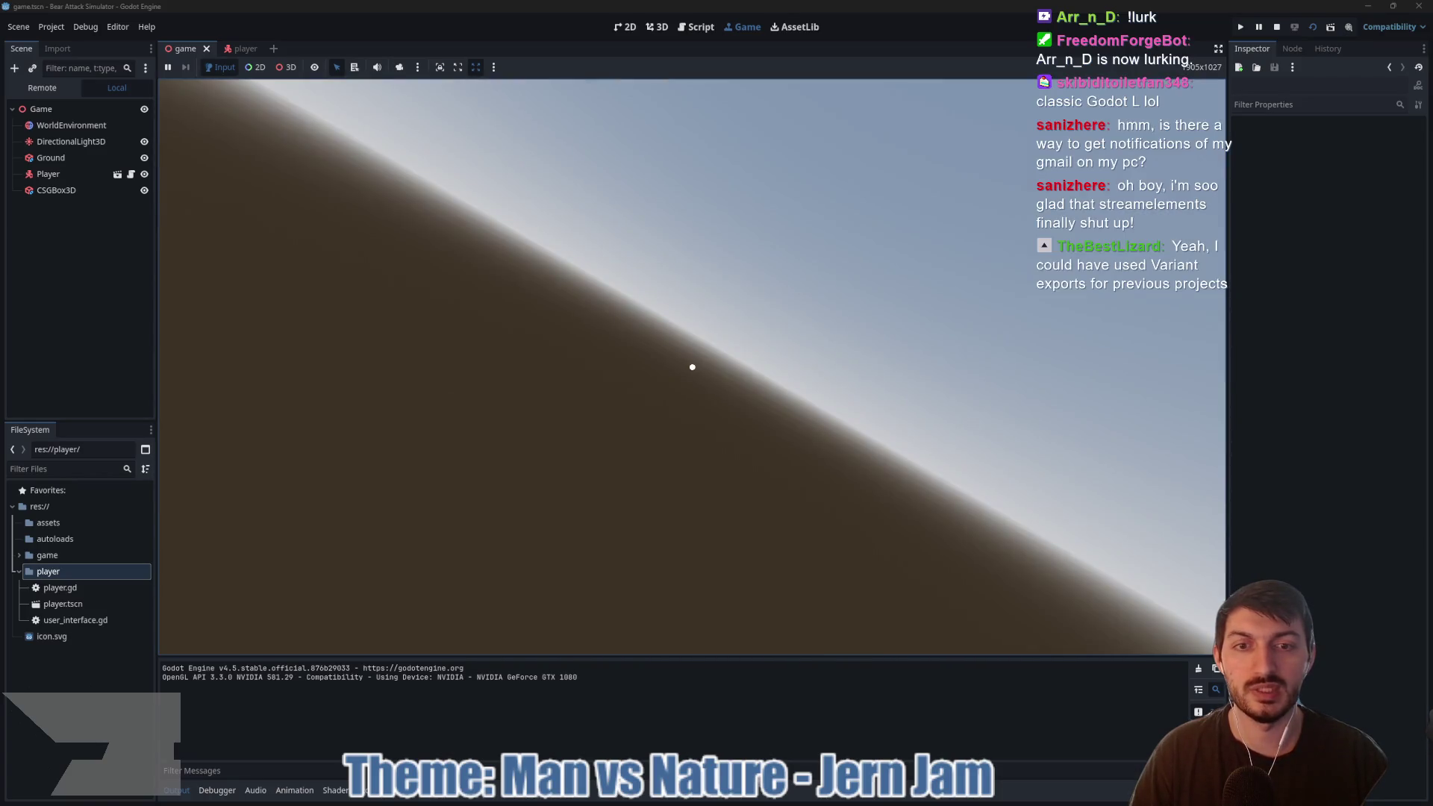
pyautogui.press('F8')
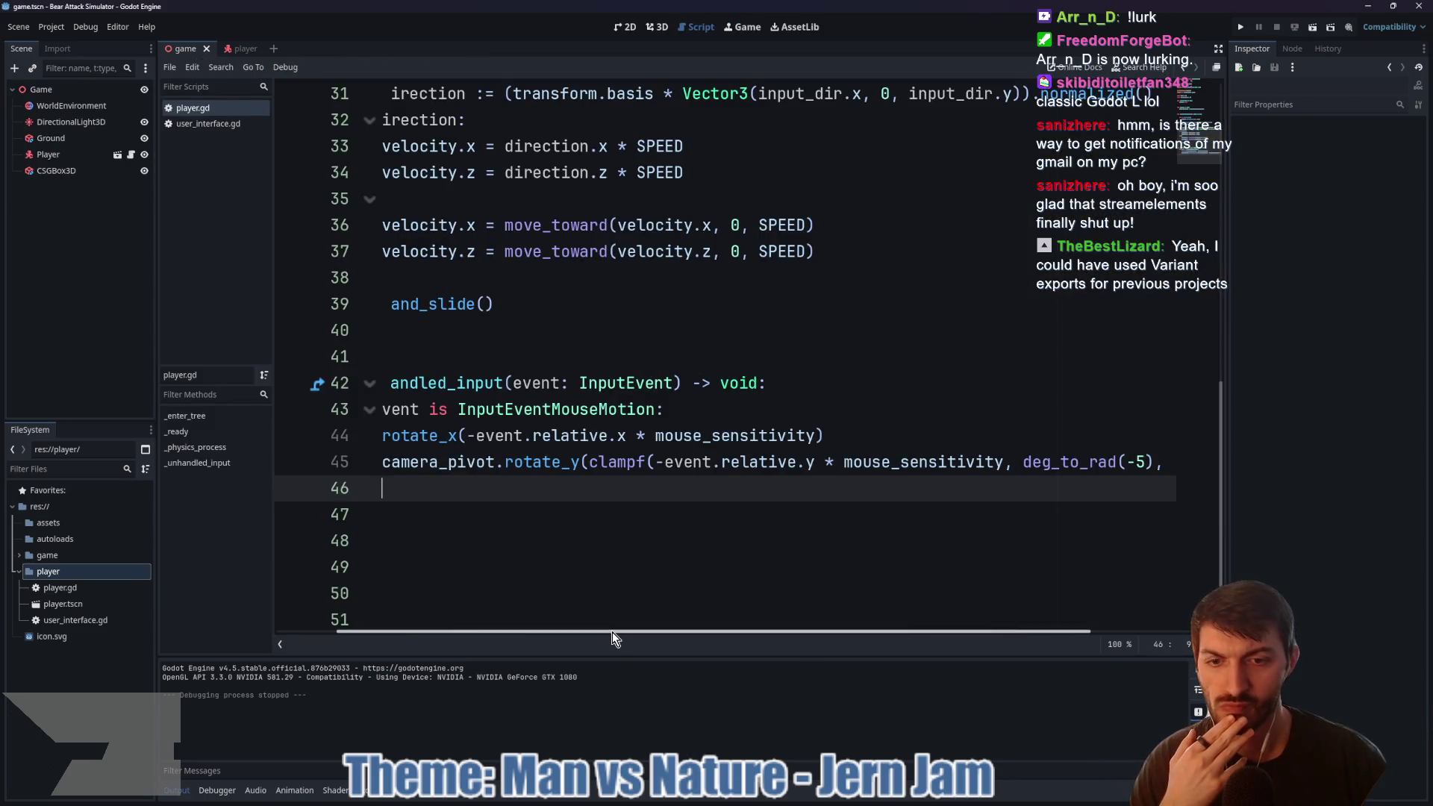
# Change mouse_sensitivity from 2.0 to 0.15, save, and test-run the game
pyautogui.moveTo(612, 632); pyautogui.dragTo(531, 629)
pyautogui.scroll(3, 650, 451)
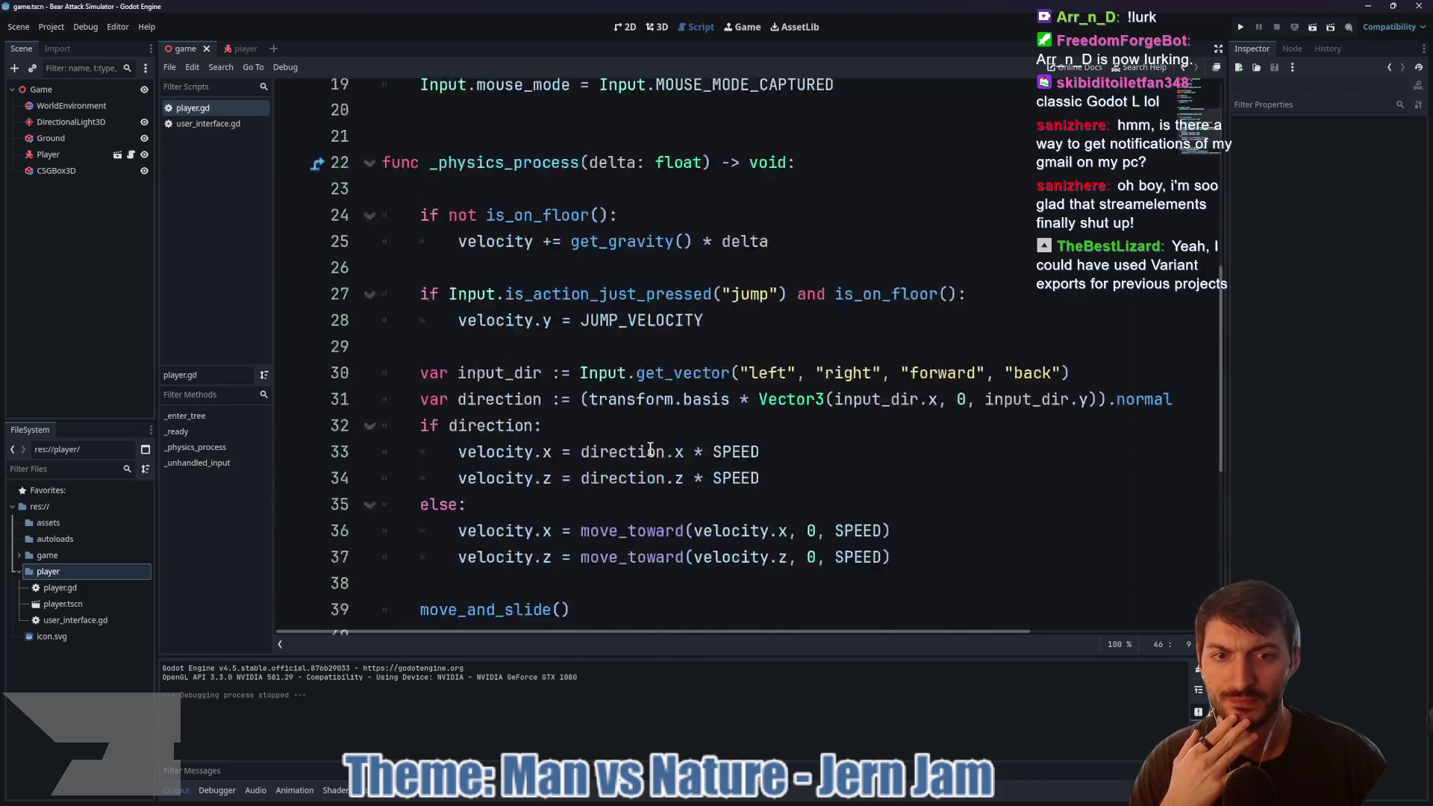
pyautogui.scroll(6, 650, 451)
pyautogui.moveTo(779, 225); pyautogui.dragTo(751, 225)
pyautogui.write('0.15')
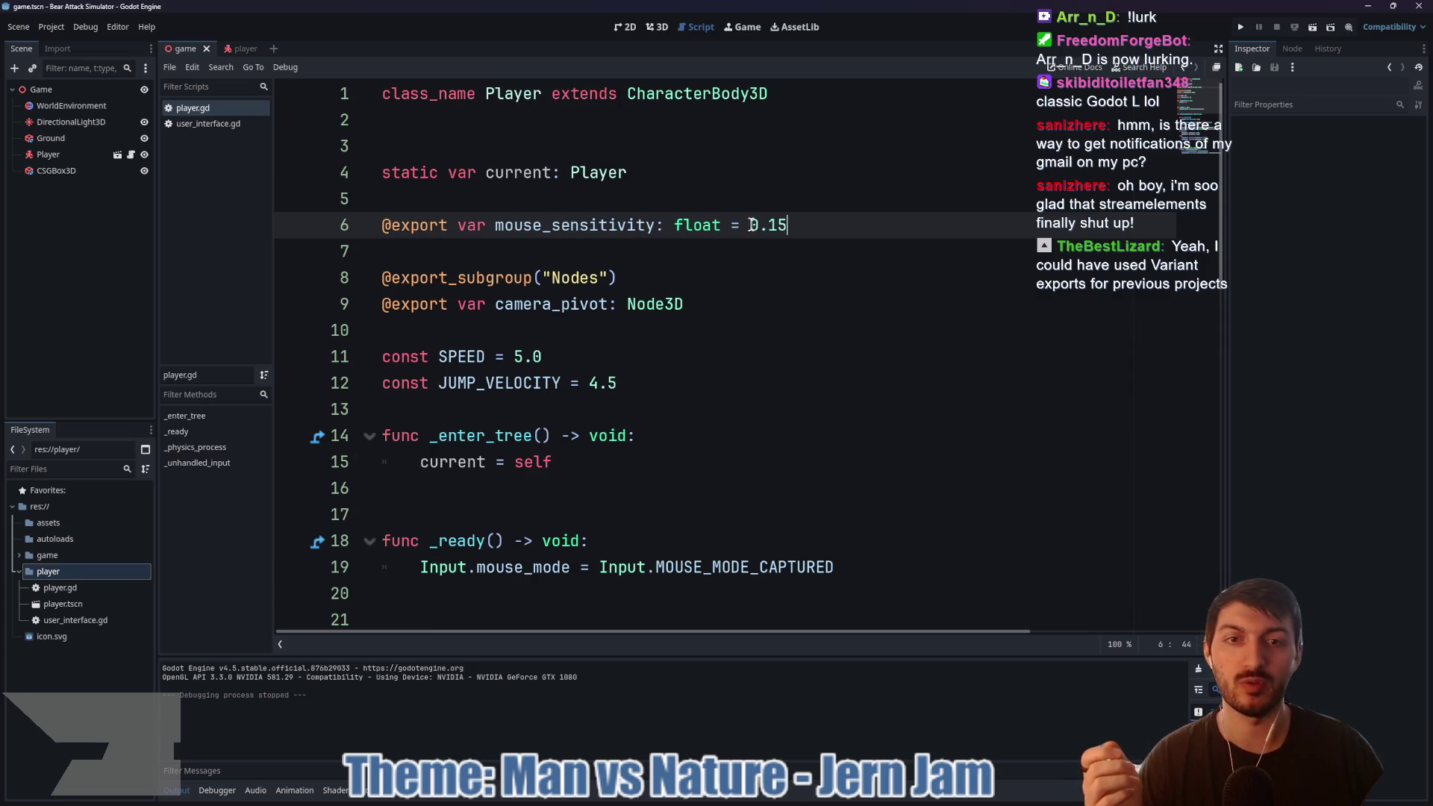
pyautogui.hotkey('ctrl', 's')
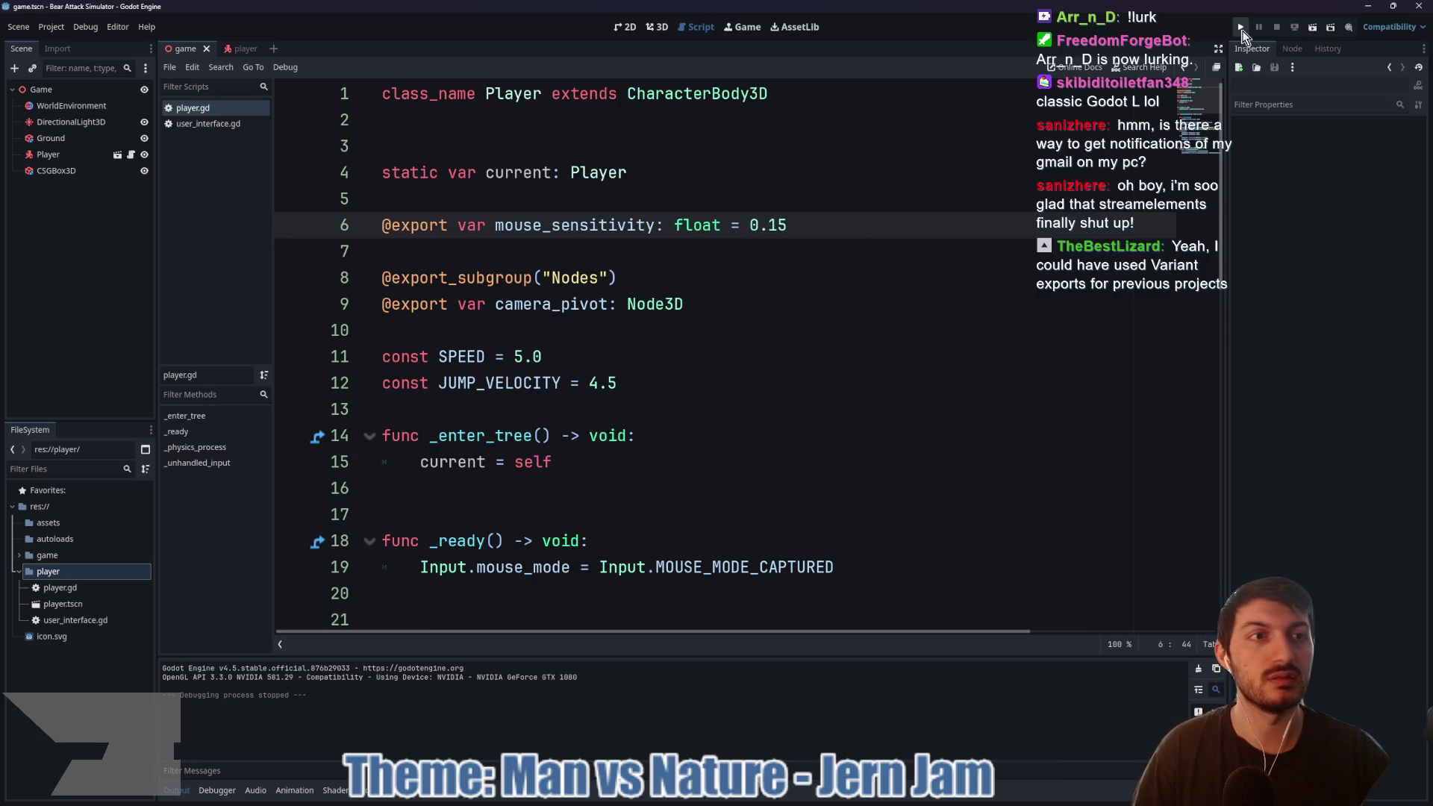
pyautogui.press('F5')
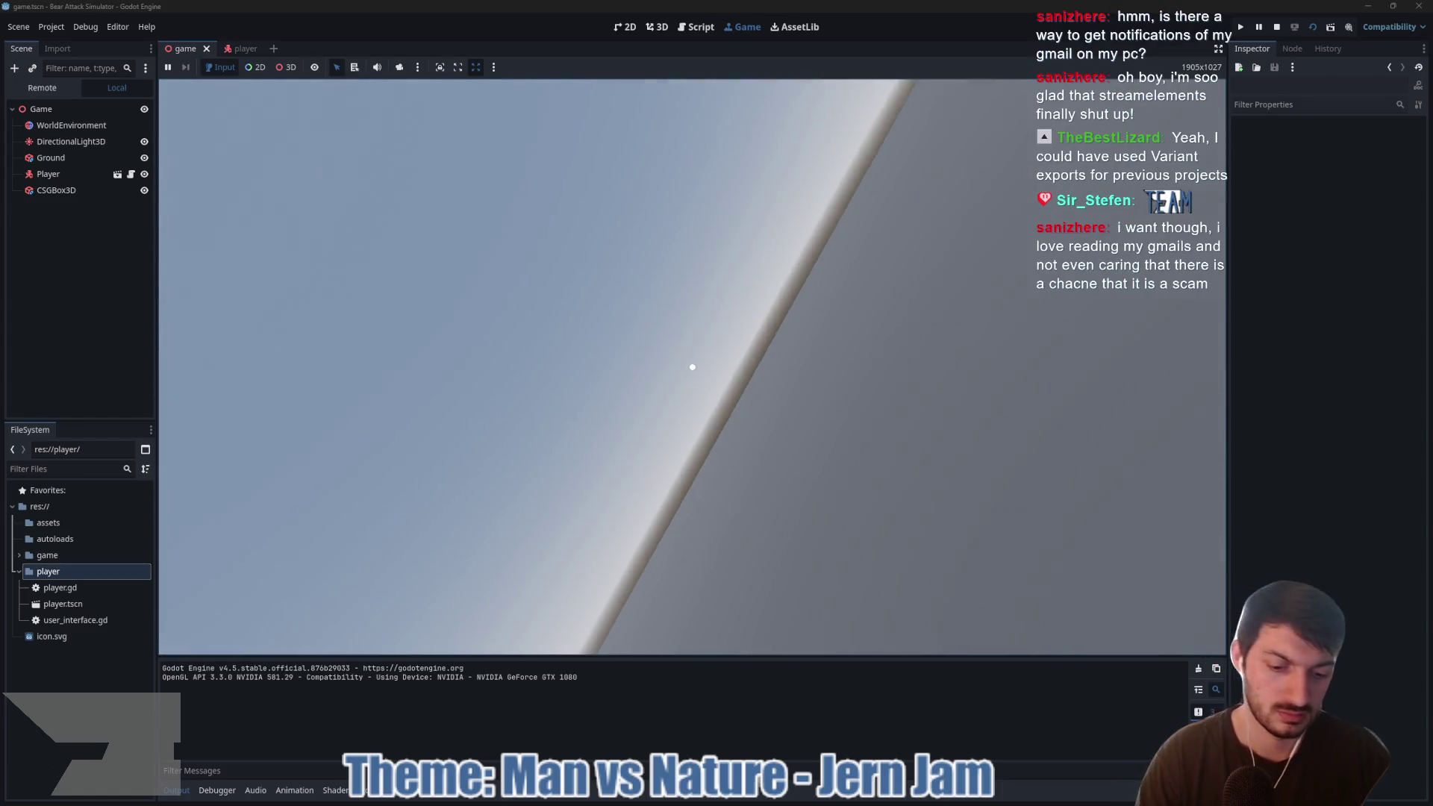
pyautogui.press('F8')
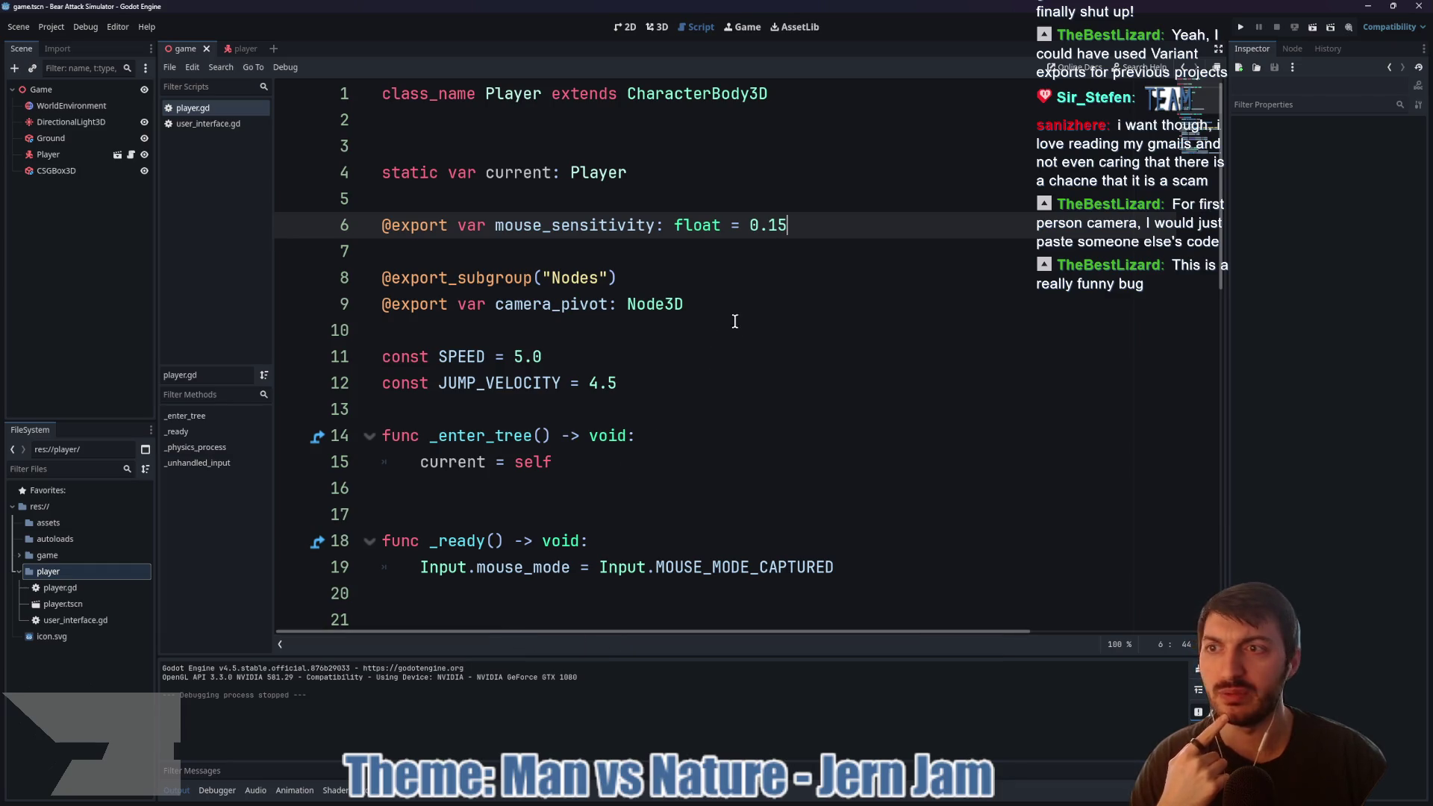
# Inspect the Player node's properties and the player scene in 3D
pyautogui.click(231, 49)
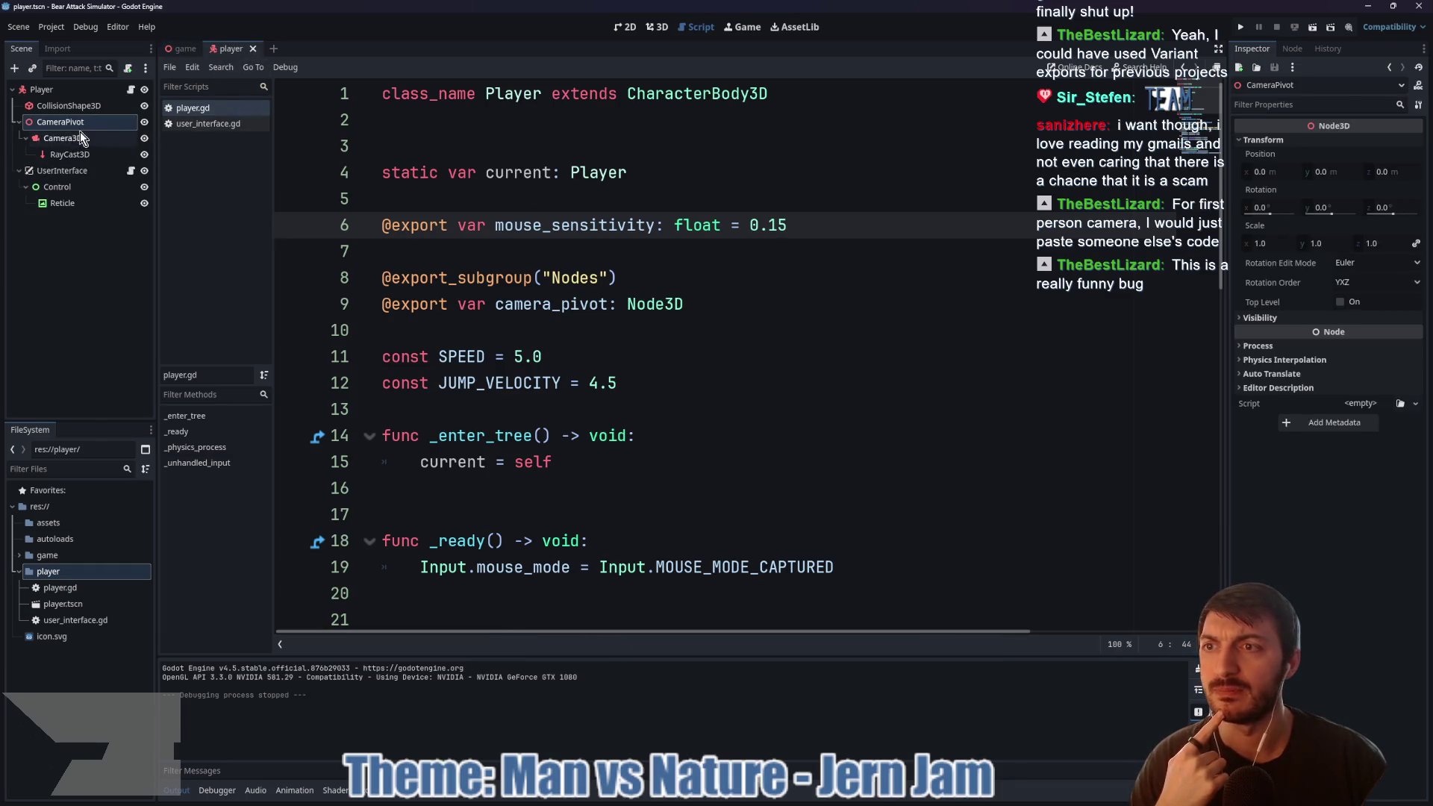
pyautogui.scroll(-5, 599, 338)
pyautogui.scroll(5, 599, 338)
pyautogui.click(42, 89)
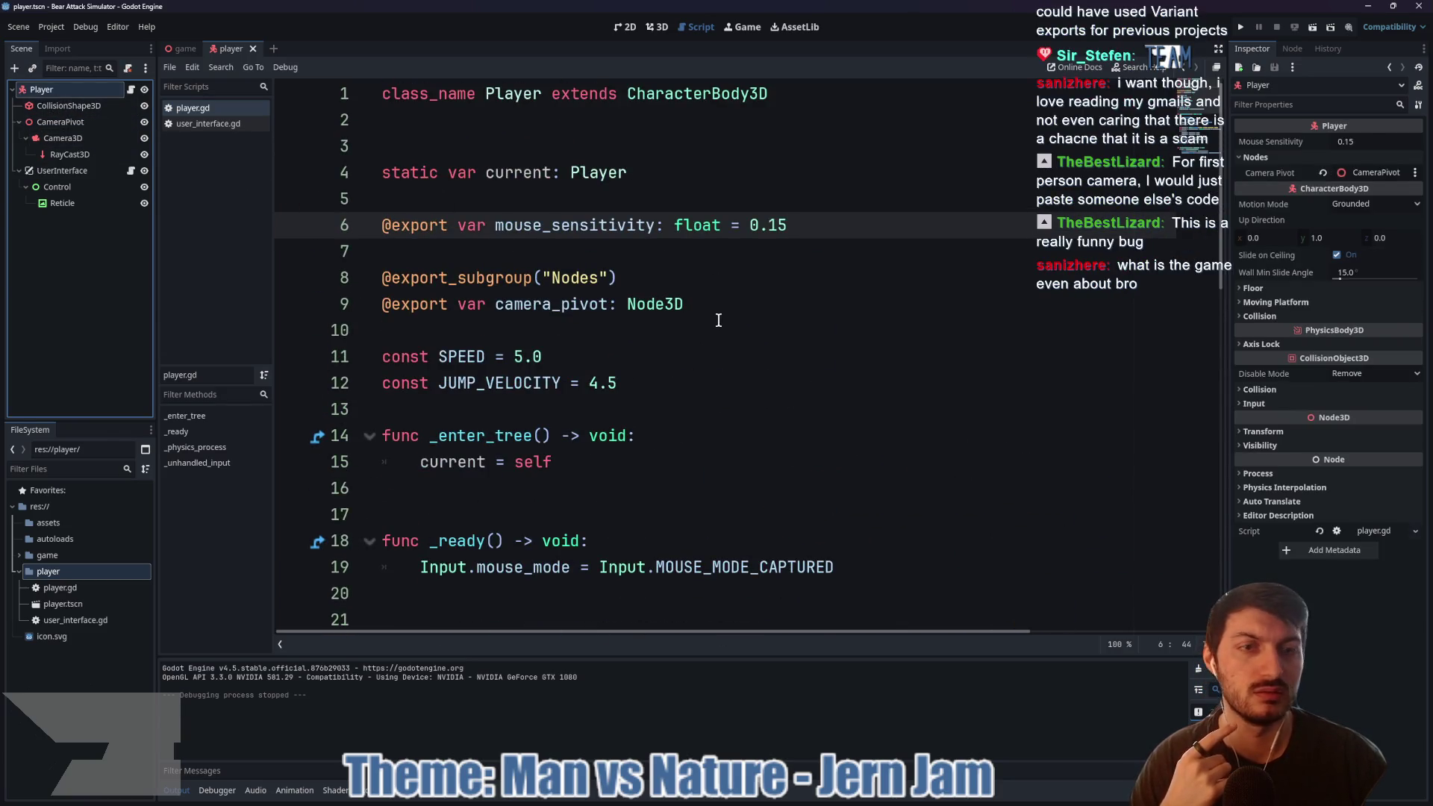
pyautogui.scroll(-10, 719, 320)
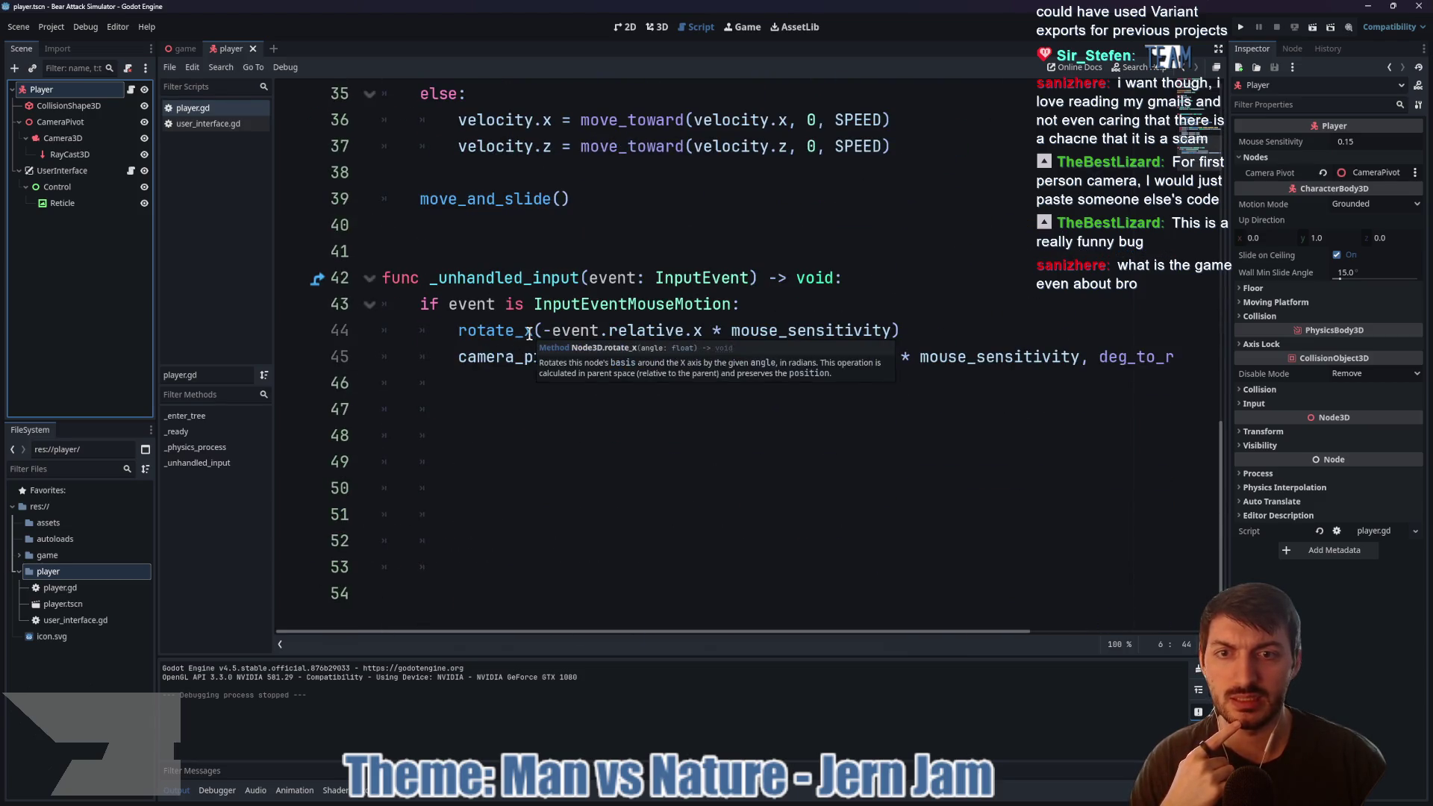
pyautogui.moveTo(527, 333)
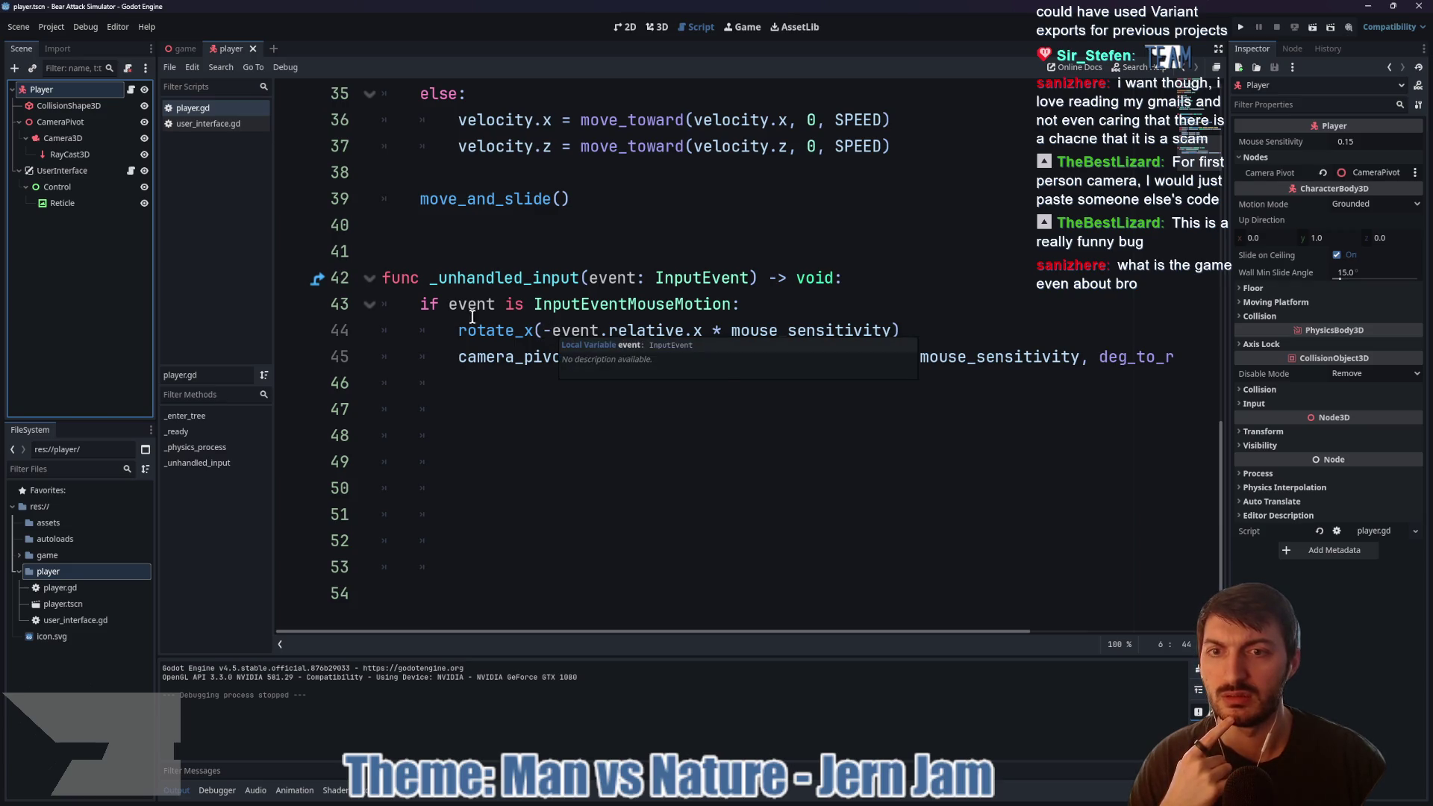
pyautogui.click(659, 28)
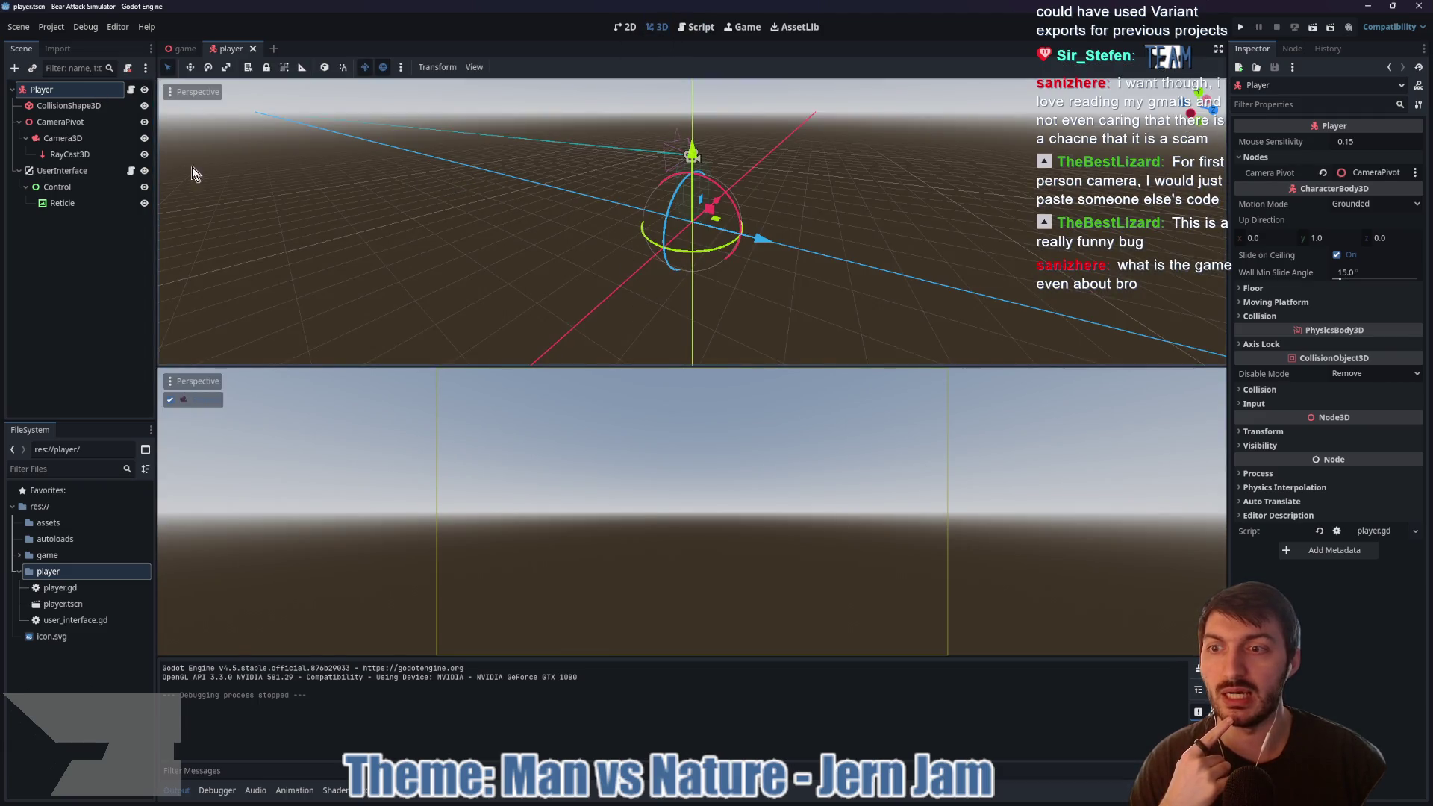
# Return to player.gd, dismiss its popups, then switch to the game scene and run it
pyautogui.click(131, 90)
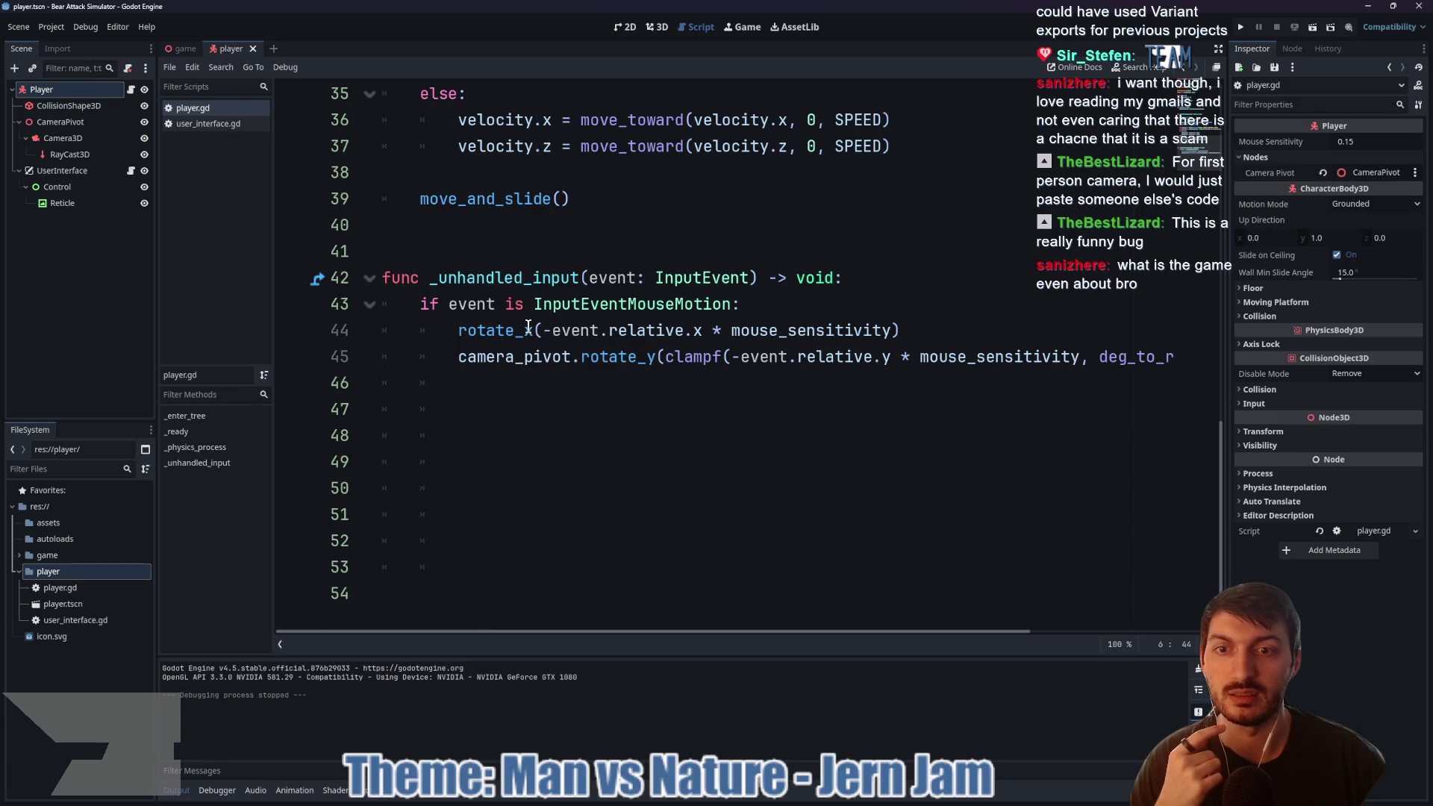
pyautogui.click(545, 330)
pyautogui.click(661, 336)
pyautogui.moveTo(661, 336)
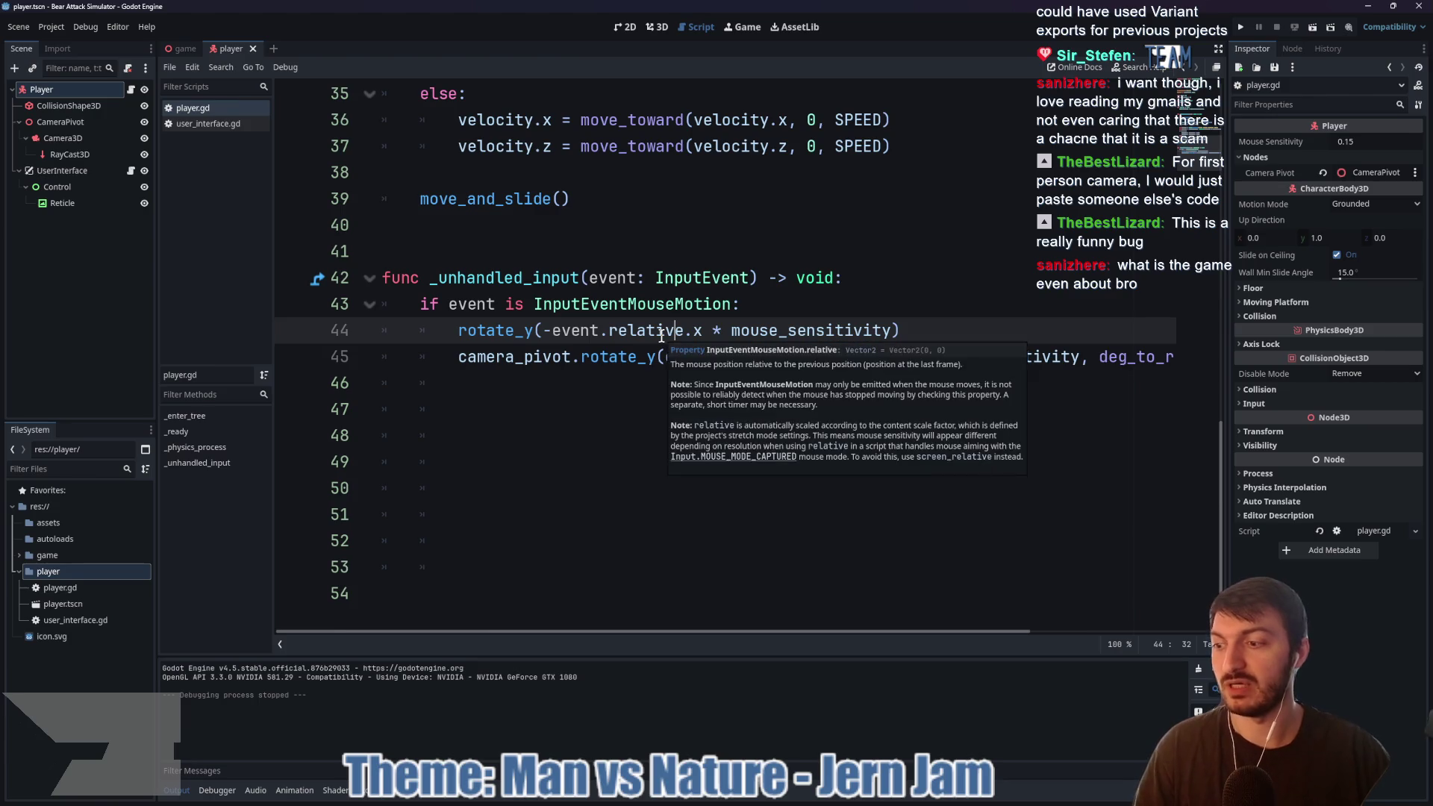
pyautogui.click(750, 314)
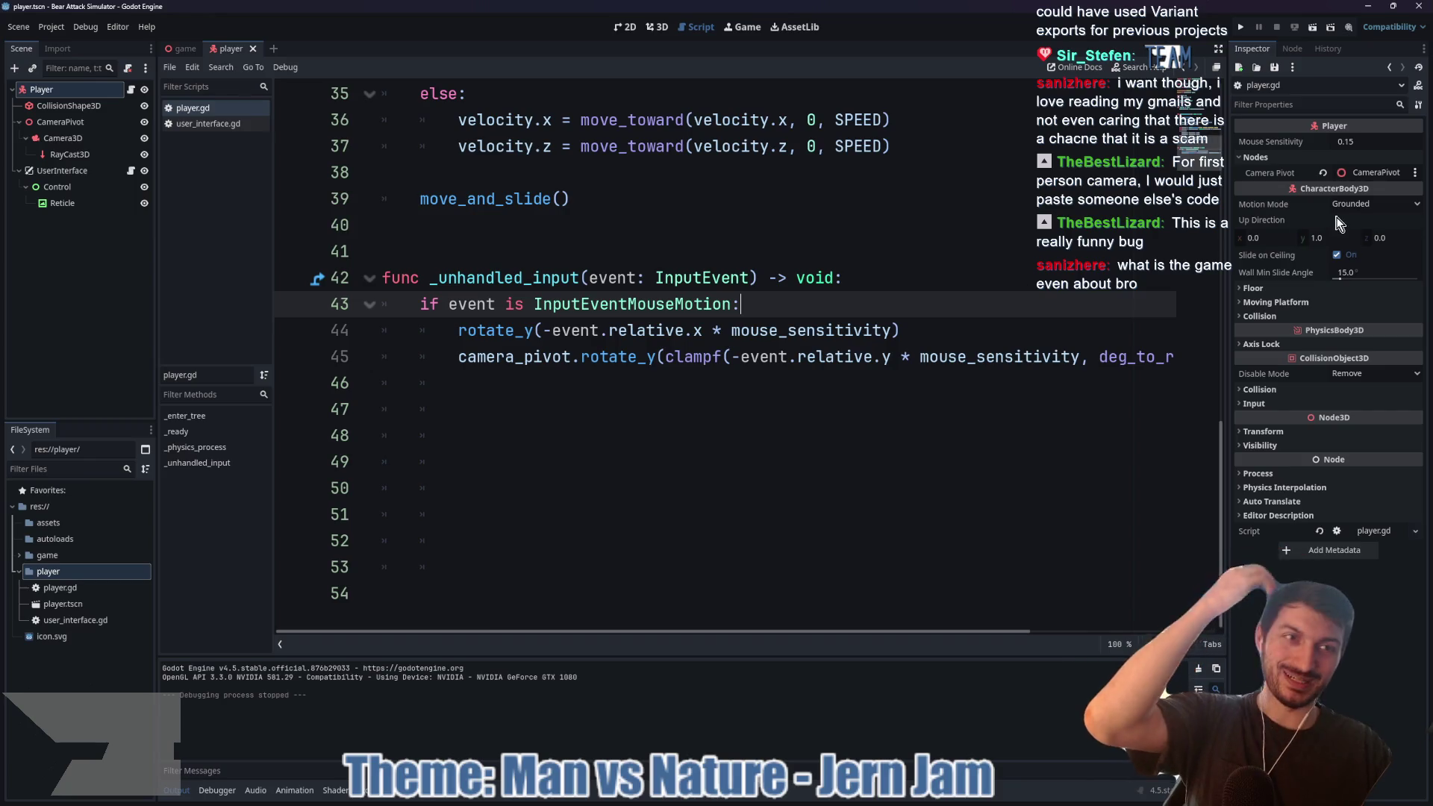
pyautogui.click(181, 48)
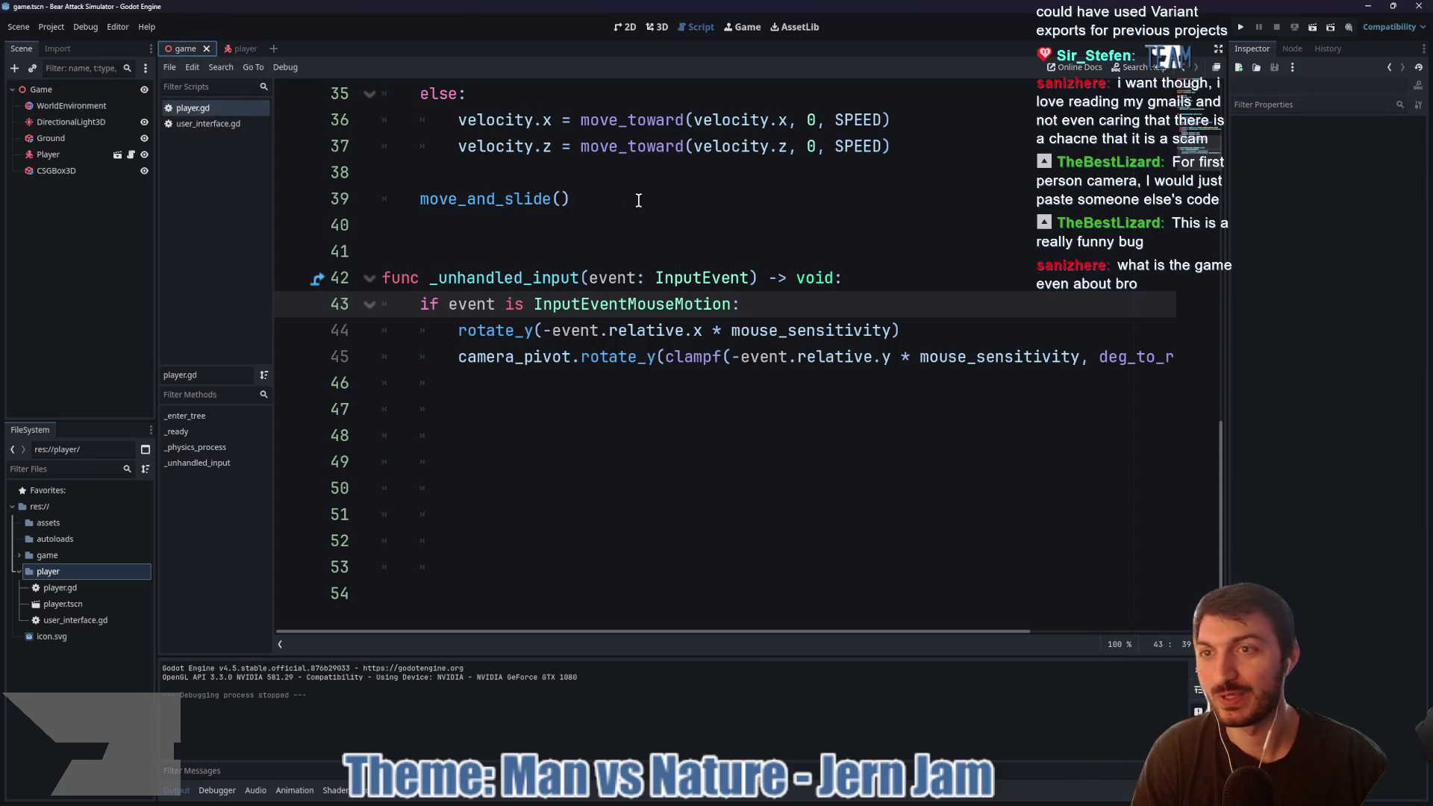
pyautogui.click(634, 236)
pyautogui.press('F5')
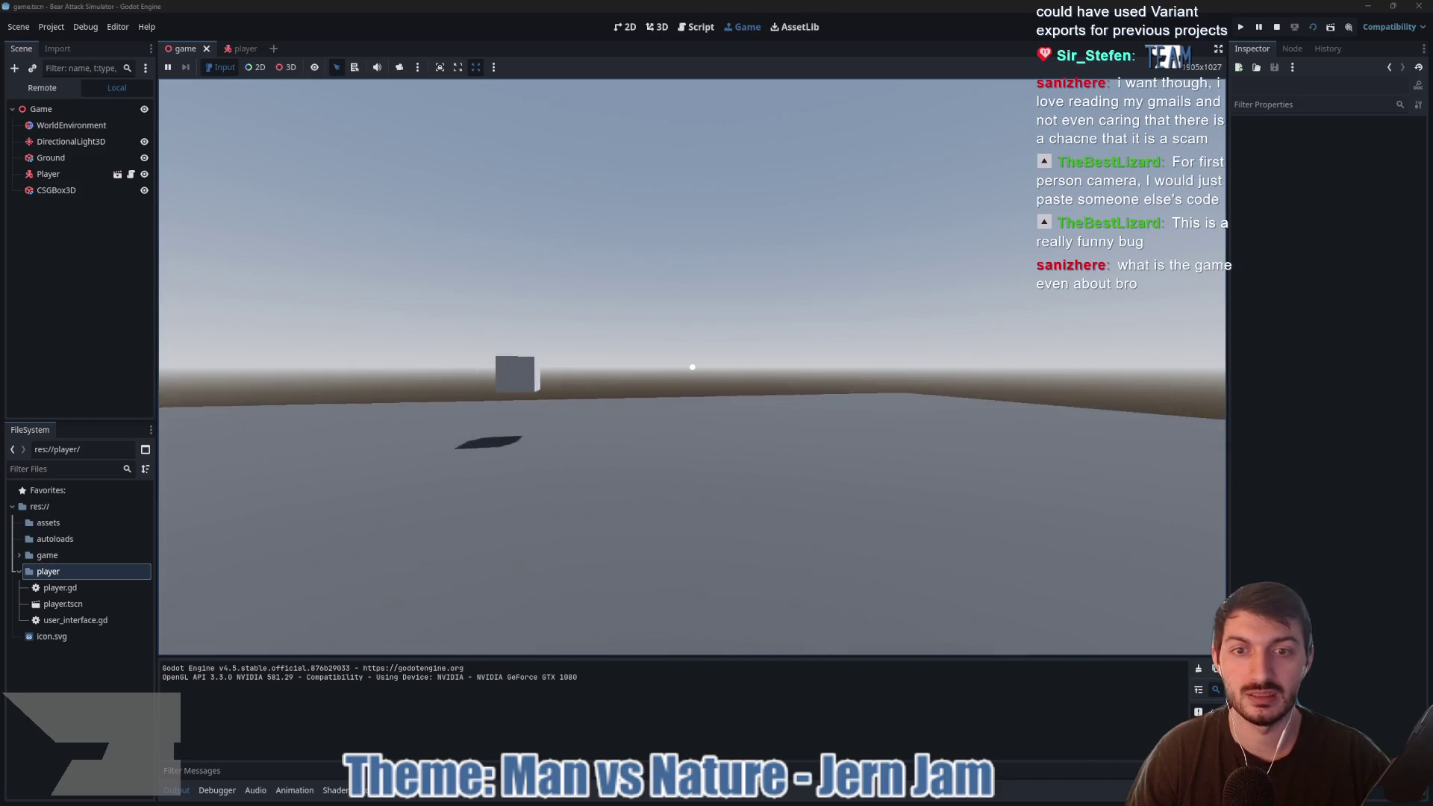
pyautogui.press('F8')
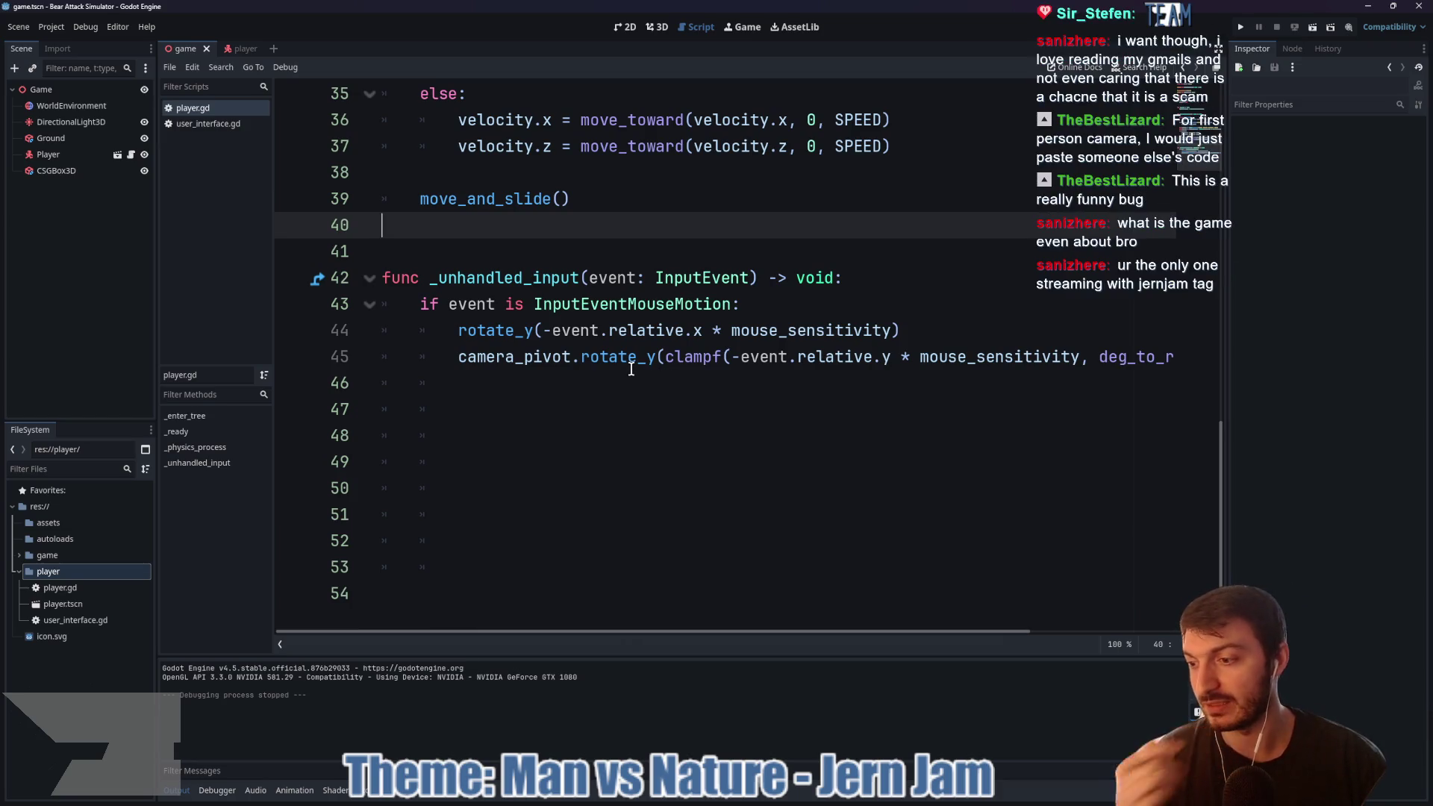
# Review the input handler, then inspect CameraPivot's transform in the player scene
pyautogui.moveTo(631, 369)
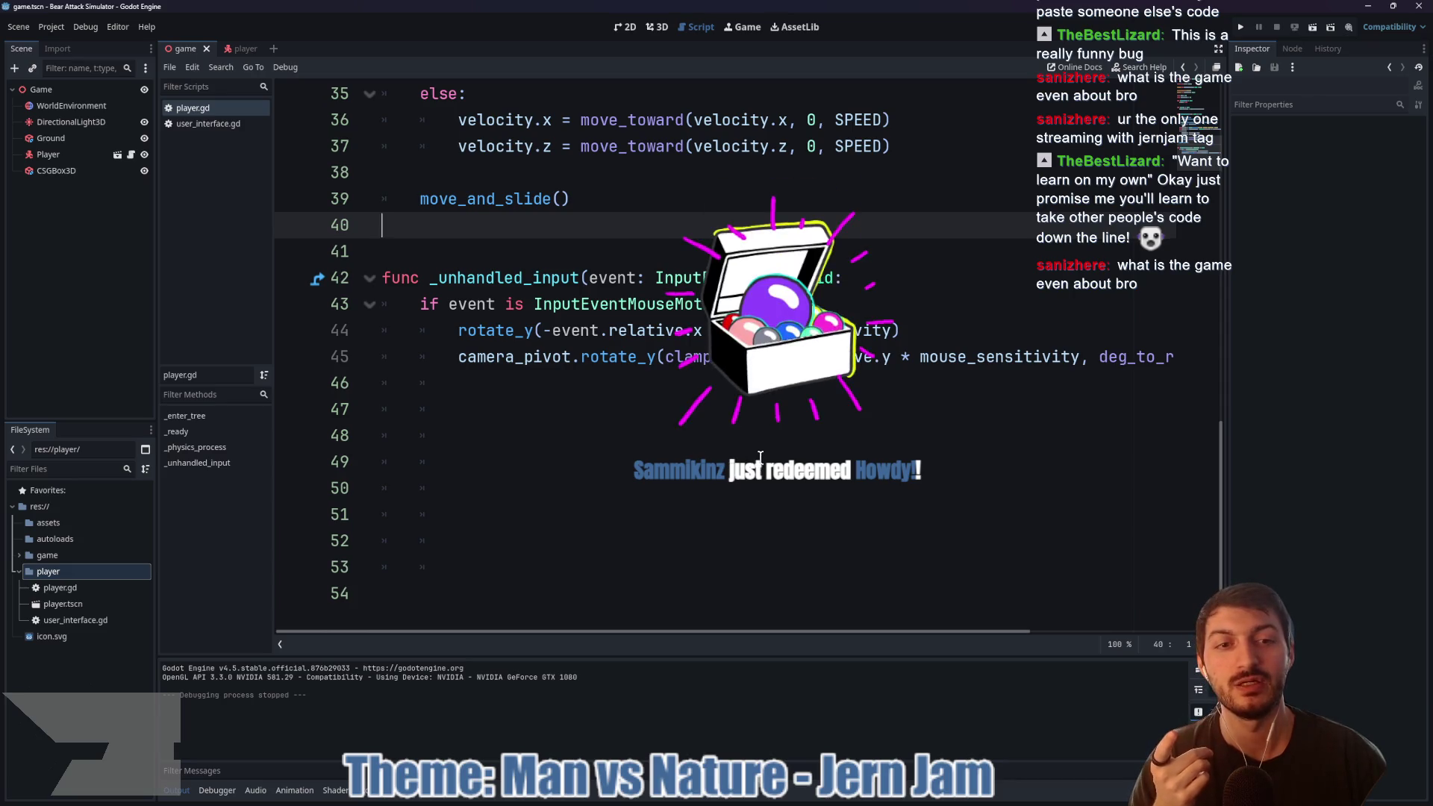
pyautogui.hscroll(3, 746, 633)
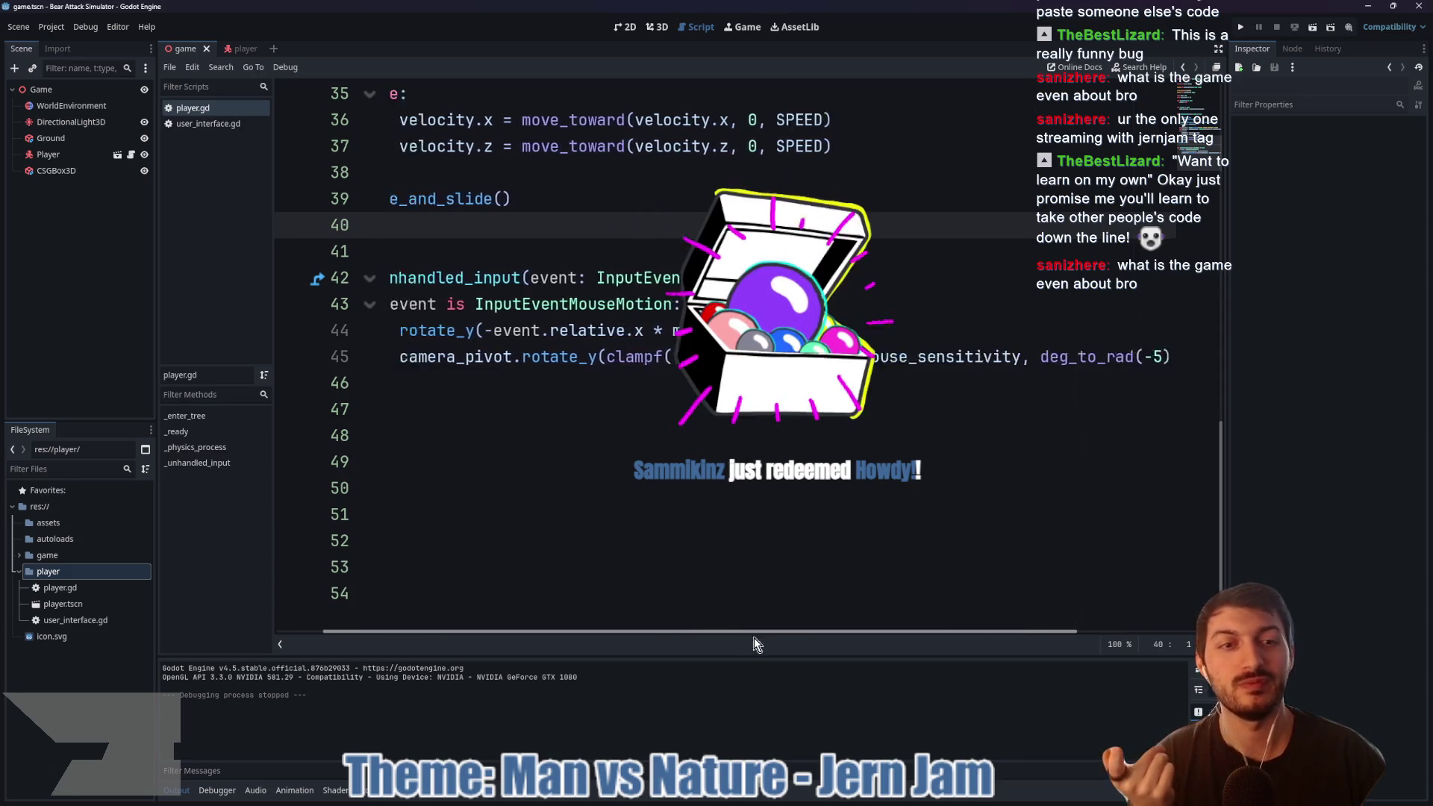
pyautogui.hscroll(-3, 754, 638)
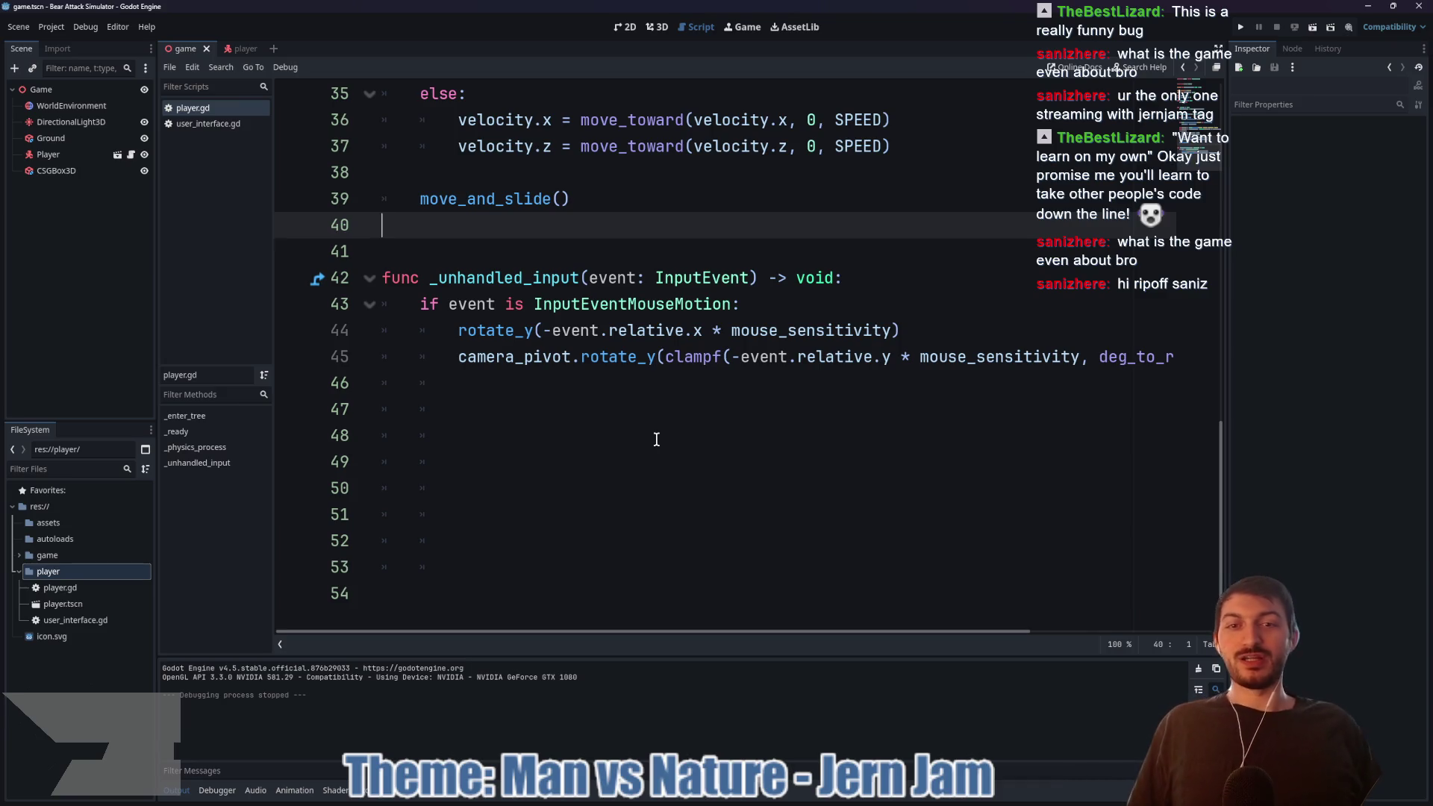
pyautogui.rightClick(630, 383)
pyautogui.click(576, 401)
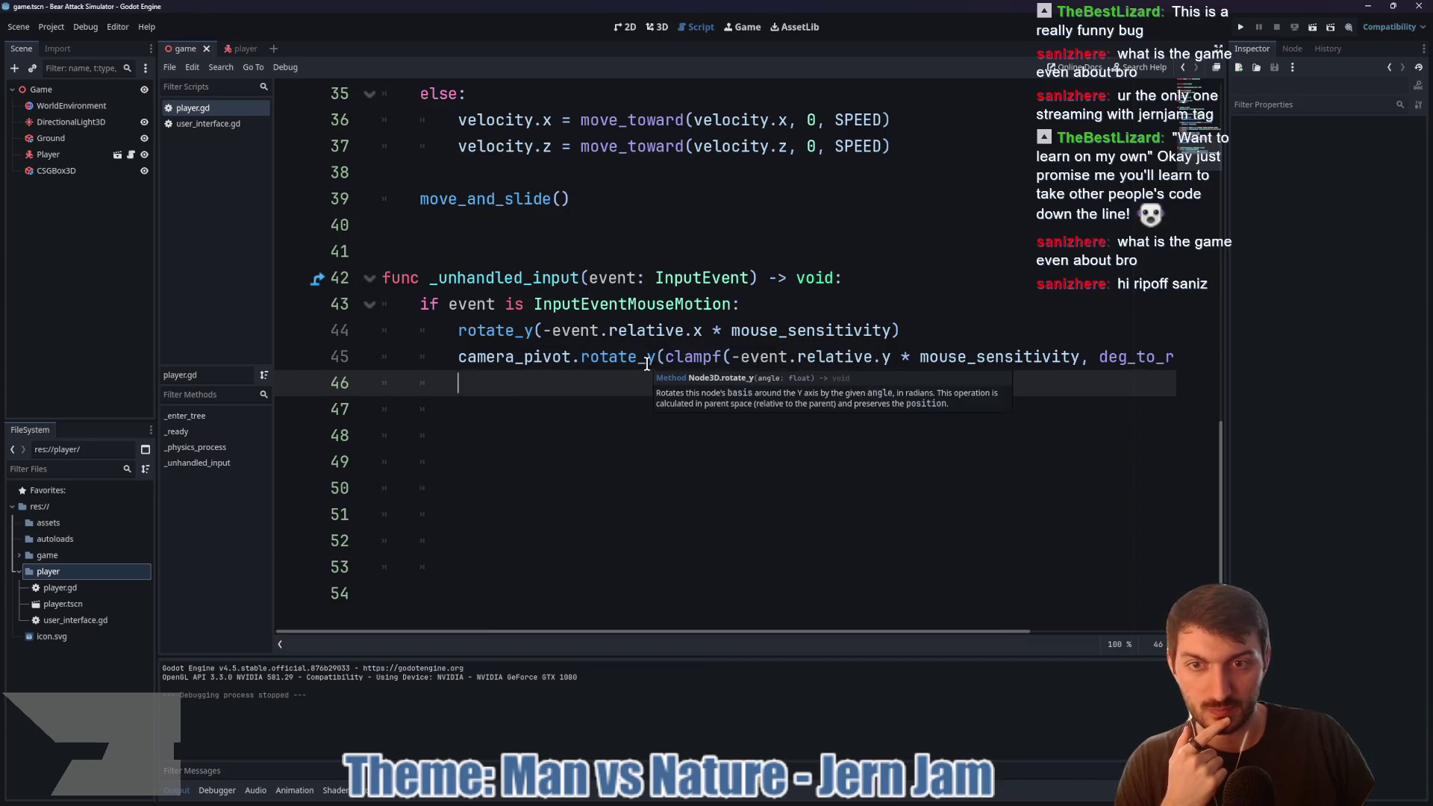
pyautogui.click(239, 49)
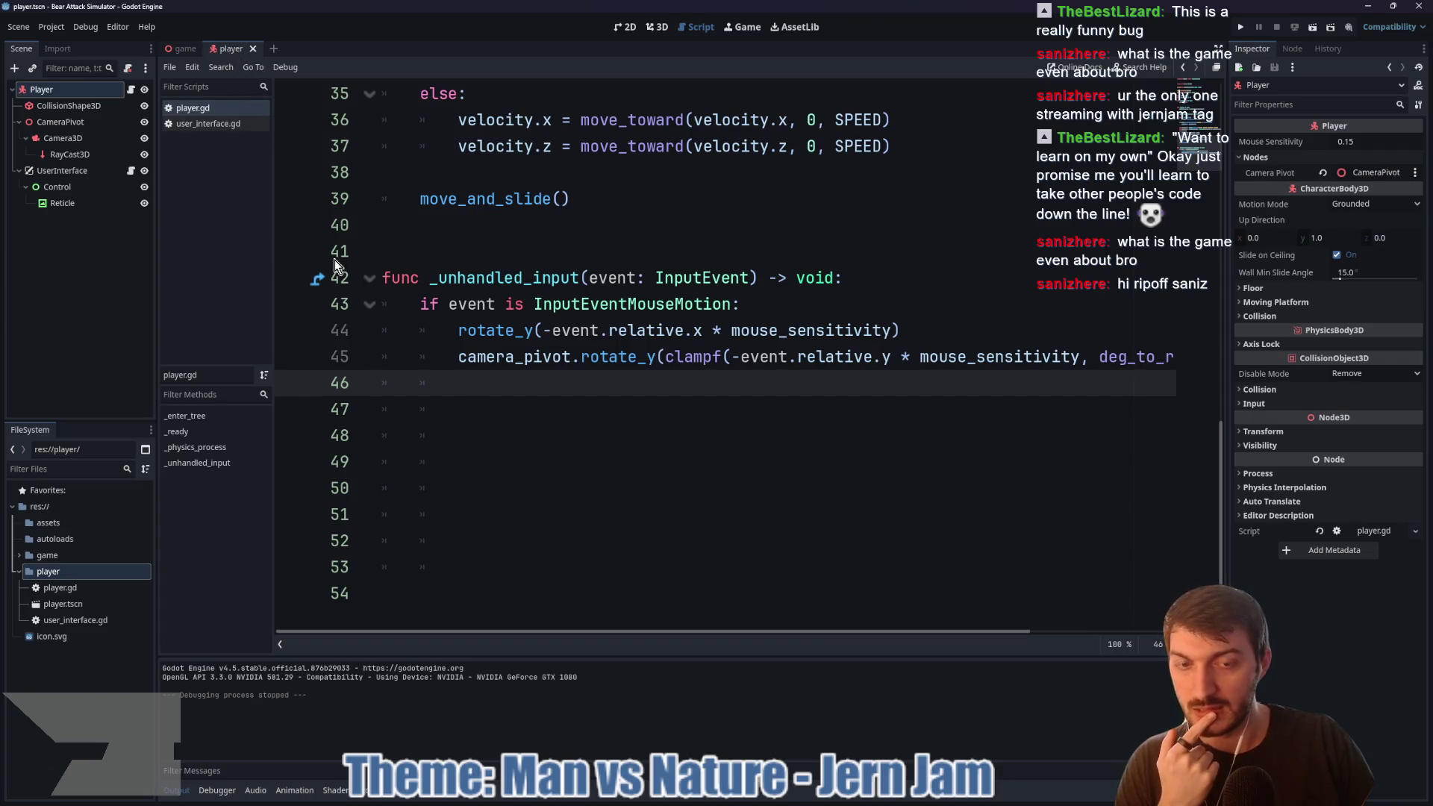
pyautogui.click(70, 124)
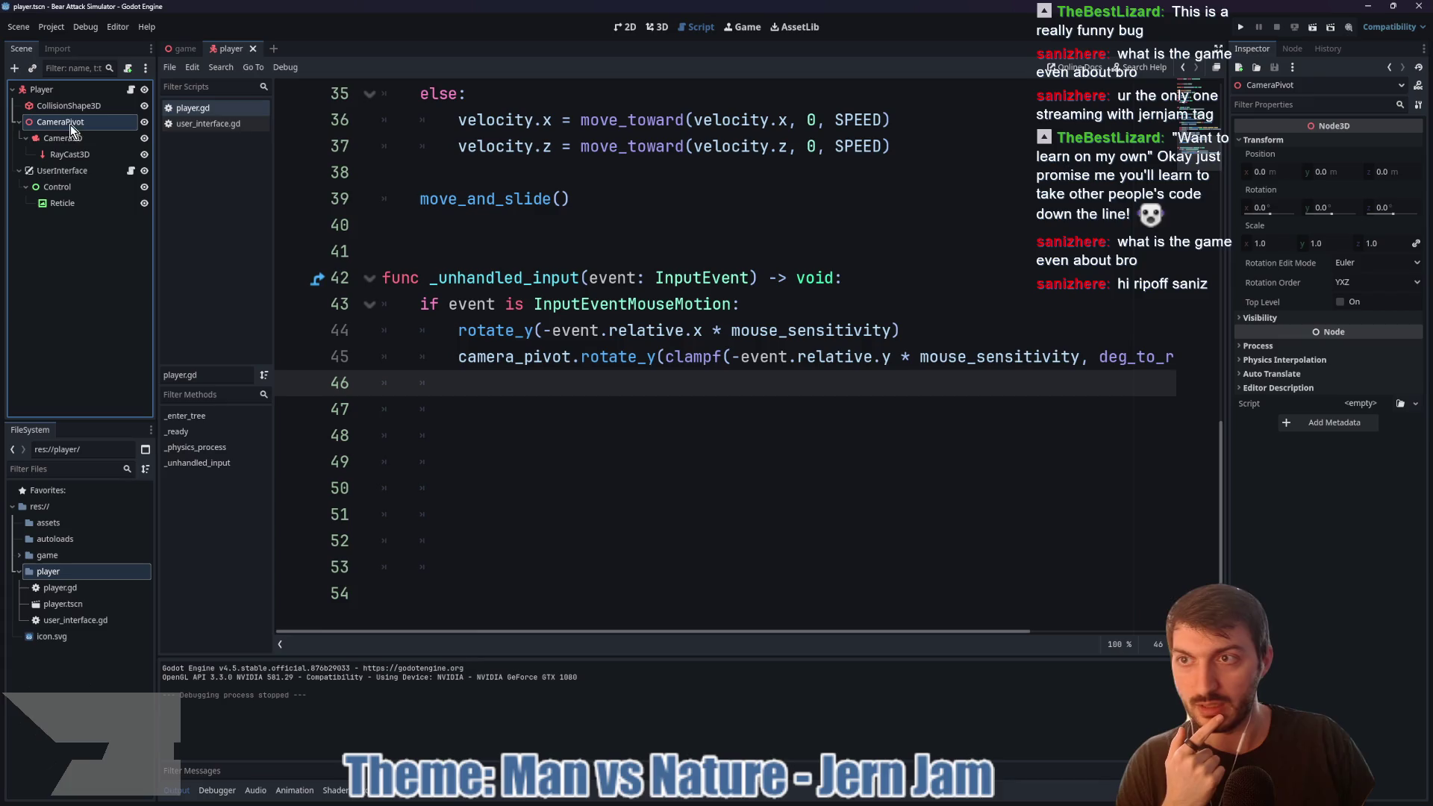
pyautogui.click(657, 26)
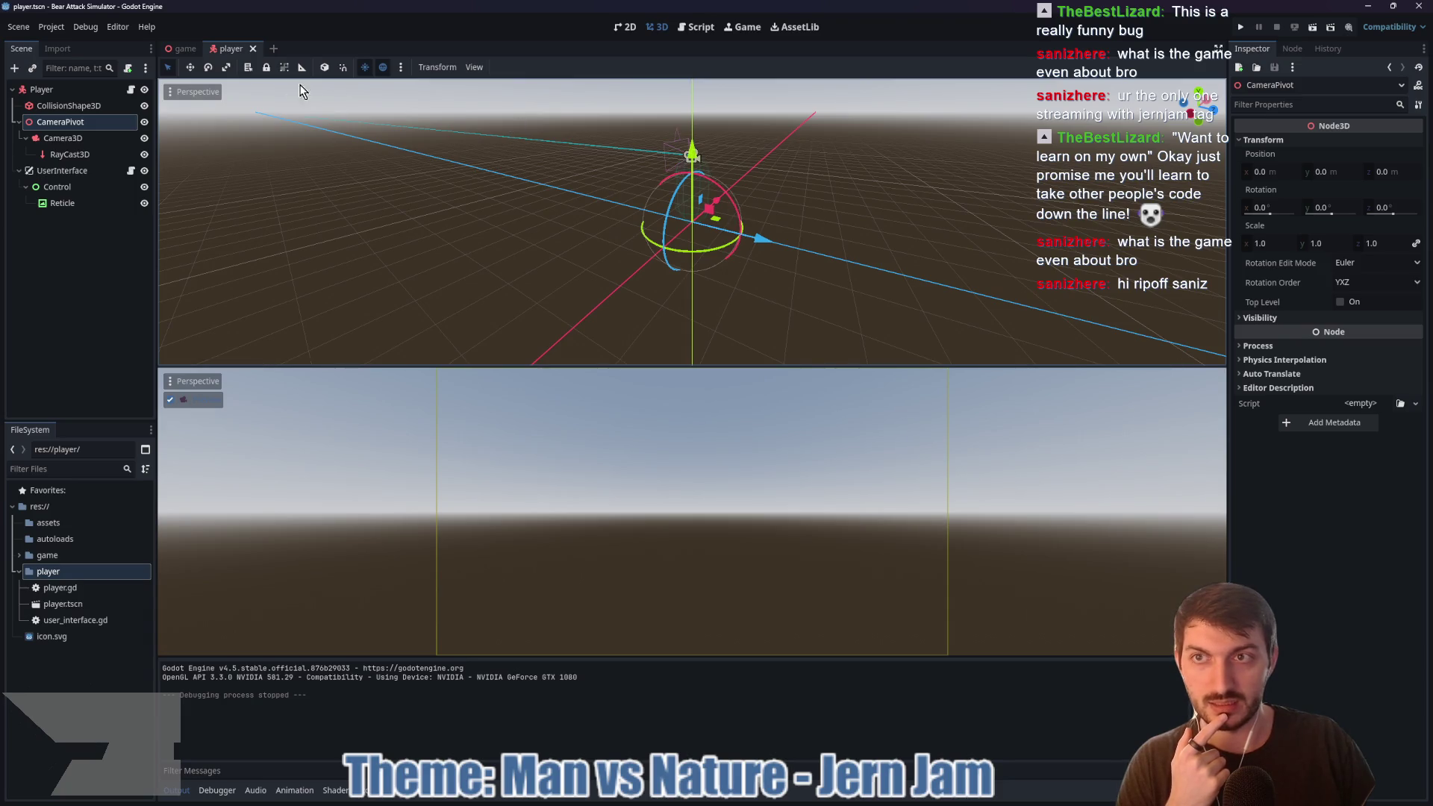
pyautogui.click(131, 90)
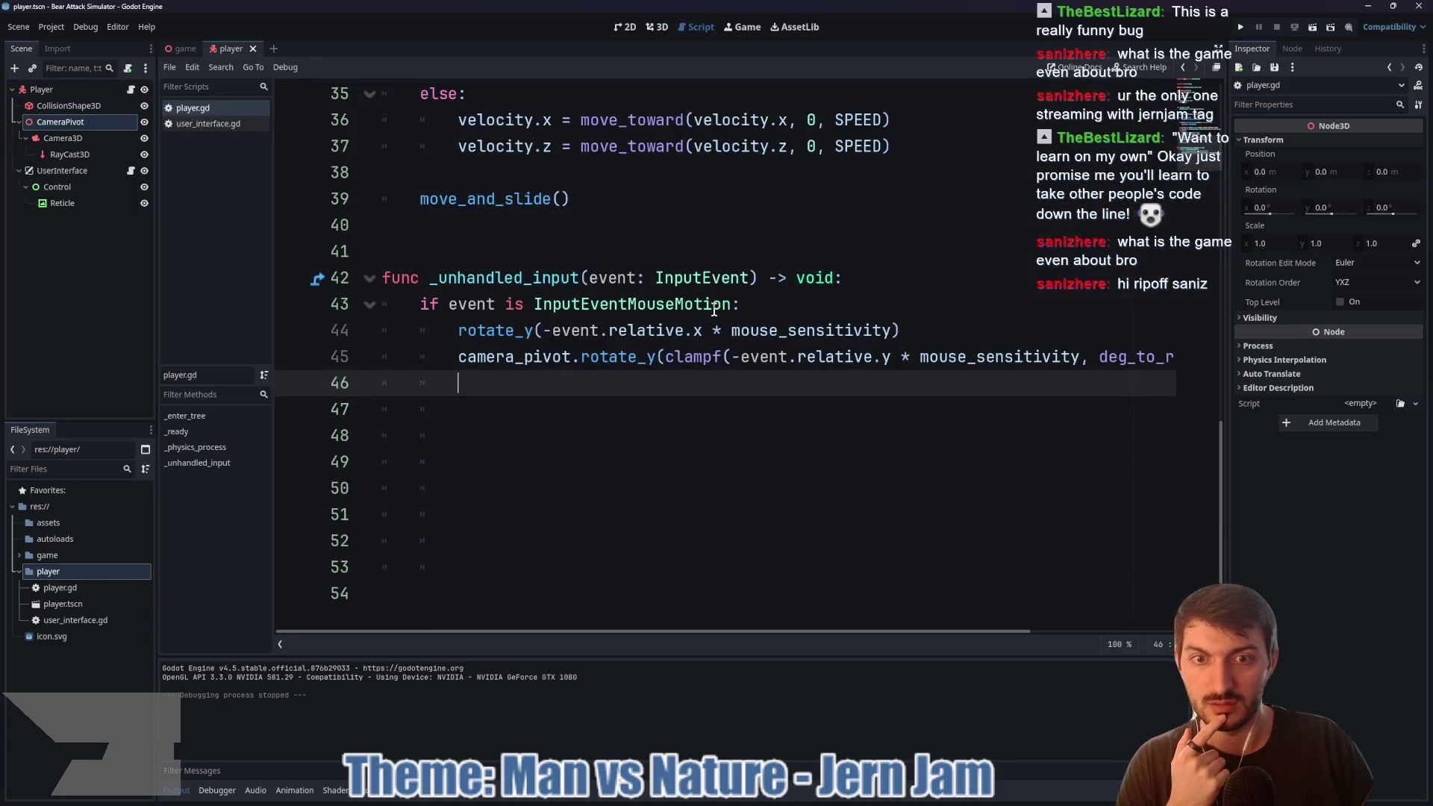
# Change line 45's rotate_y to rotate_x, save, and run the project from the game scene
pyautogui.click(650, 357)
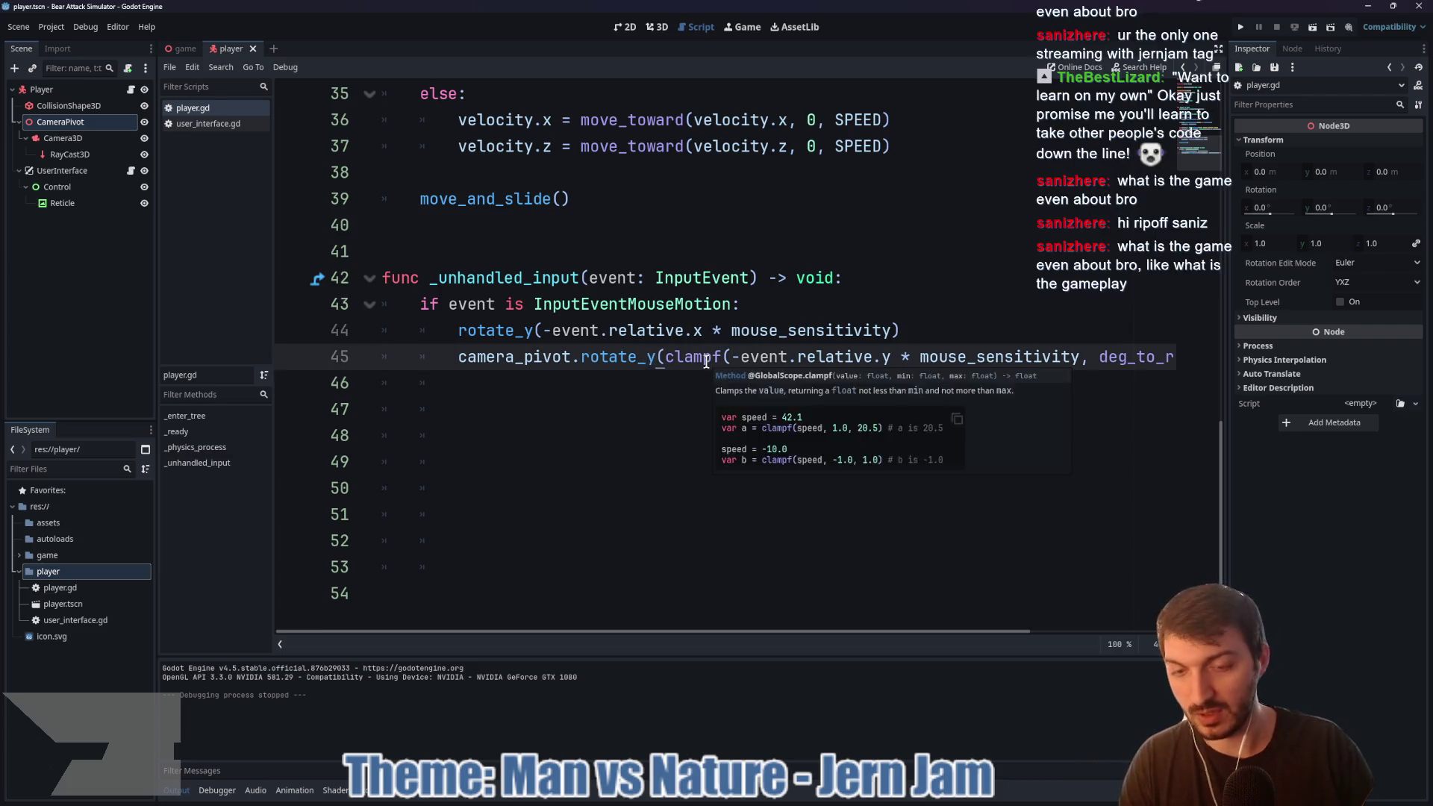
pyautogui.press('BackSpace')
pyautogui.write('x')
pyautogui.click(685, 431)
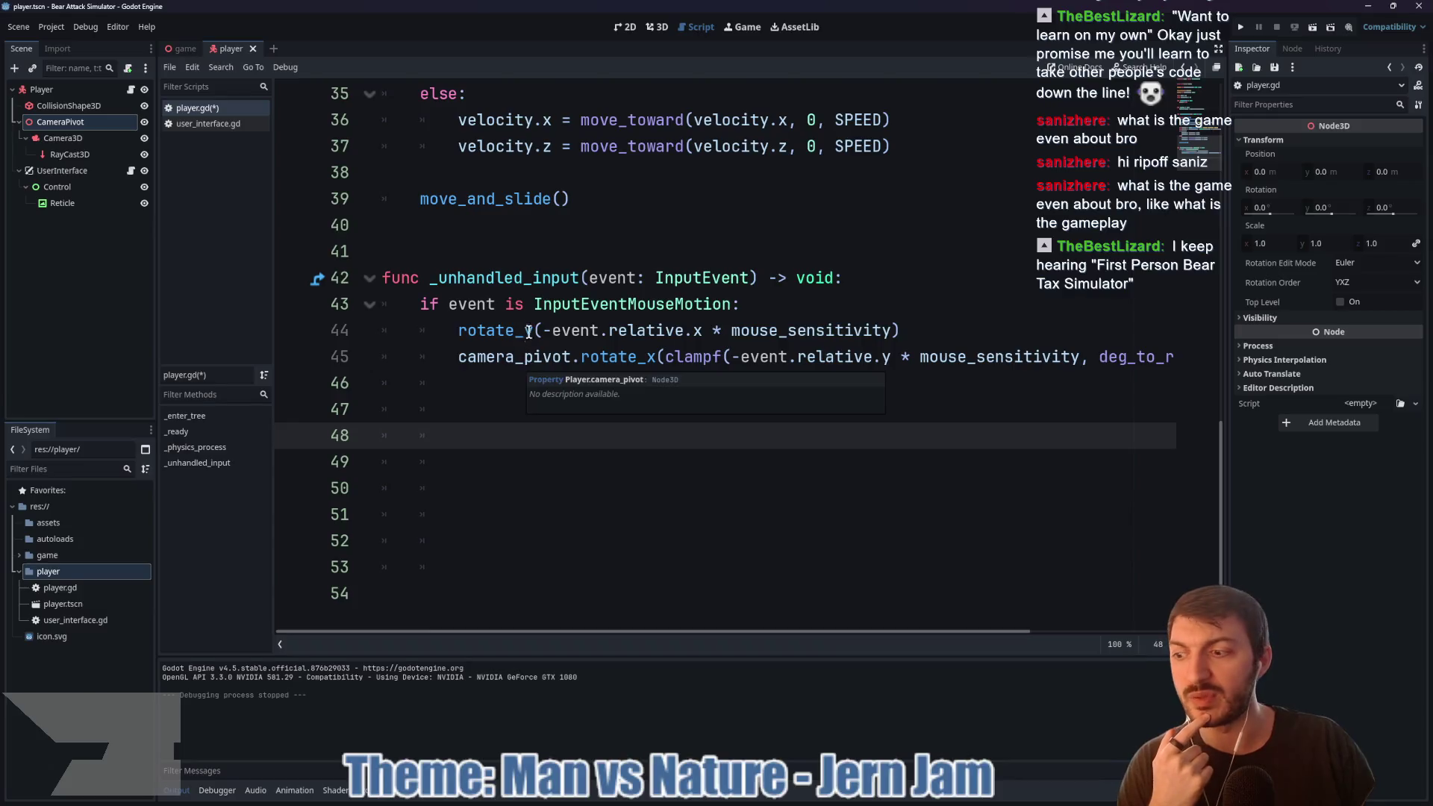
pyautogui.moveTo(543, 298)
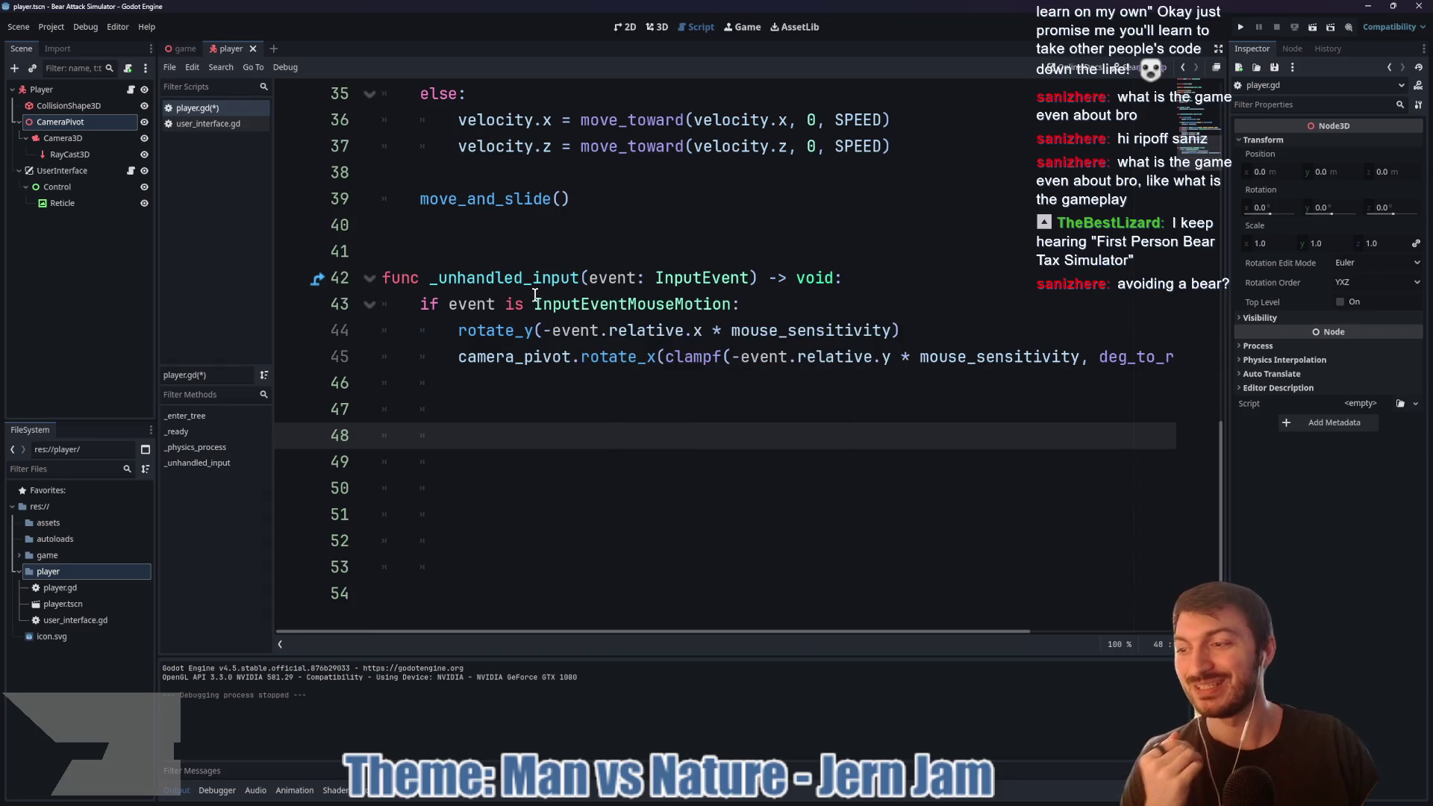
pyautogui.click(480, 228)
pyautogui.hotkey('ctrl', 's')
pyautogui.click(177, 45)
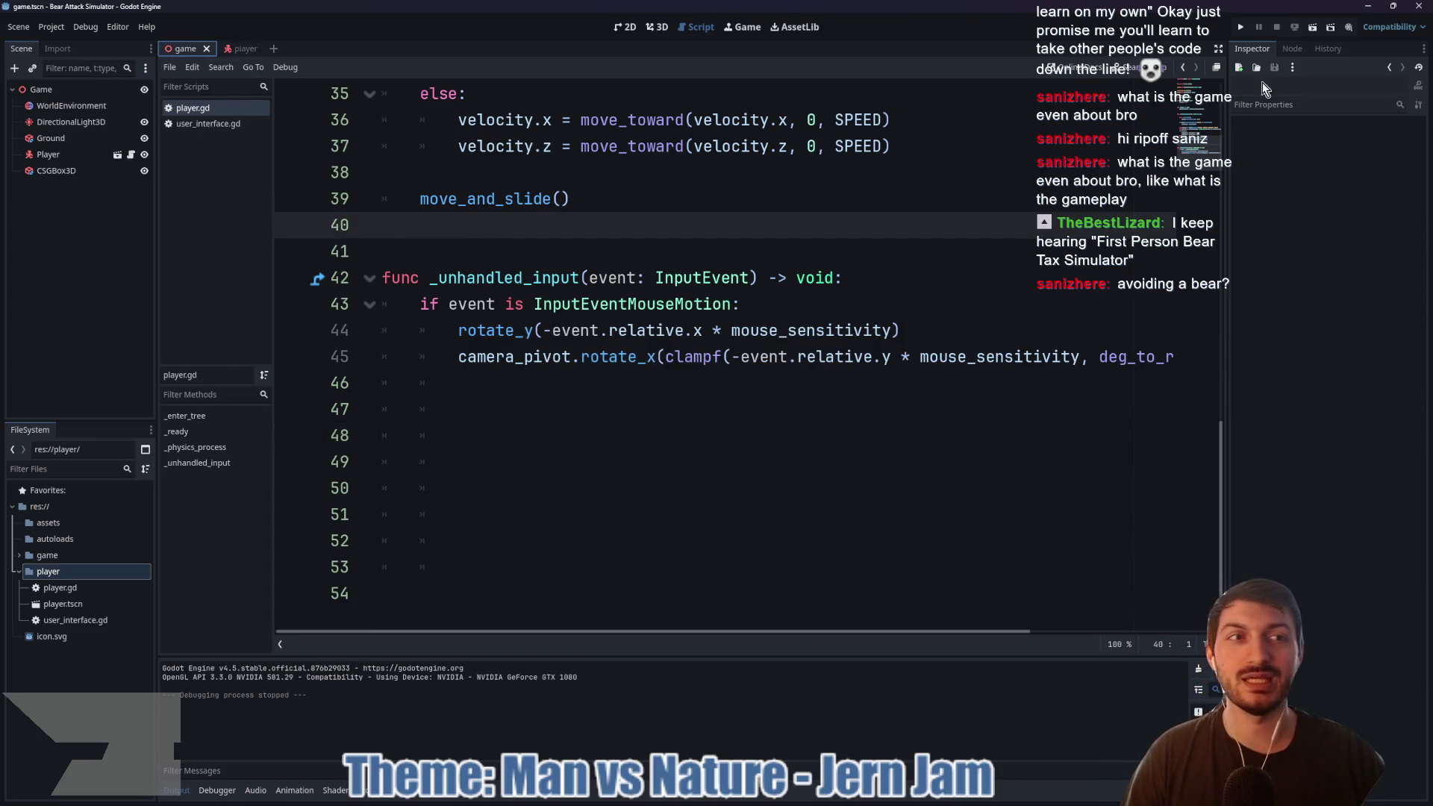
pyautogui.click(1241, 30)
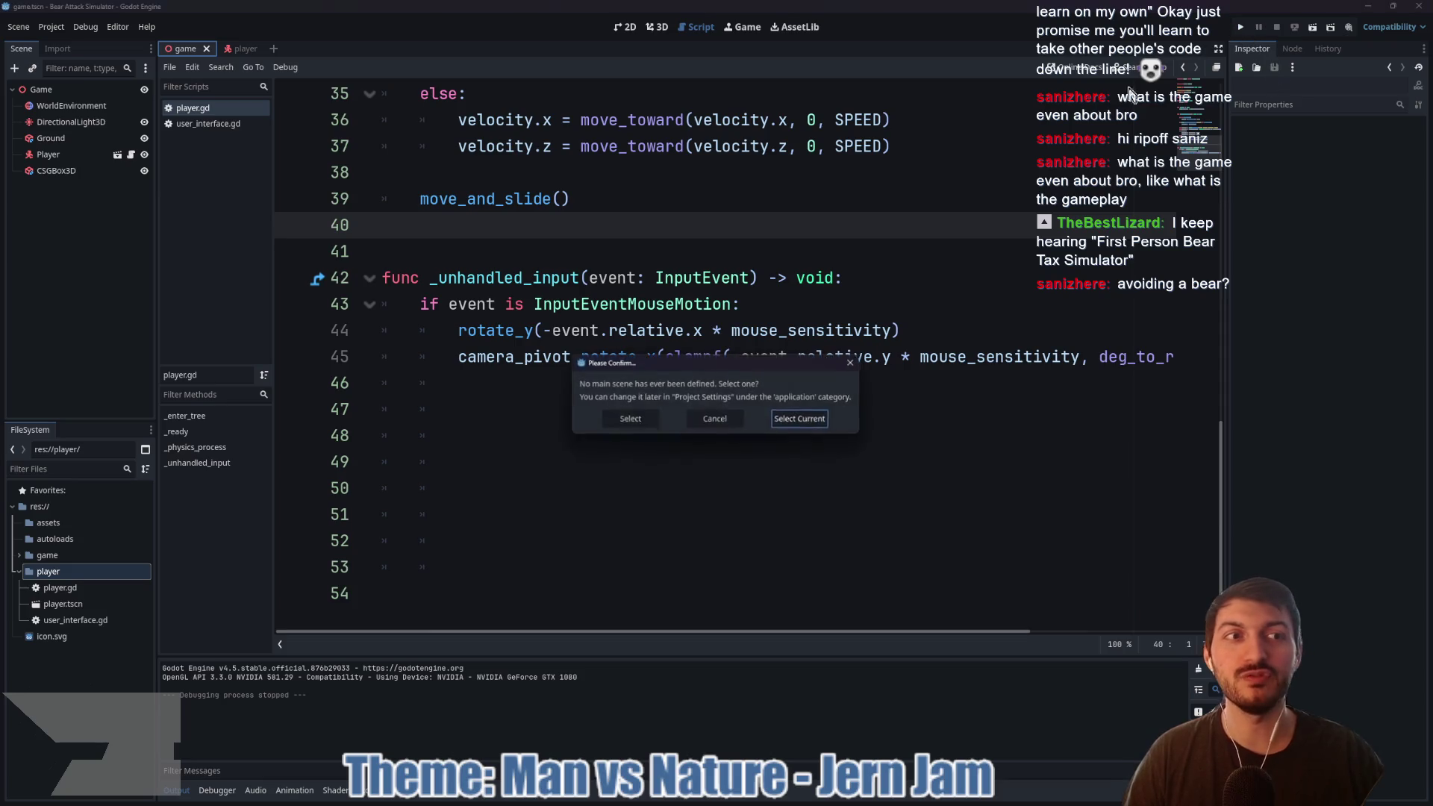
# Keep the current scene as main, run it with F6 to try the rotate_x pitch look, then stop
pyautogui.click(852, 365)
pyautogui.press('F6')
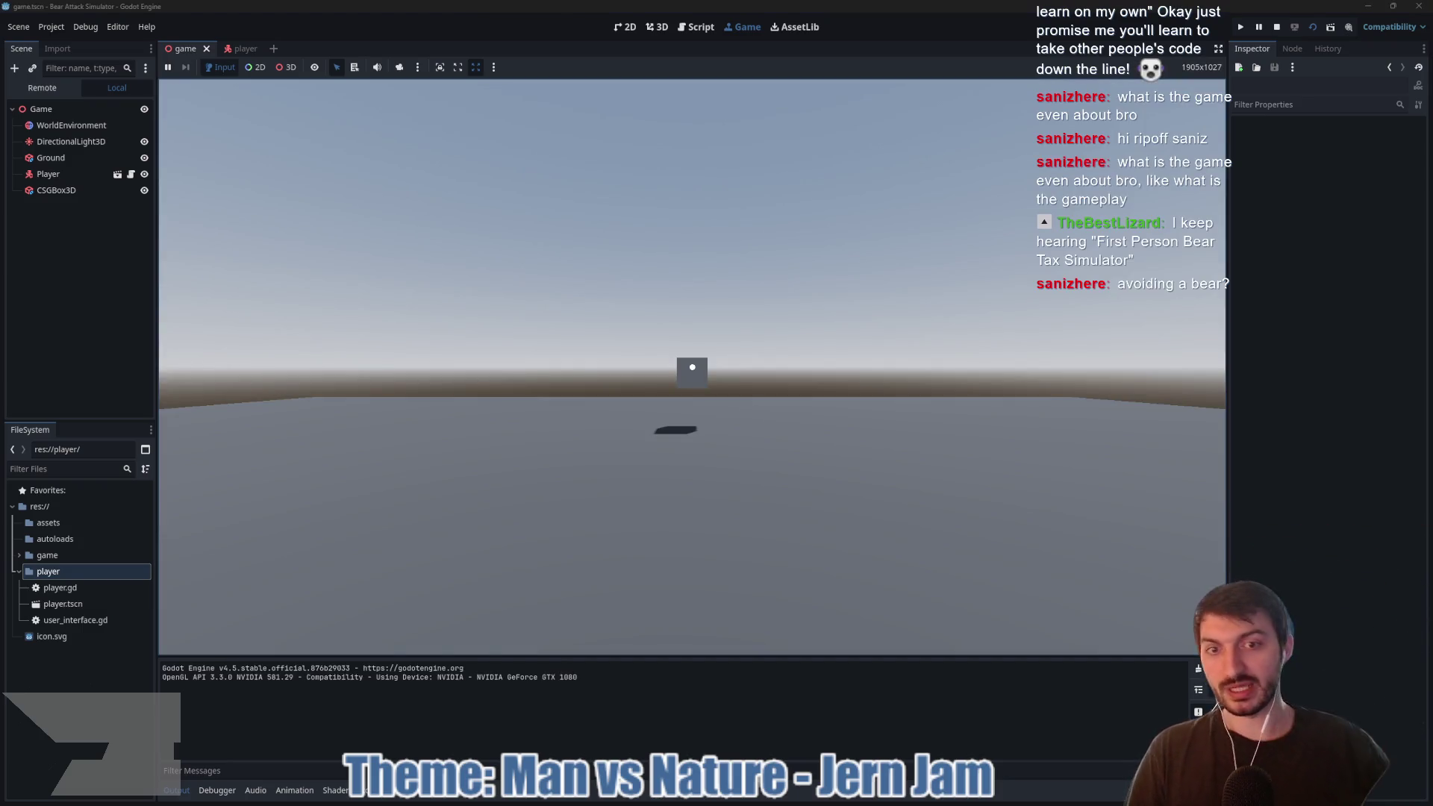
pyautogui.moveTo(692, 367)
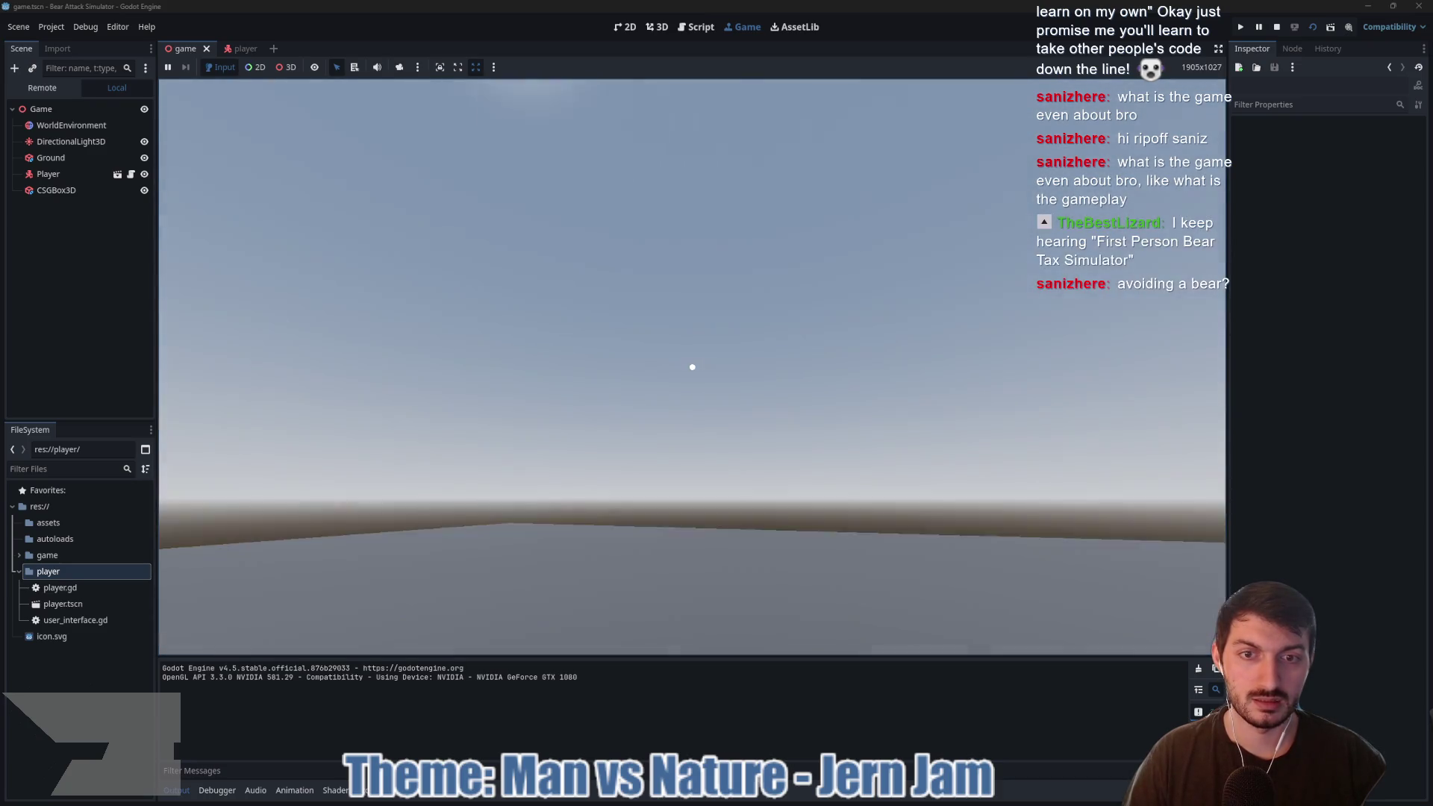
pyautogui.press('F8')
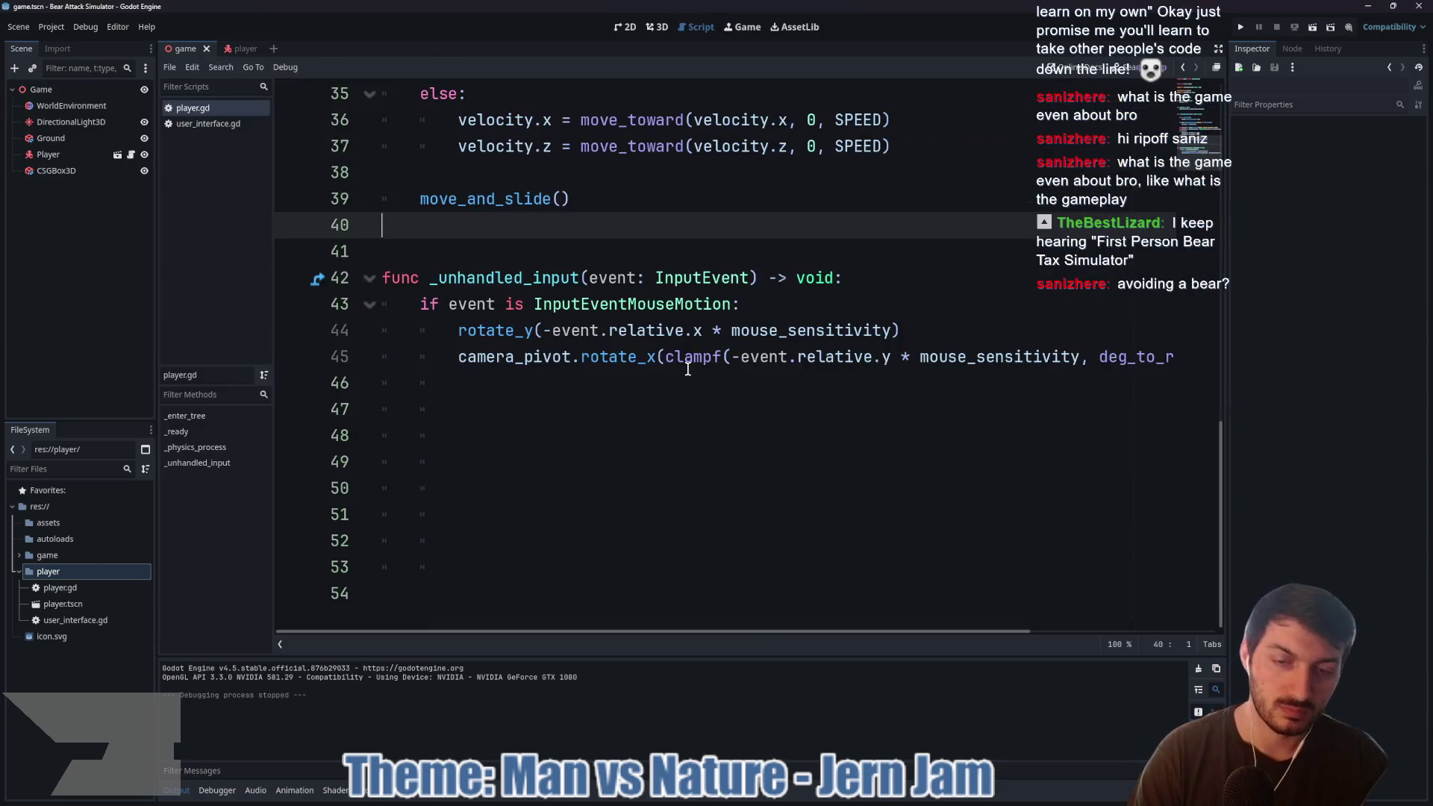
# In the Project Goo window, read camera.gd line 25's clampf pitch limits of -80.0 and 80.0
pyautogui.moveTo(805, 804)
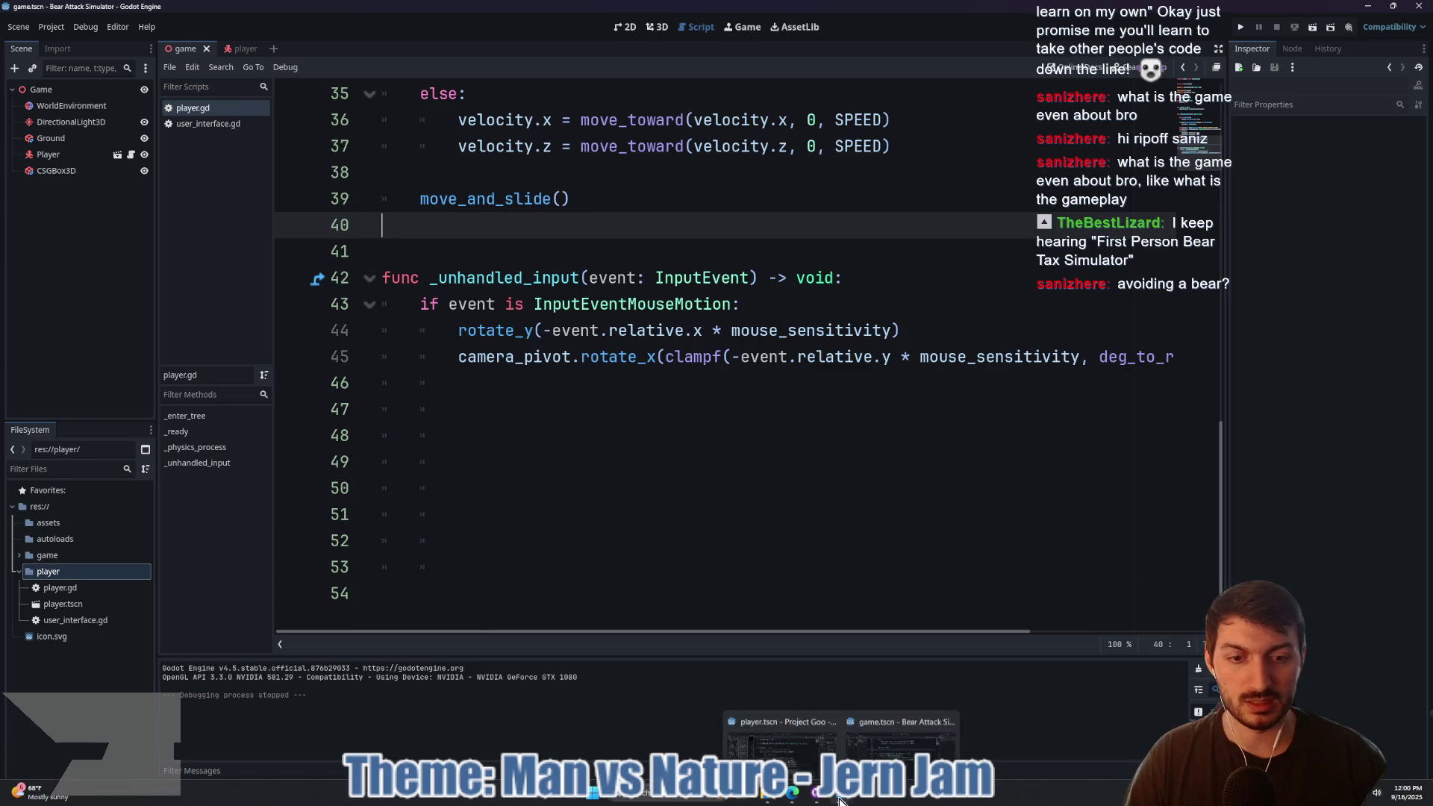
pyautogui.click(789, 747)
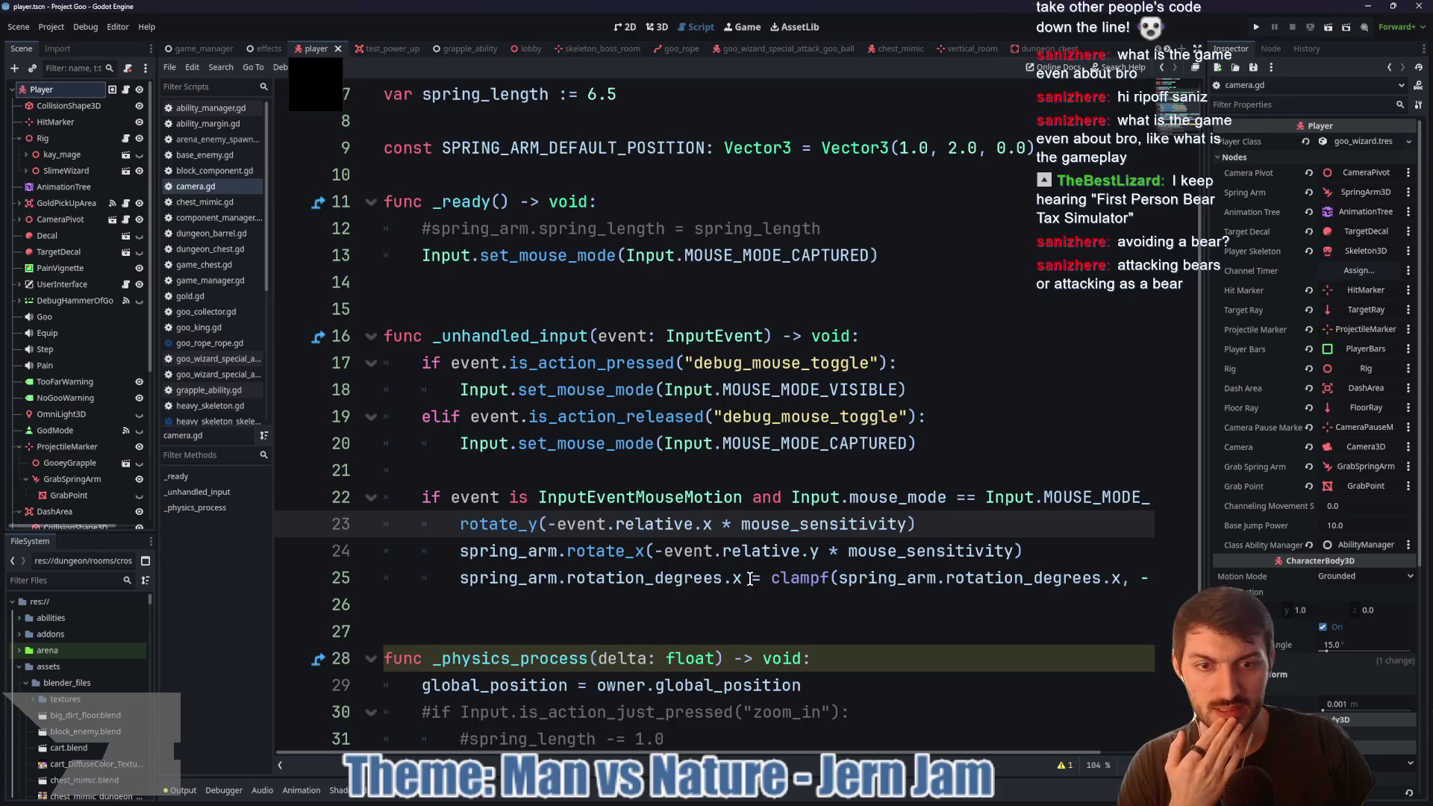
pyautogui.click(588, 579)
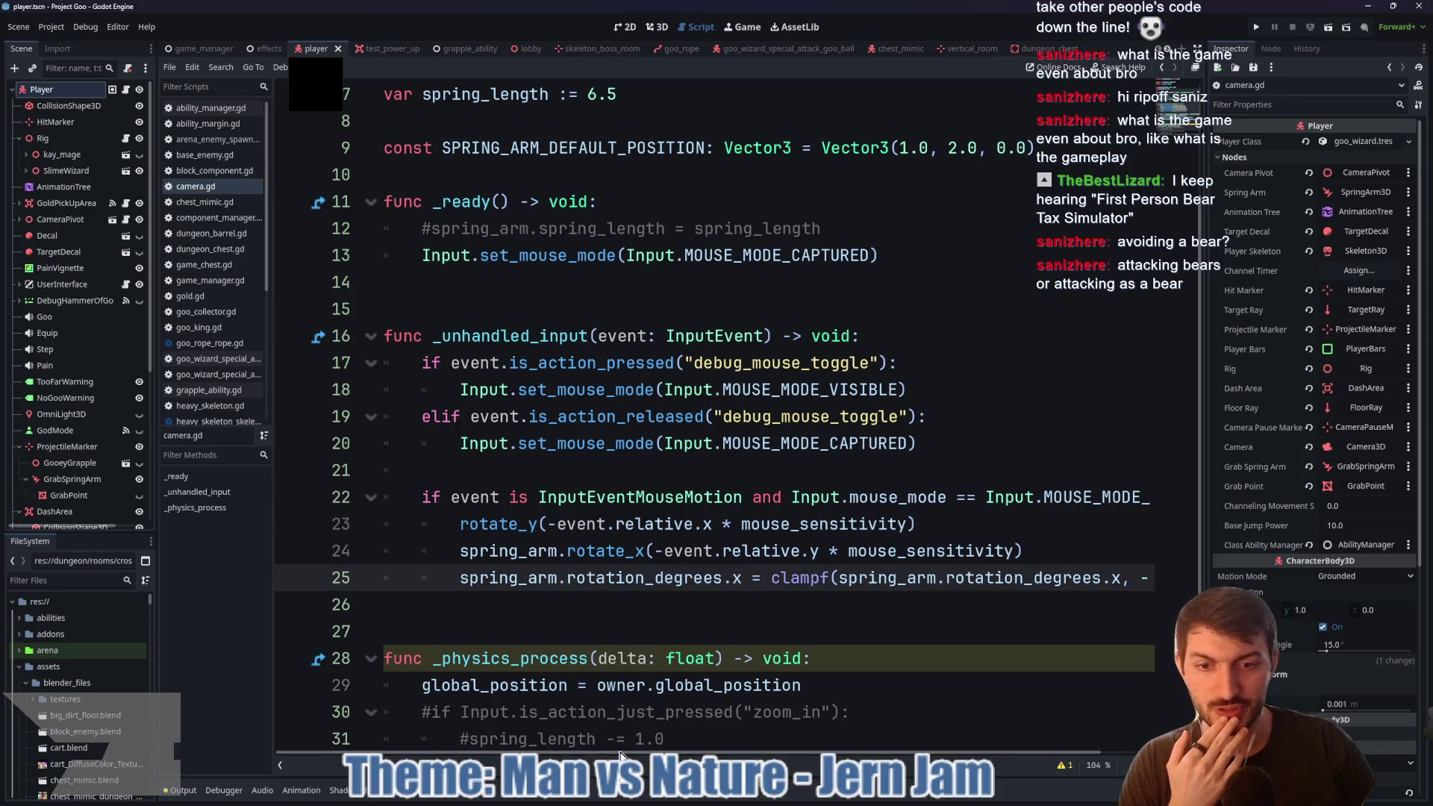
pyautogui.hscroll(1, 627, 755)
pyautogui.hscroll(4, 672, 755)
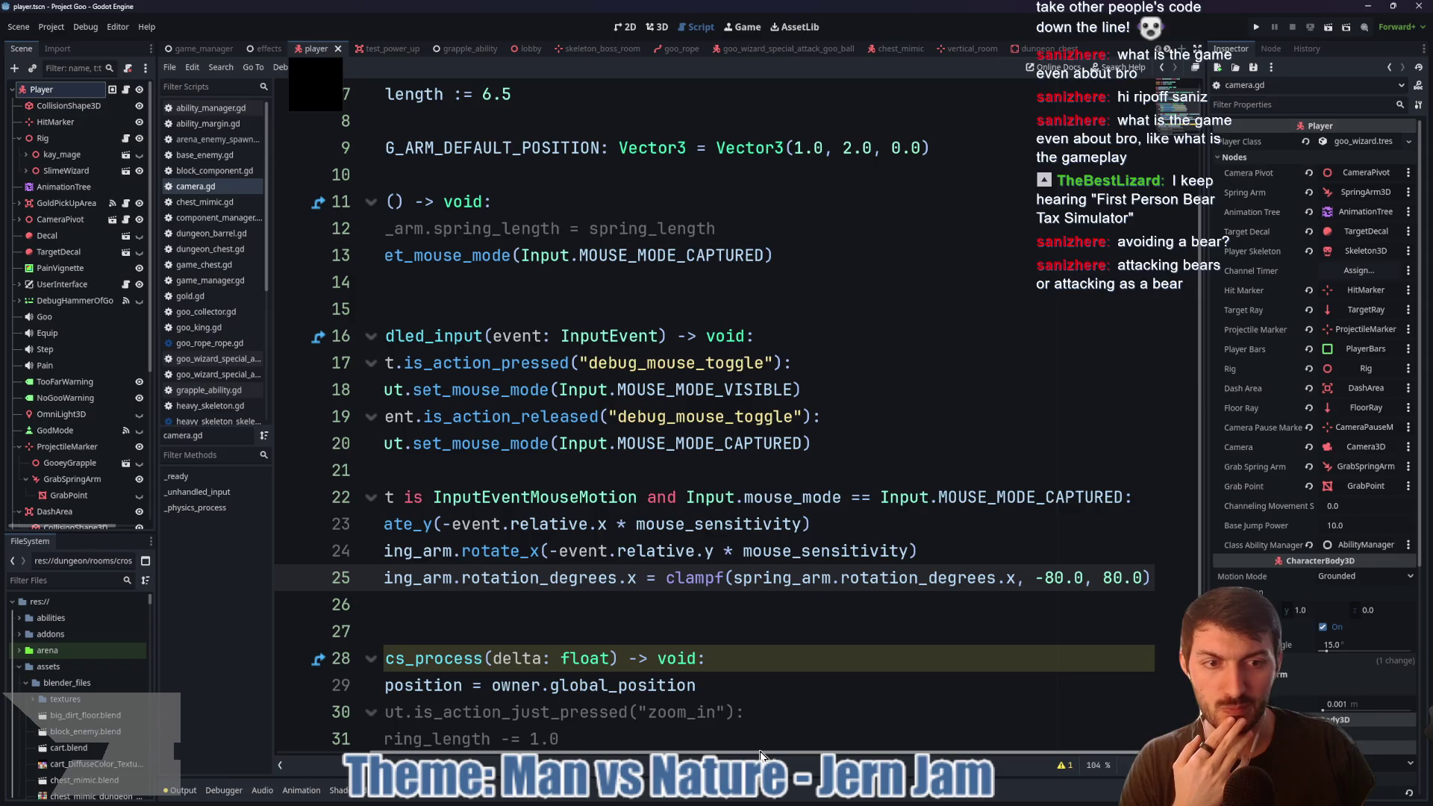
pyautogui.moveTo(713, 754); pyautogui.dragTo(618, 755)
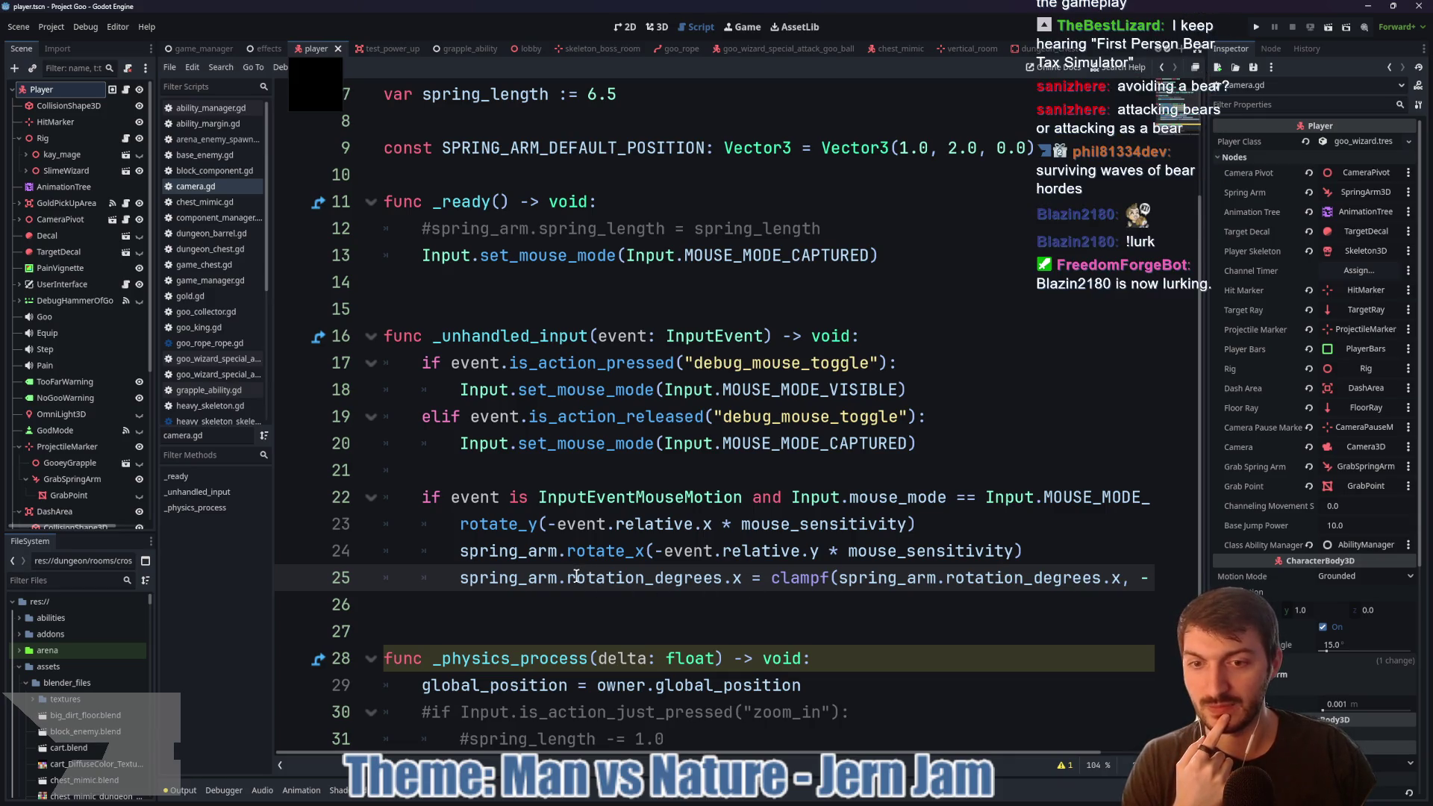
# Return to Bear Attack Simulator's player.gd with the caret on empty line 46
pyautogui.moveTo(482, 580)
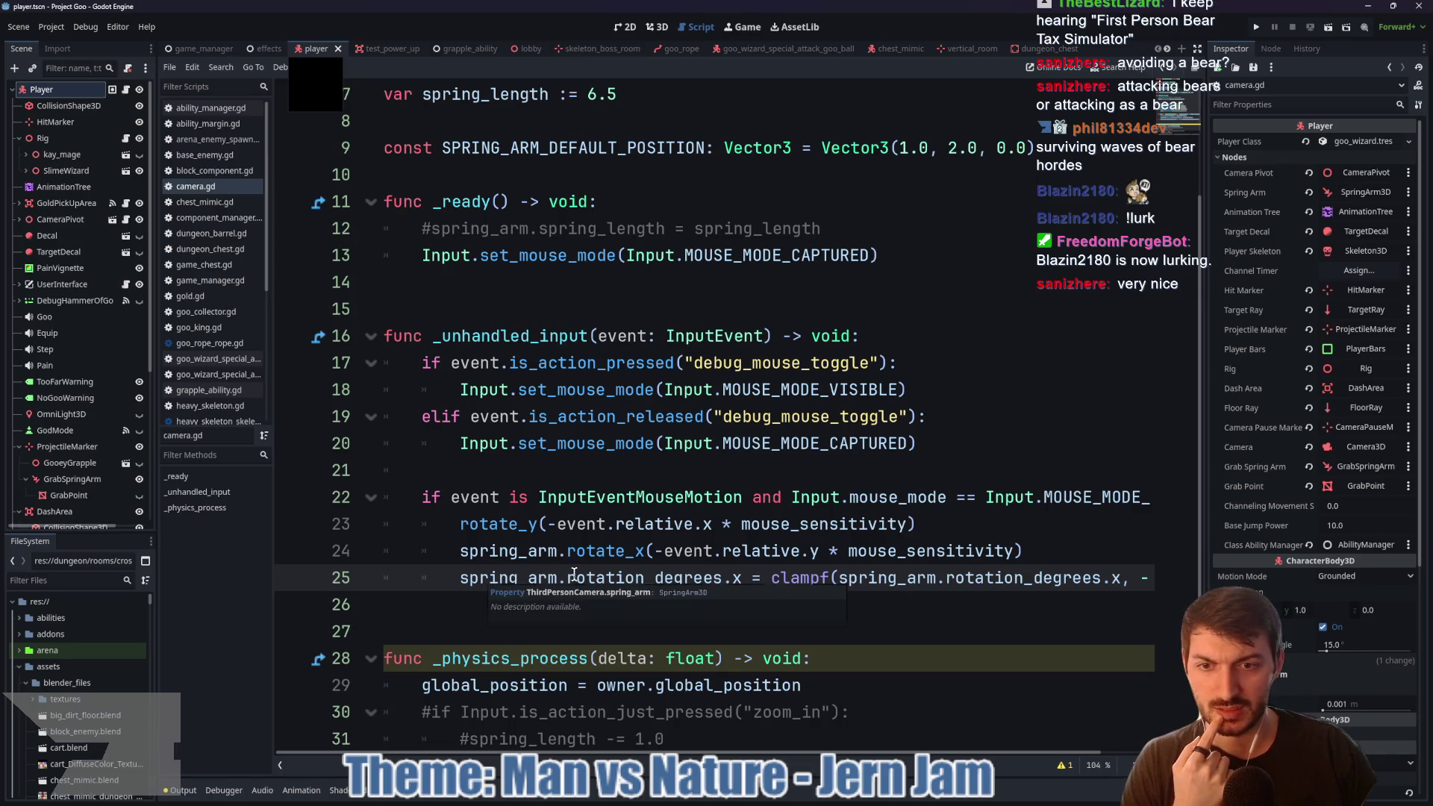
pyautogui.moveTo(856, 802)
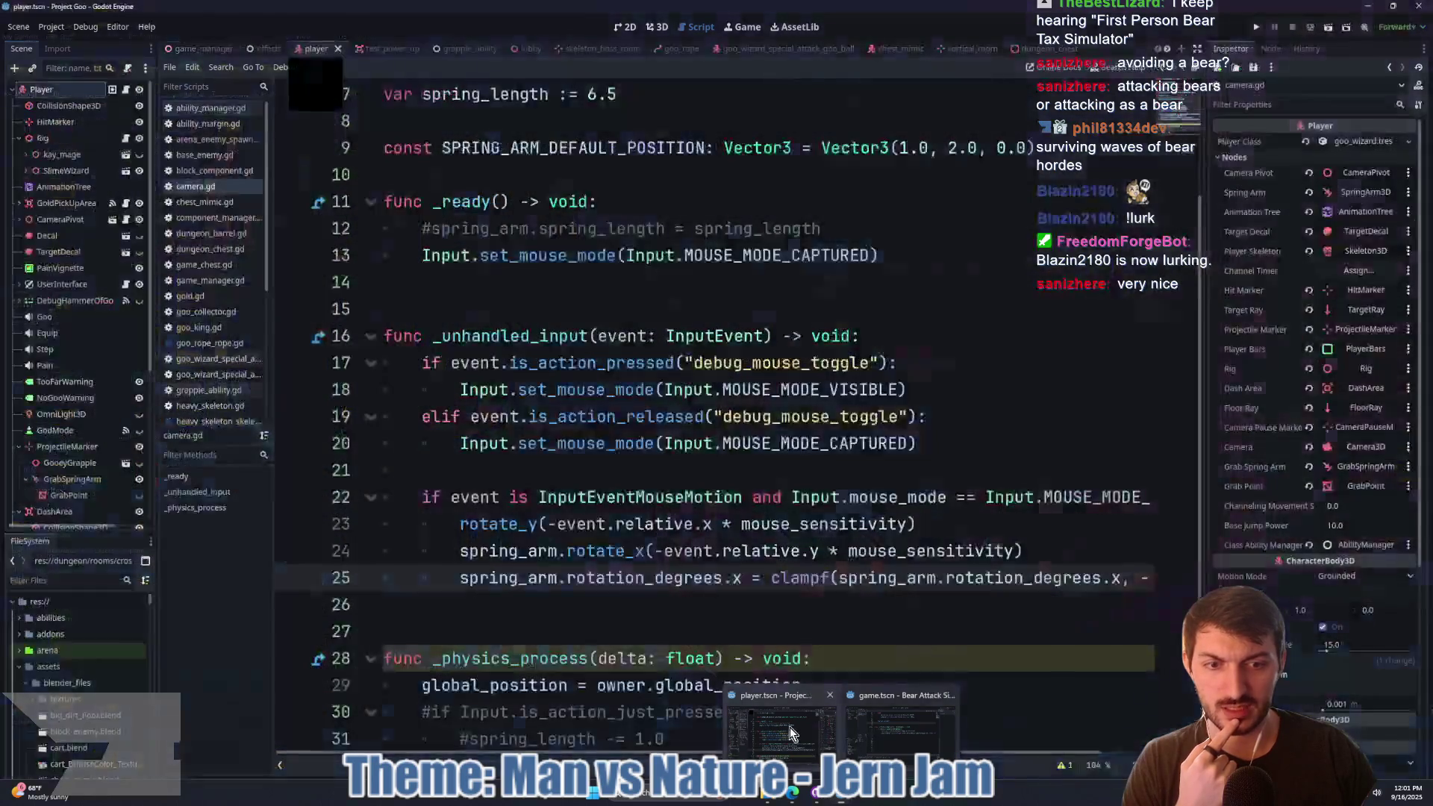
pyautogui.click(806, 743)
pyautogui.moveTo(841, 800)
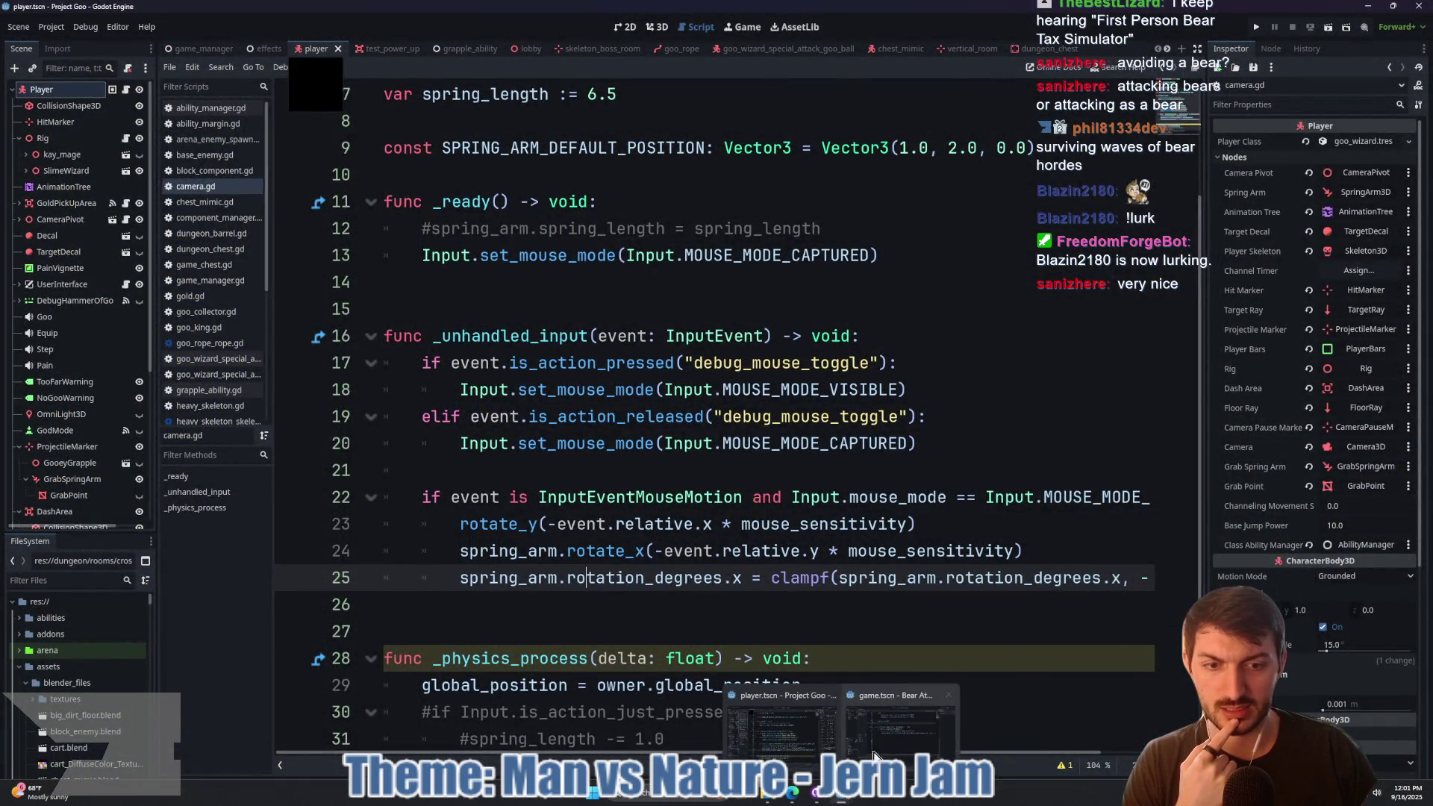
pyautogui.click(792, 735)
pyautogui.click(505, 377)
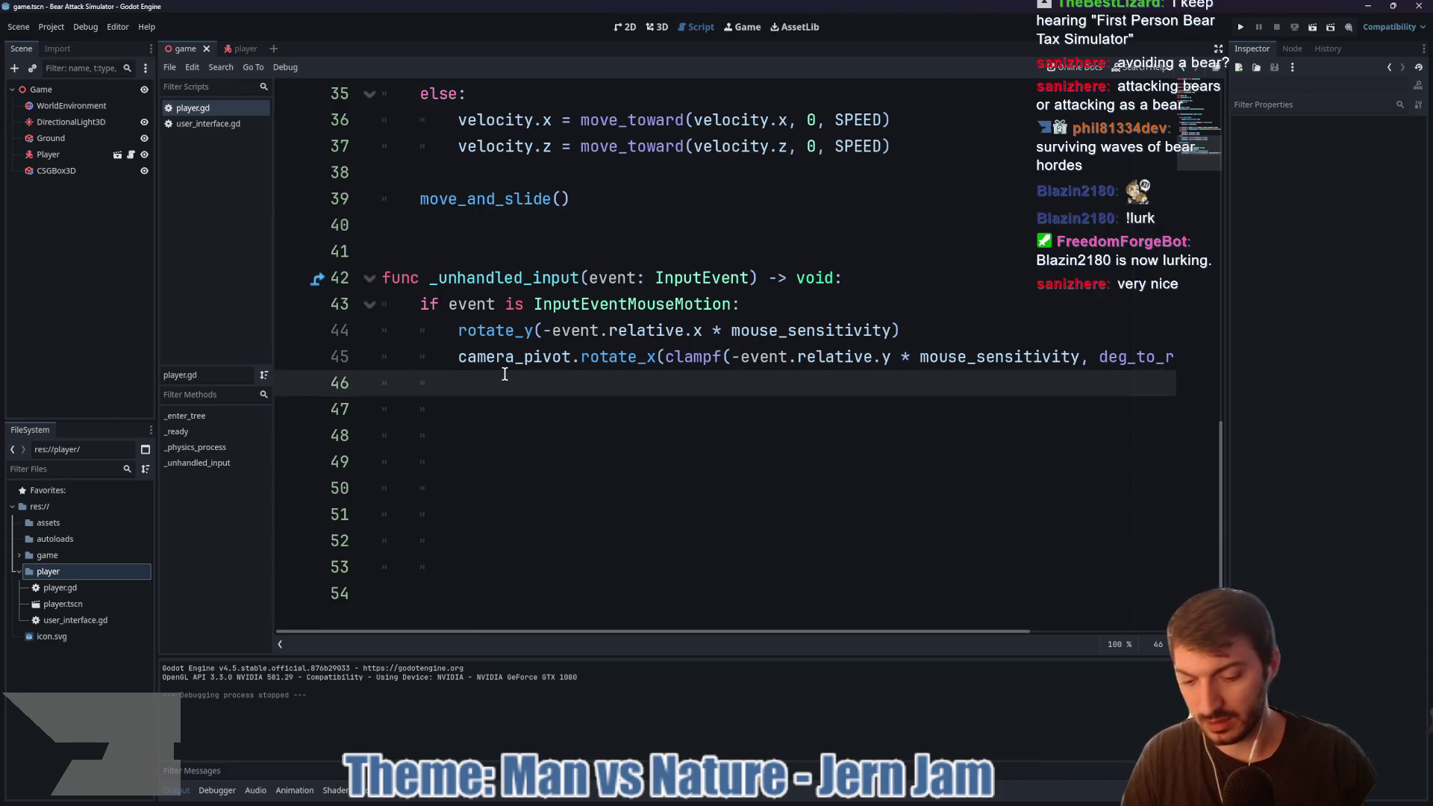
# Start line 46 with camera_pivot.rotation_degrees.x = clampf using autocompletion
pyautogui.write('camera')
pyautogui.press('Return')
pyautogui.write('.rotation')
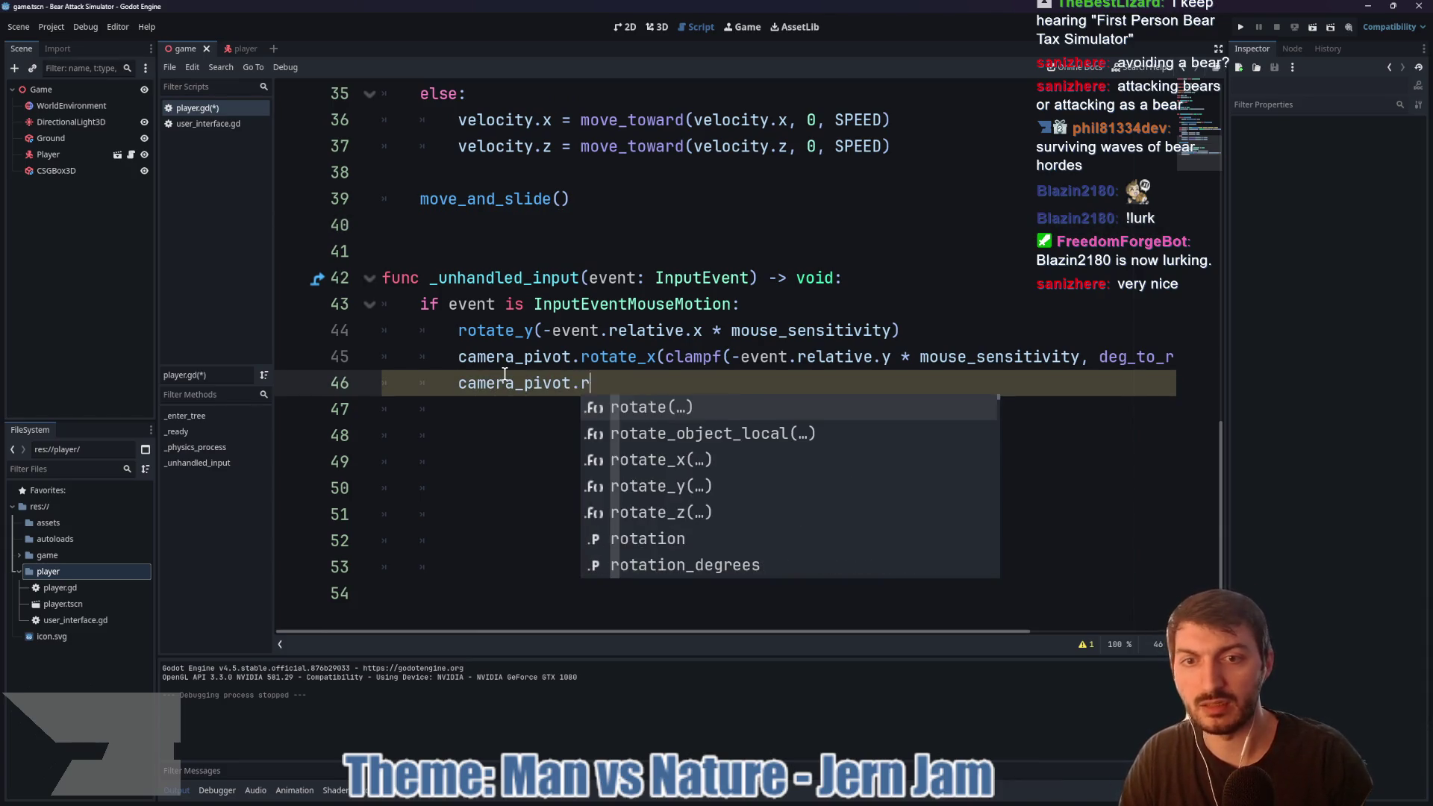
pyautogui.press('Down')
pyautogui.press('Return')
pyautogui.write('.x')
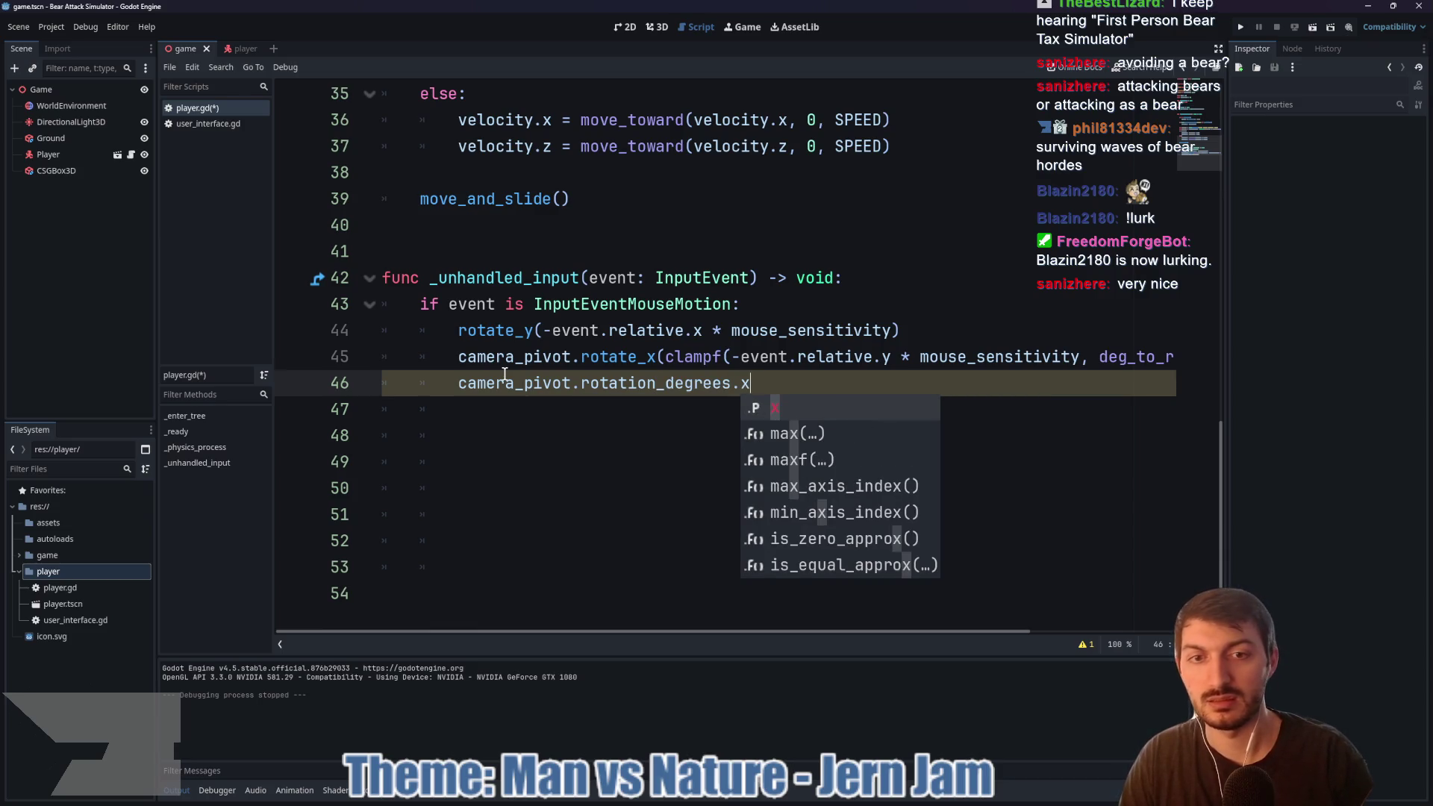
pyautogui.write(' = clamp')
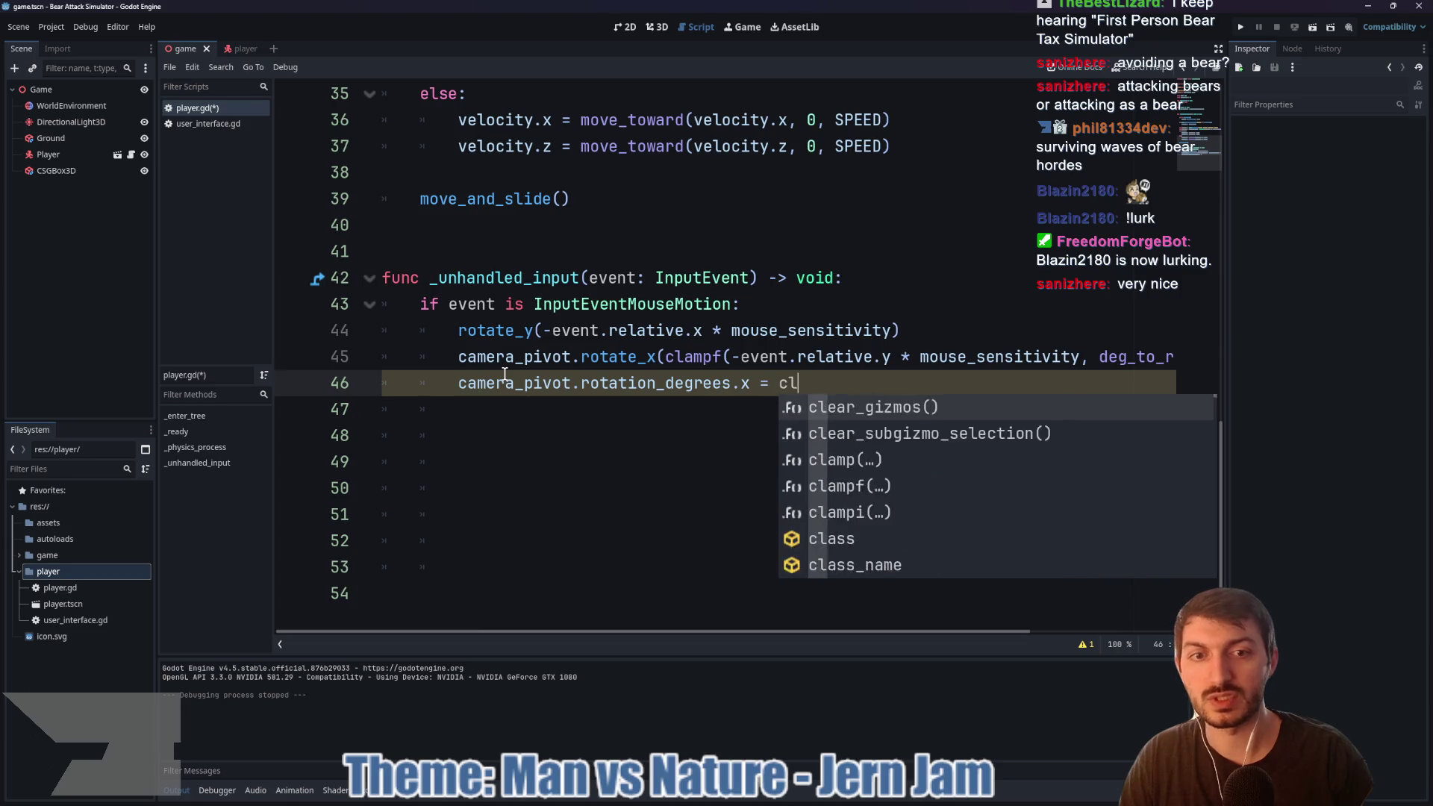
pyautogui.write('f')
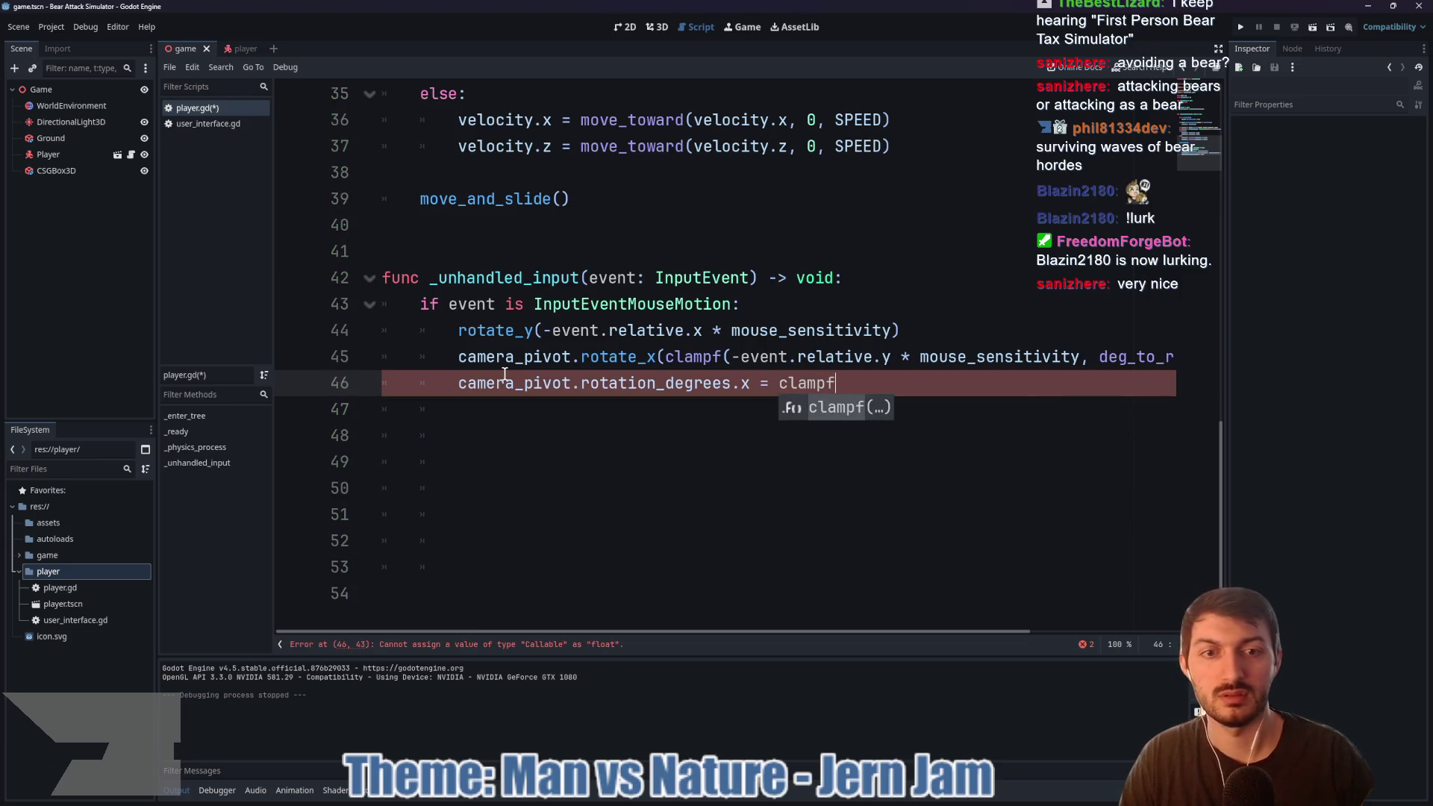
pyautogui.press('Return')
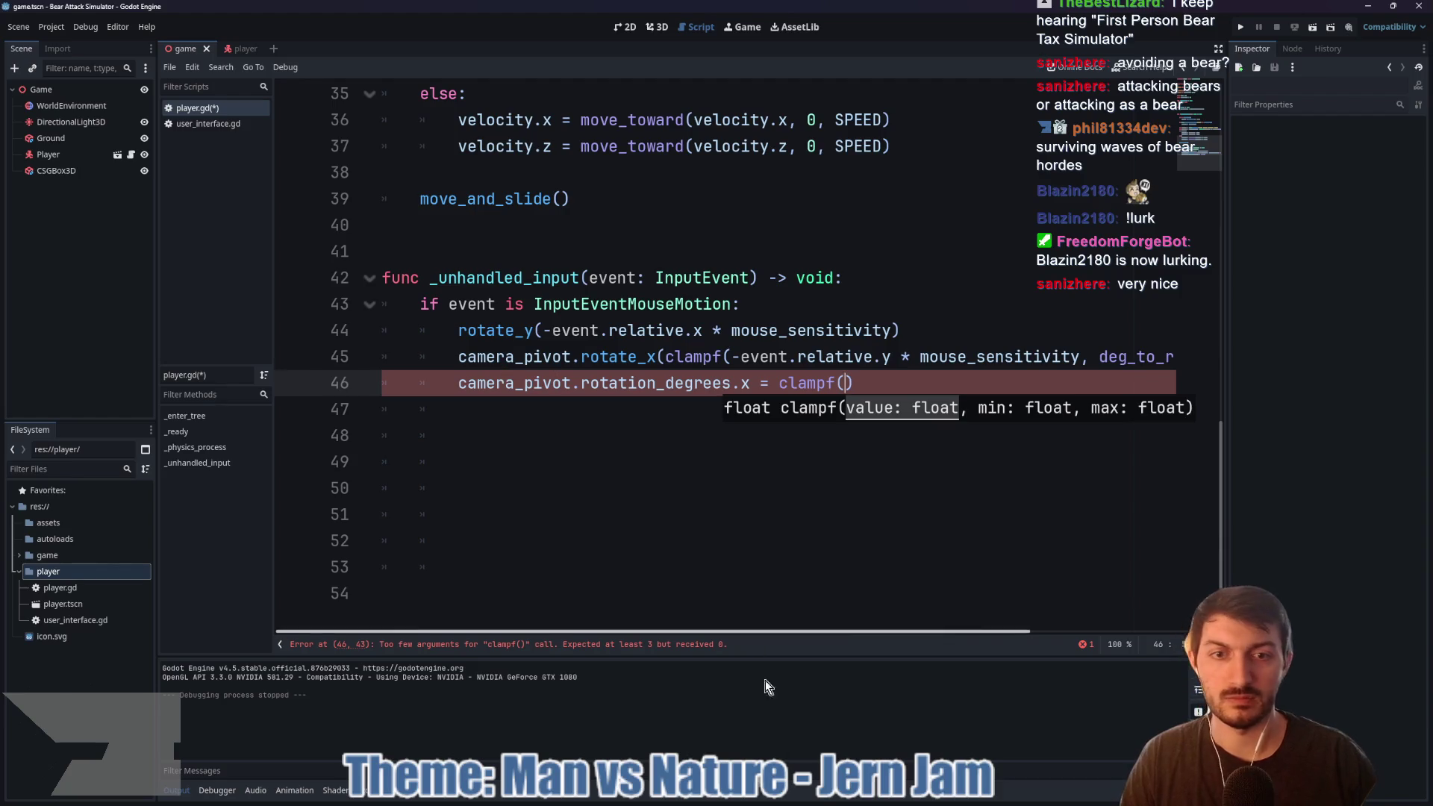
# Strip the clampf wrapper from line 45 and move its limits into line 46's clampf
pyautogui.moveTo(844, 800)
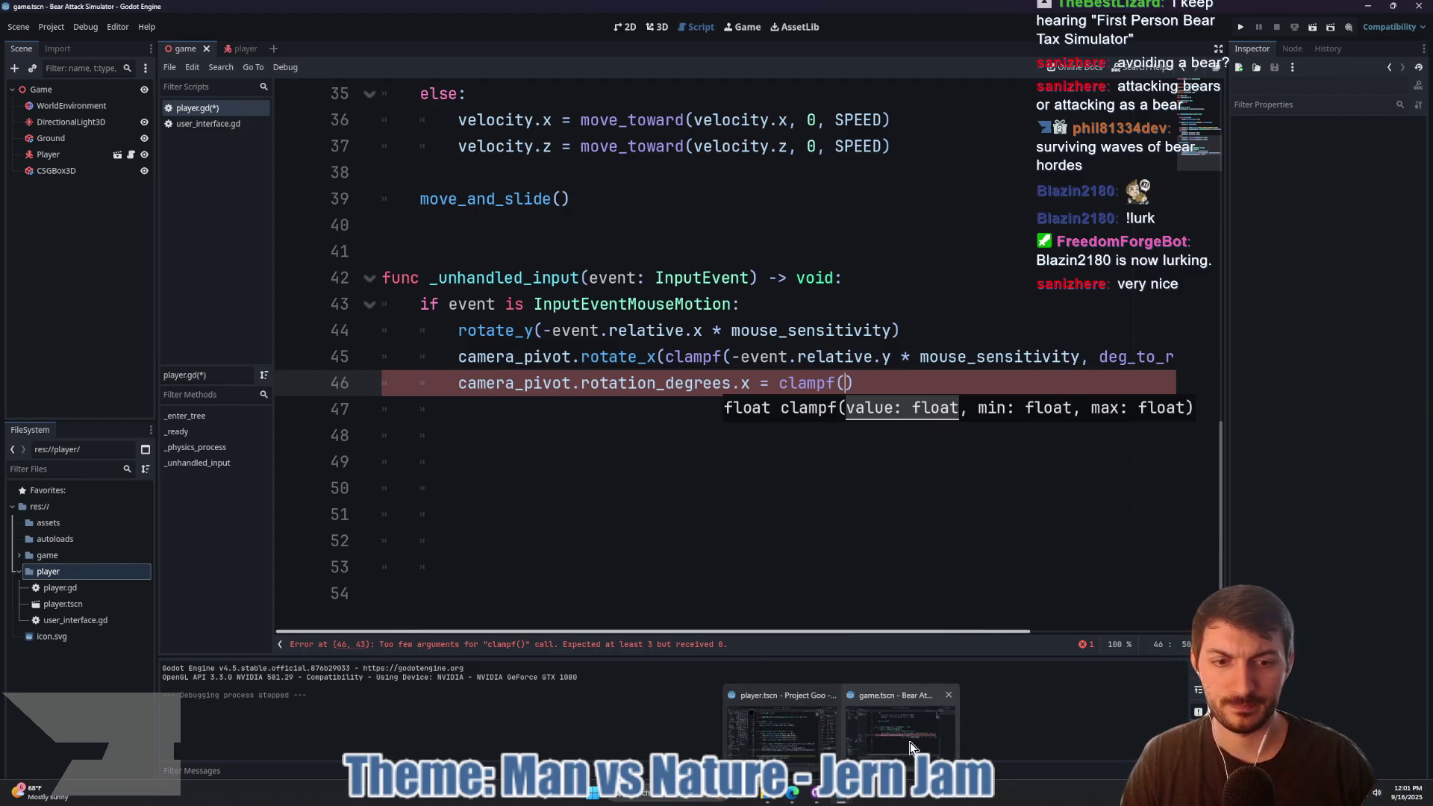
pyautogui.moveTo(820, 746)
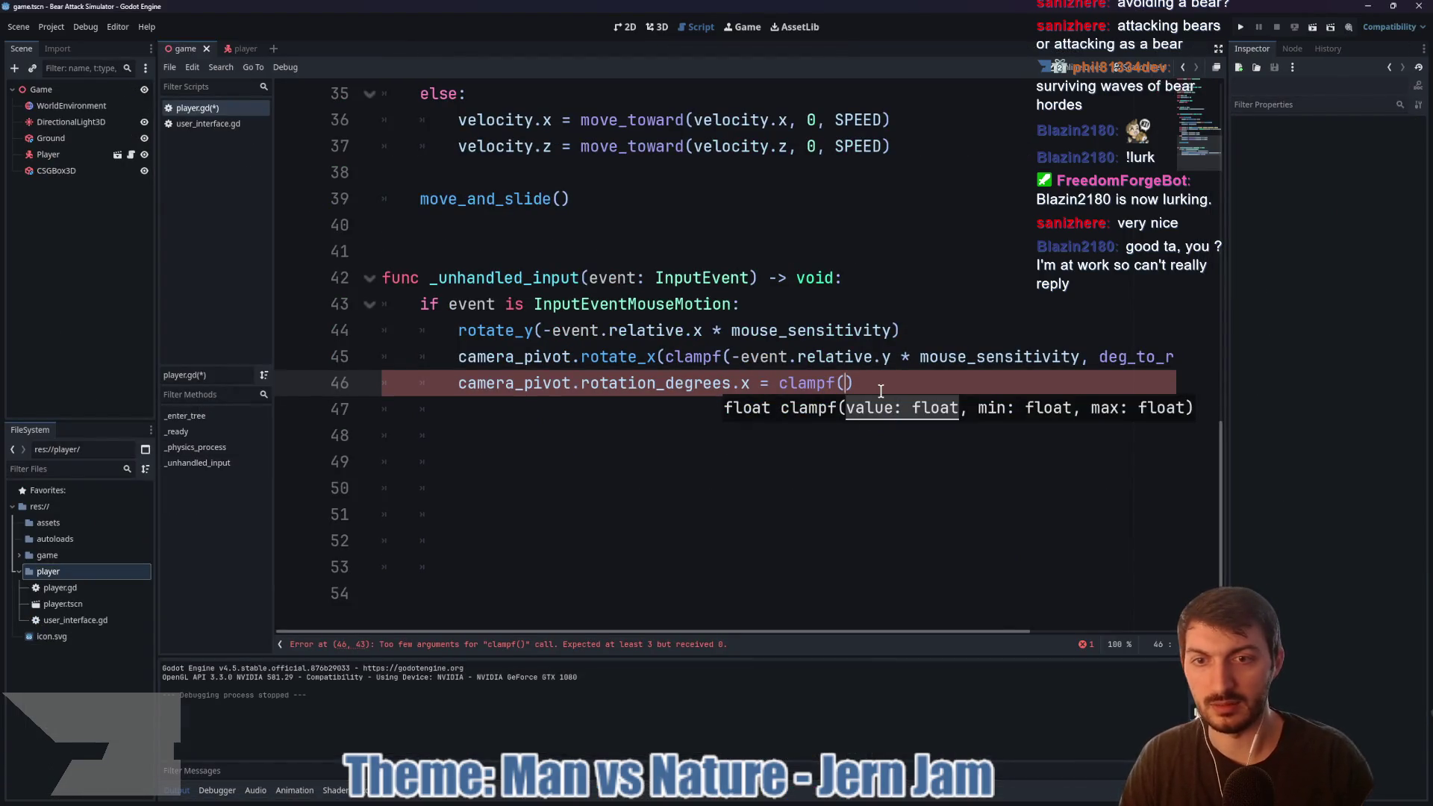
pyautogui.moveTo(663, 358)
pyautogui.mouseDown()
pyautogui.moveTo(880, 358)
pyautogui.moveTo(728, 358)
pyautogui.mouseUp()
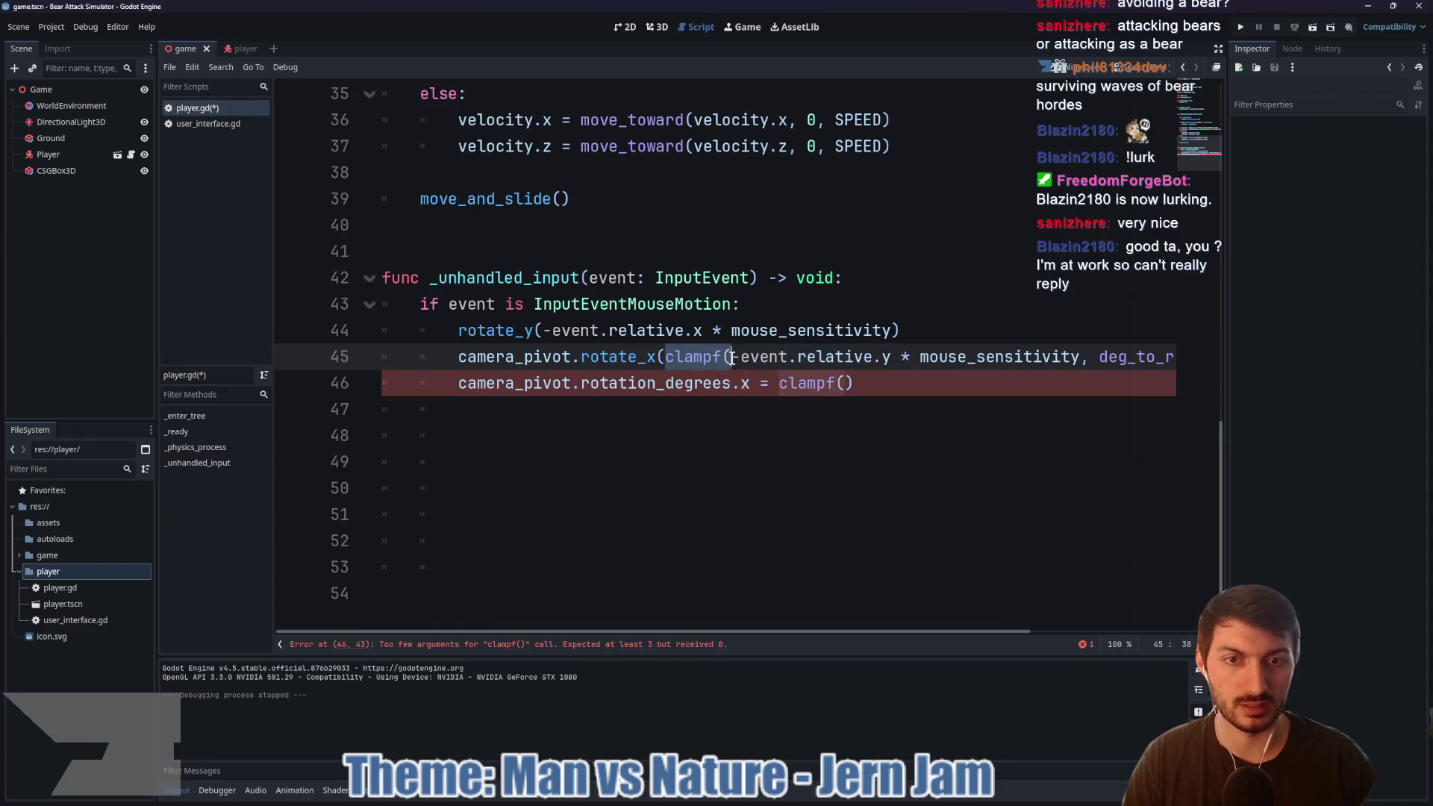
pyautogui.press('BackSpace')
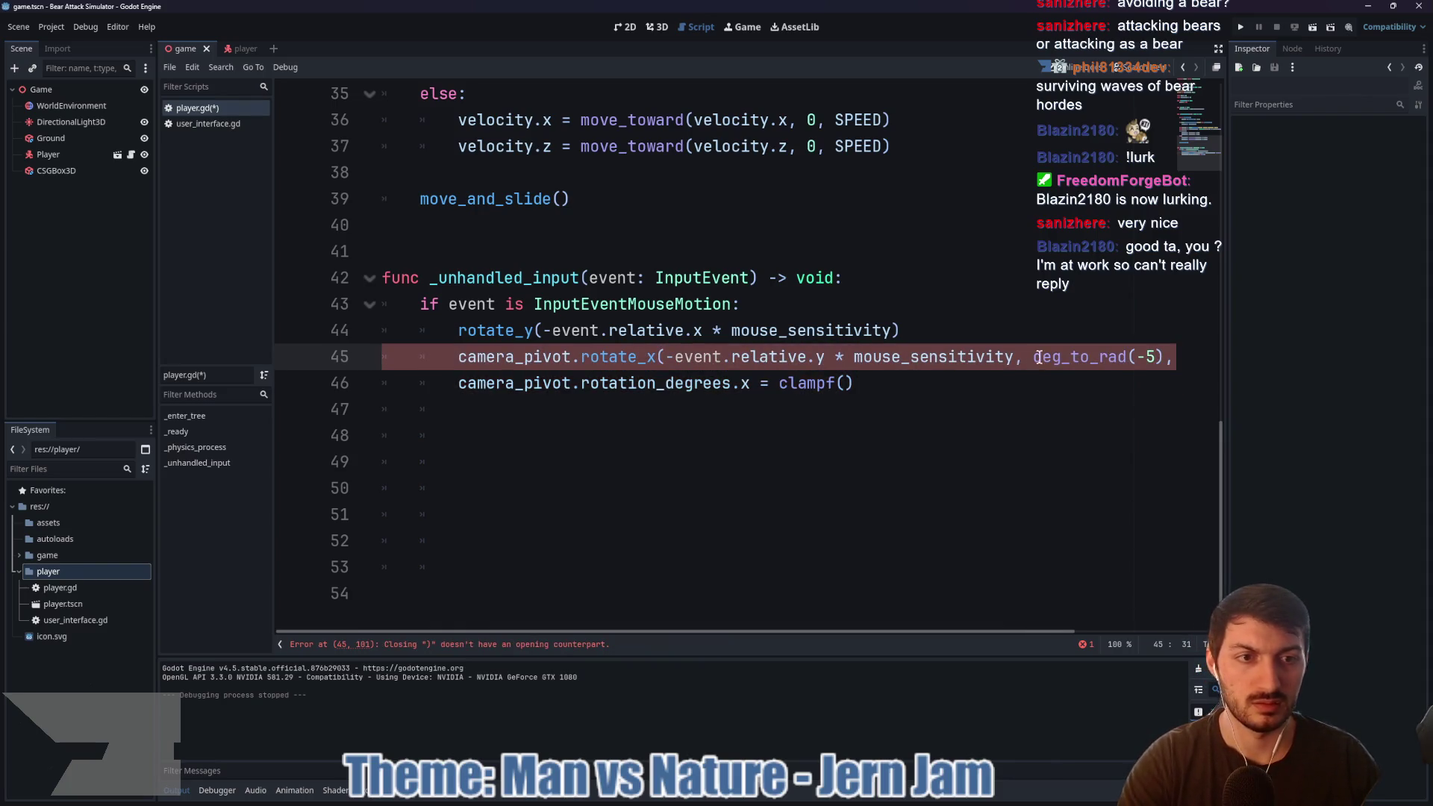
pyautogui.moveTo(1014, 360); pyautogui.dragTo(1166, 355)
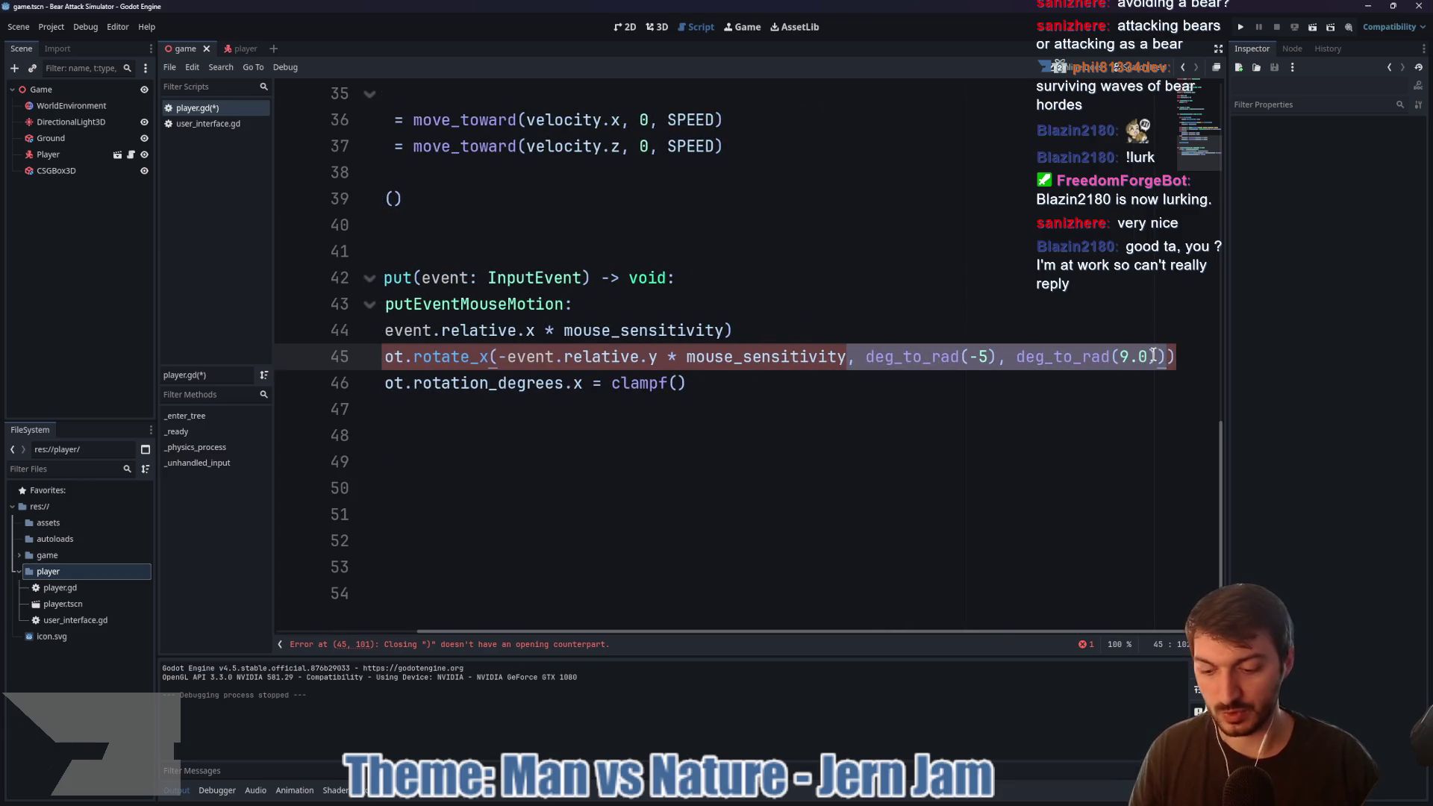
pyautogui.hotkey('ctrl', 'x')
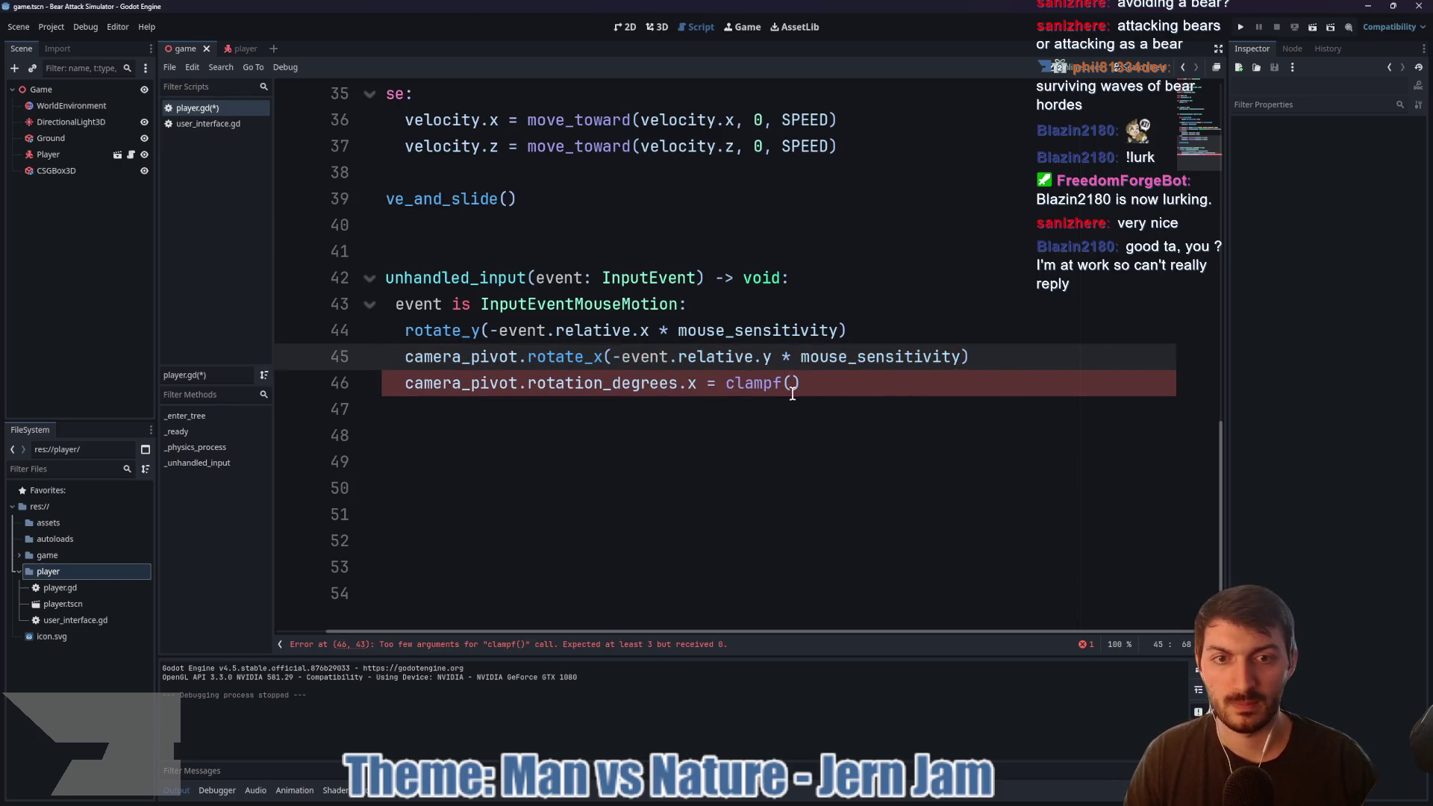
pyautogui.click(793, 388)
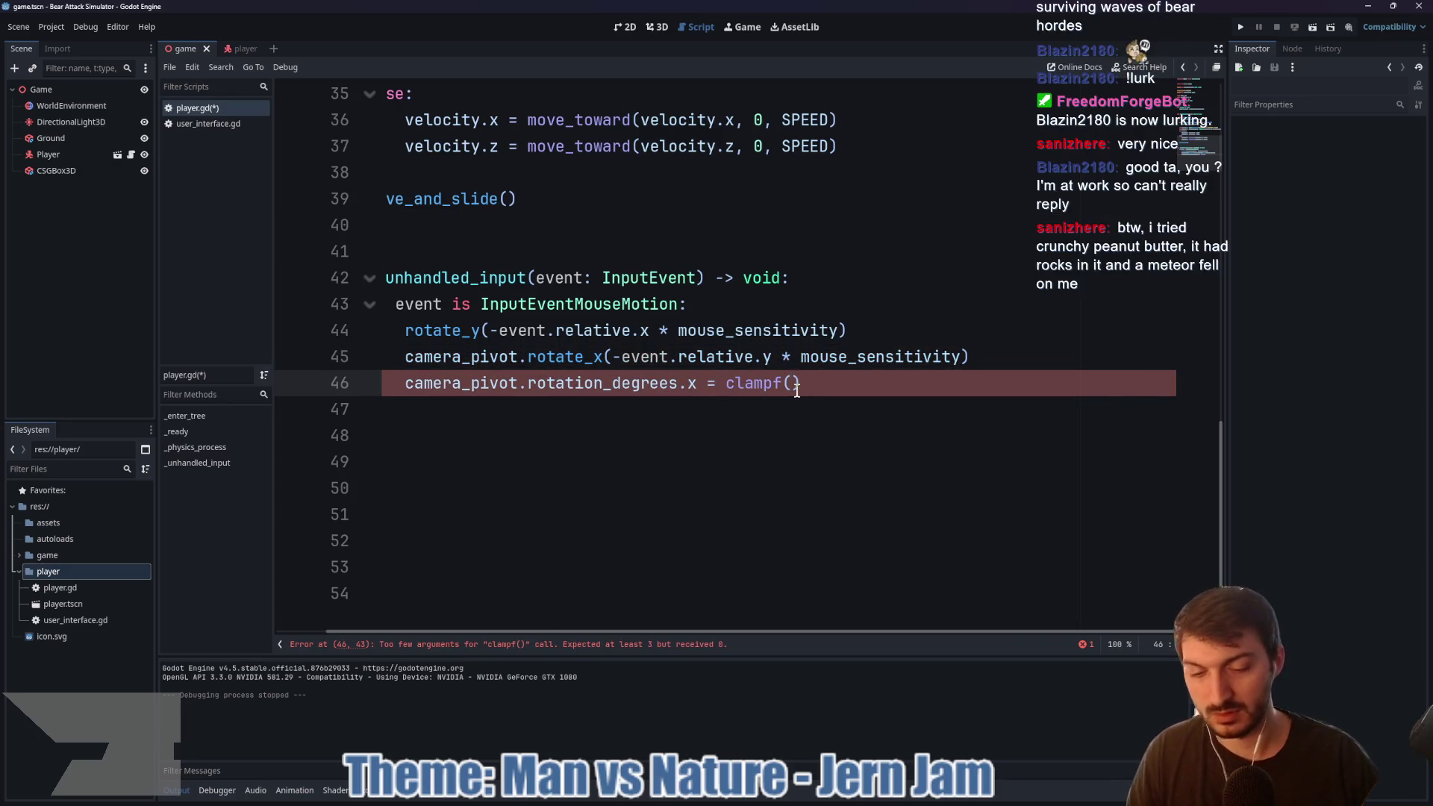
pyautogui.hotkey('ctrl', 'v')
# Make camera_pivot.rotation_degrees.x clampf's first argument, between deg_to_rad(-5) and deg_to_rad(9.0), removing the extra parenthesis
pyautogui.moveTo(700, 383); pyautogui.dragTo(406, 383)
pyautogui.hotkey('ctrl', 'c')
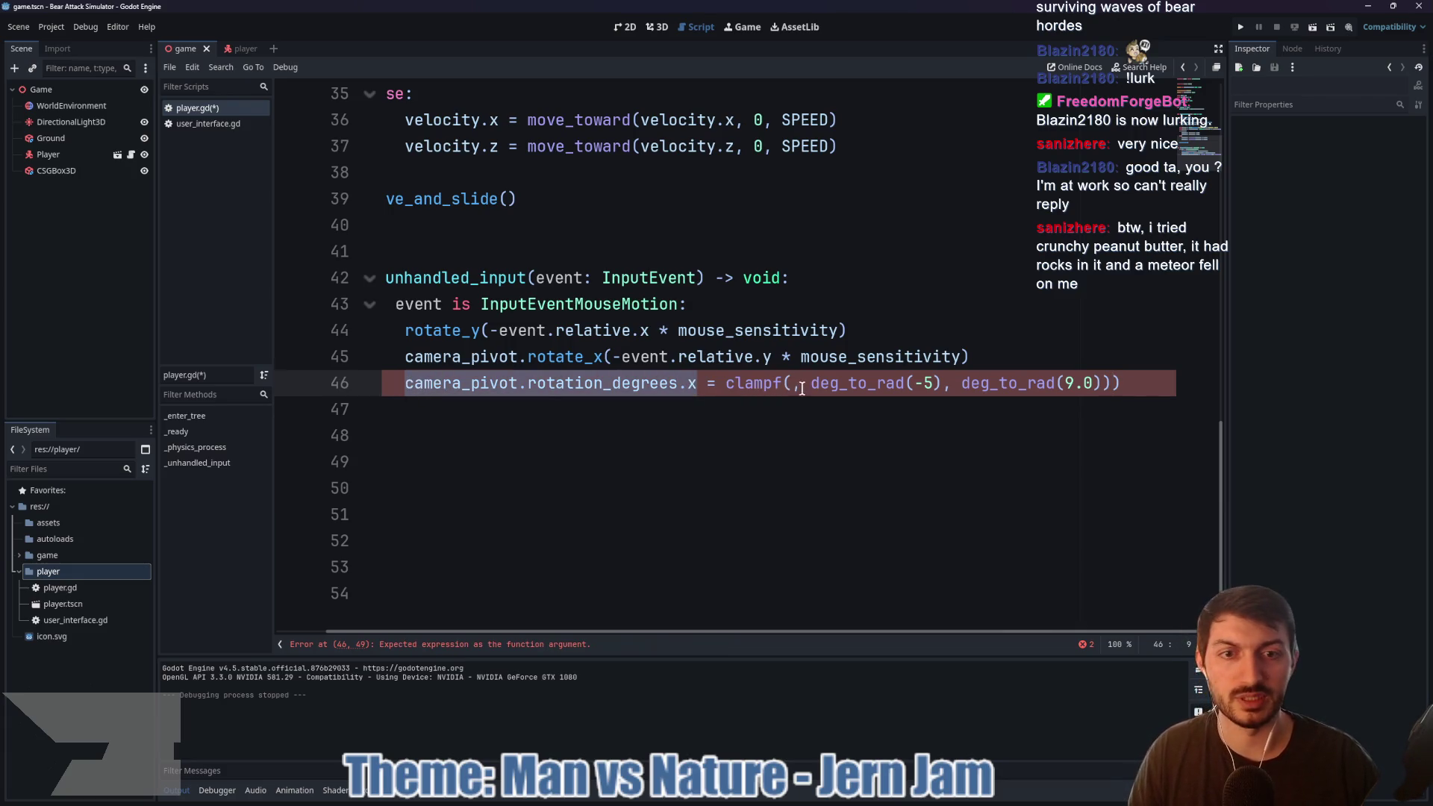
pyautogui.click(791, 384)
pyautogui.hotkey('ctrl', 'v')
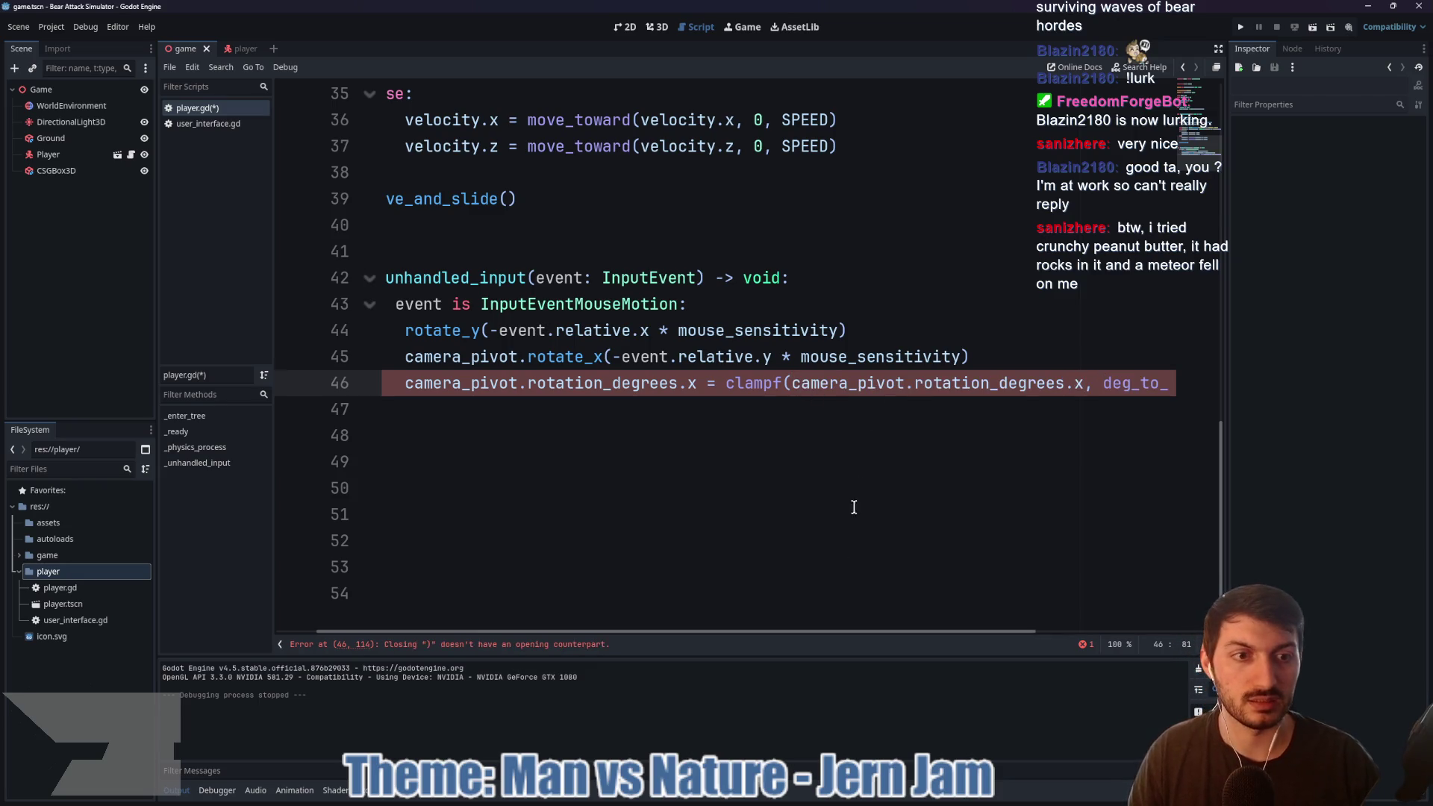
pyautogui.moveTo(841, 632); pyautogui.dragTo(1057, 632)
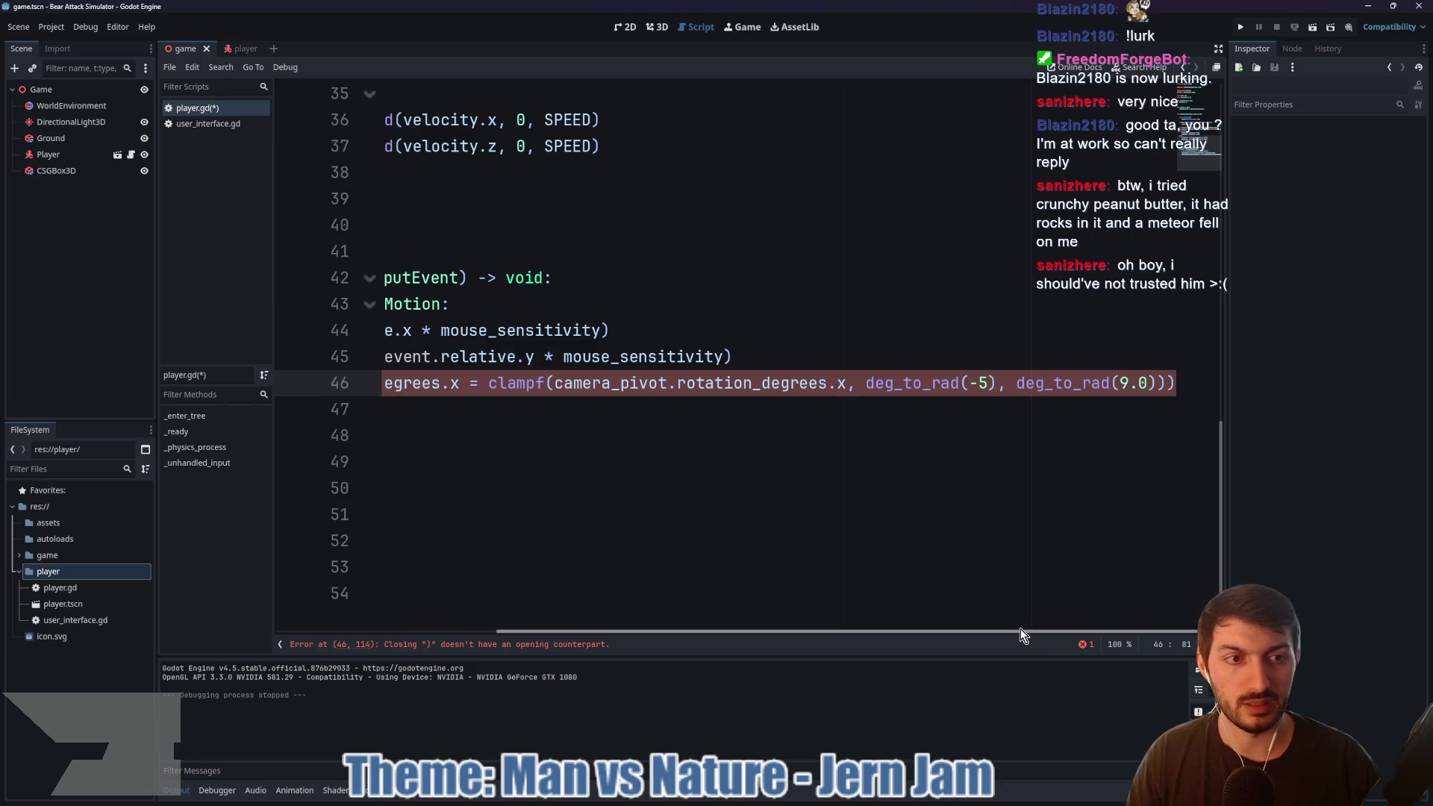
pyautogui.press('BackSpace')
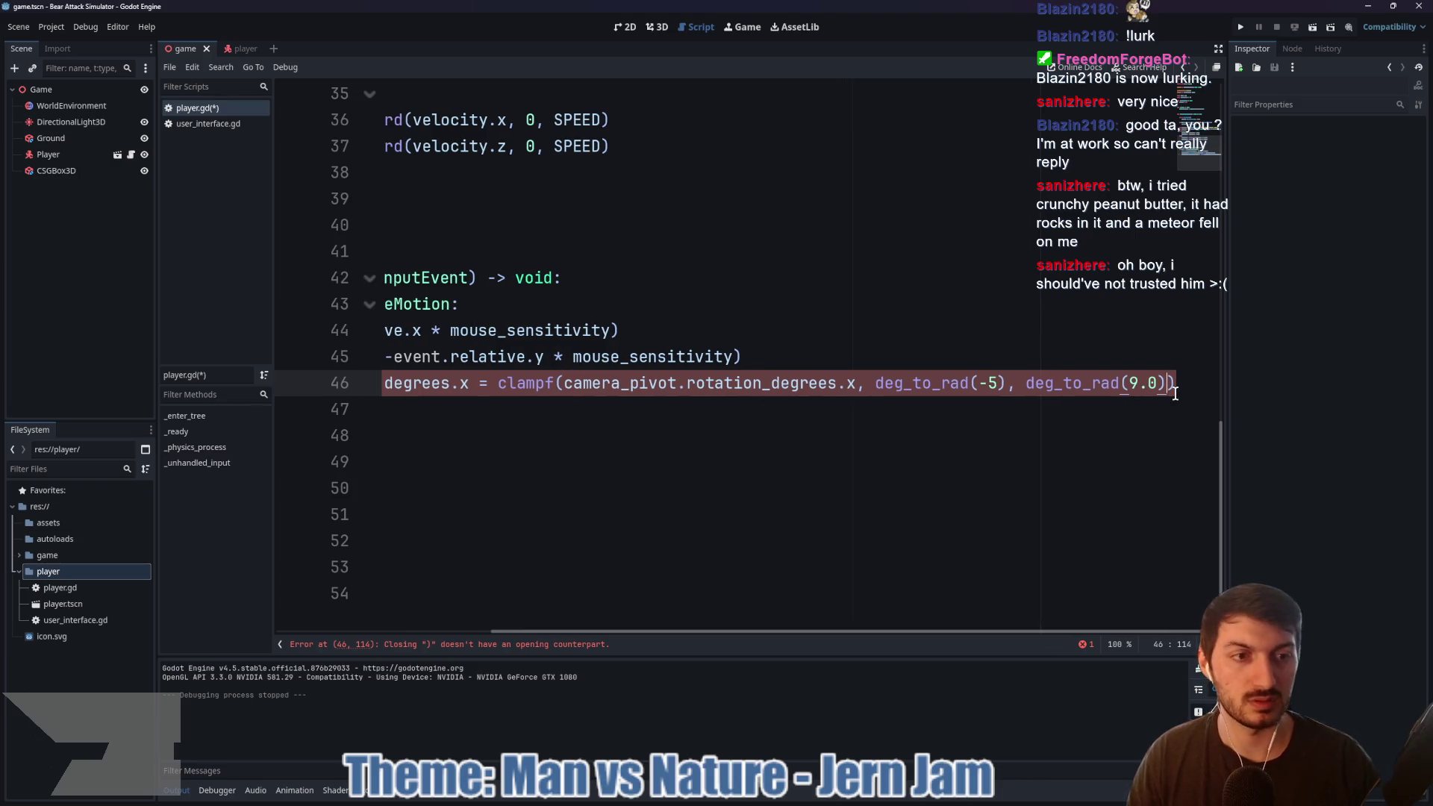
pyautogui.moveTo(732, 632); pyautogui.dragTo(516, 633)
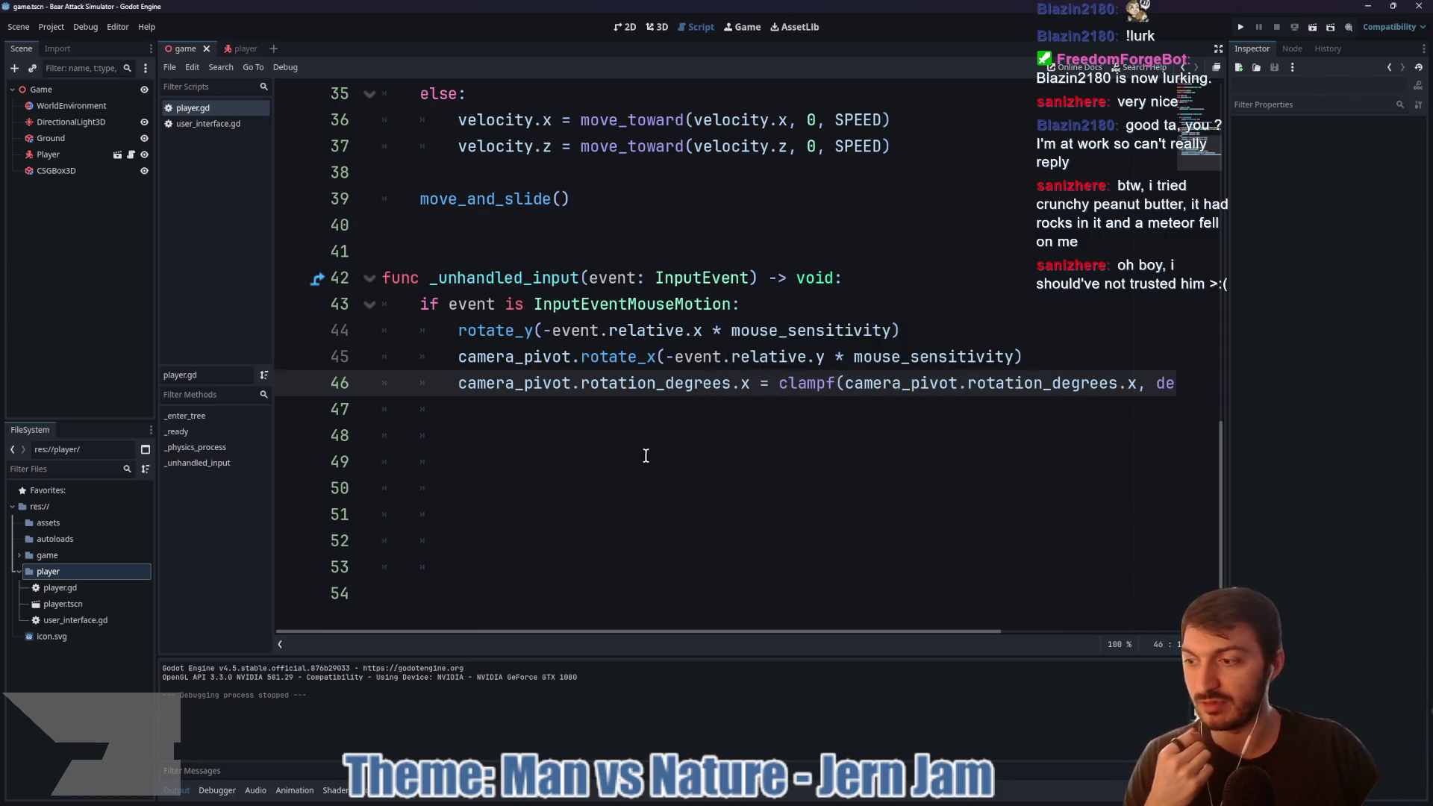
pyautogui.scroll(10, 777, 429)
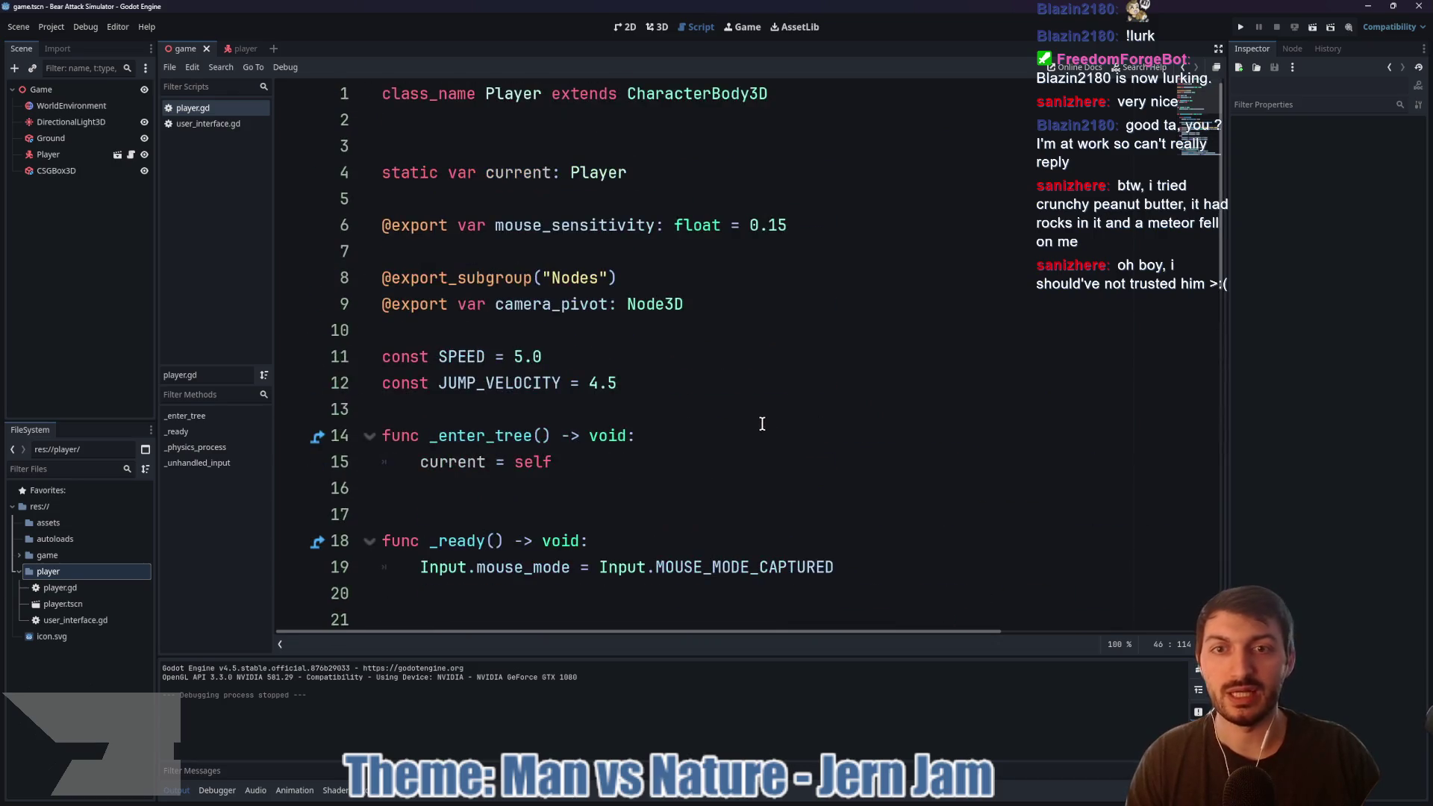
# Change line 6's mouse_sensitivity from 0.15 to 0.0125, save player.gd, and run the project
pyautogui.click(777, 225)
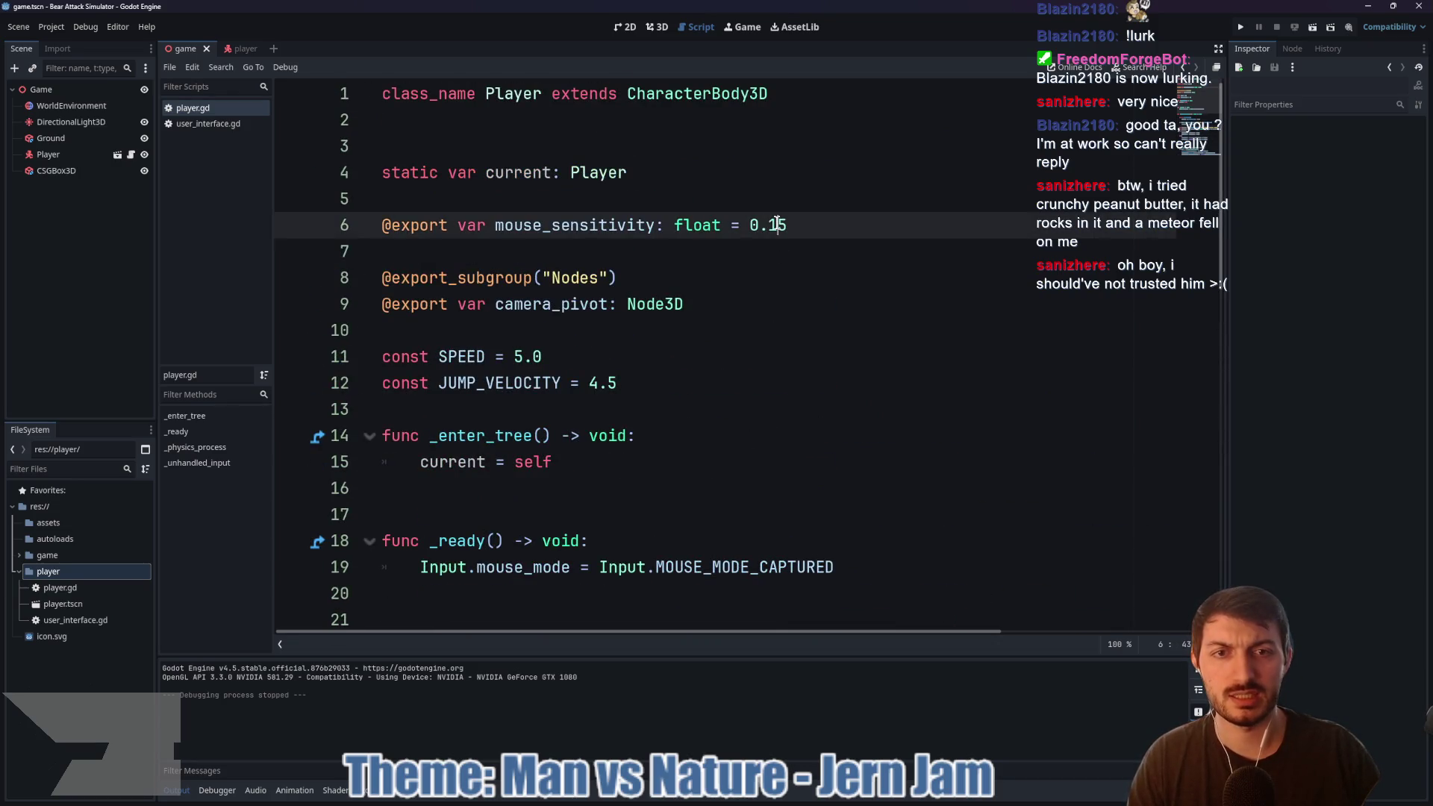
pyautogui.click(769, 224)
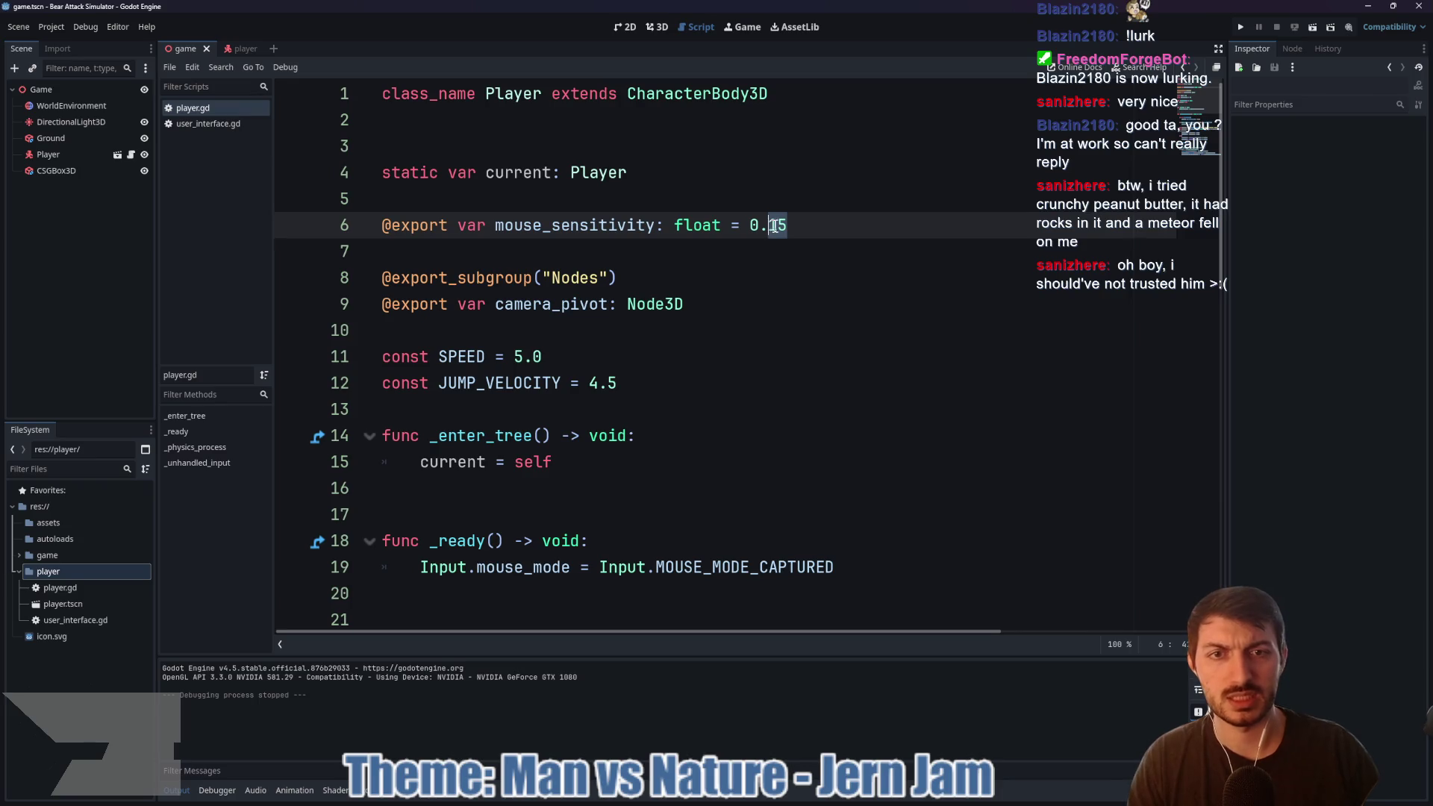
pyautogui.write('0')
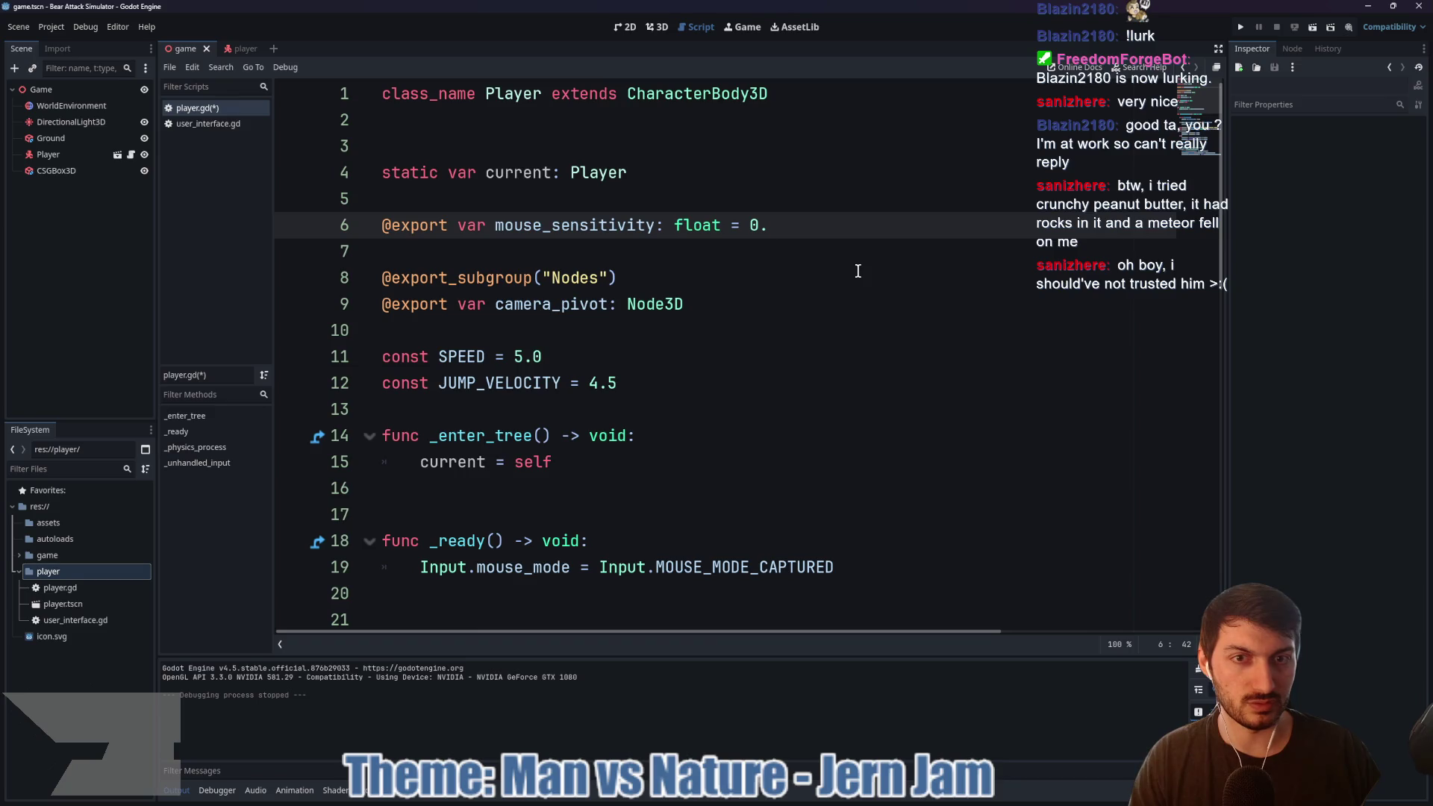
pyautogui.write('125')
pyautogui.click(857, 270)
pyautogui.hotkey('ctrl', 's')
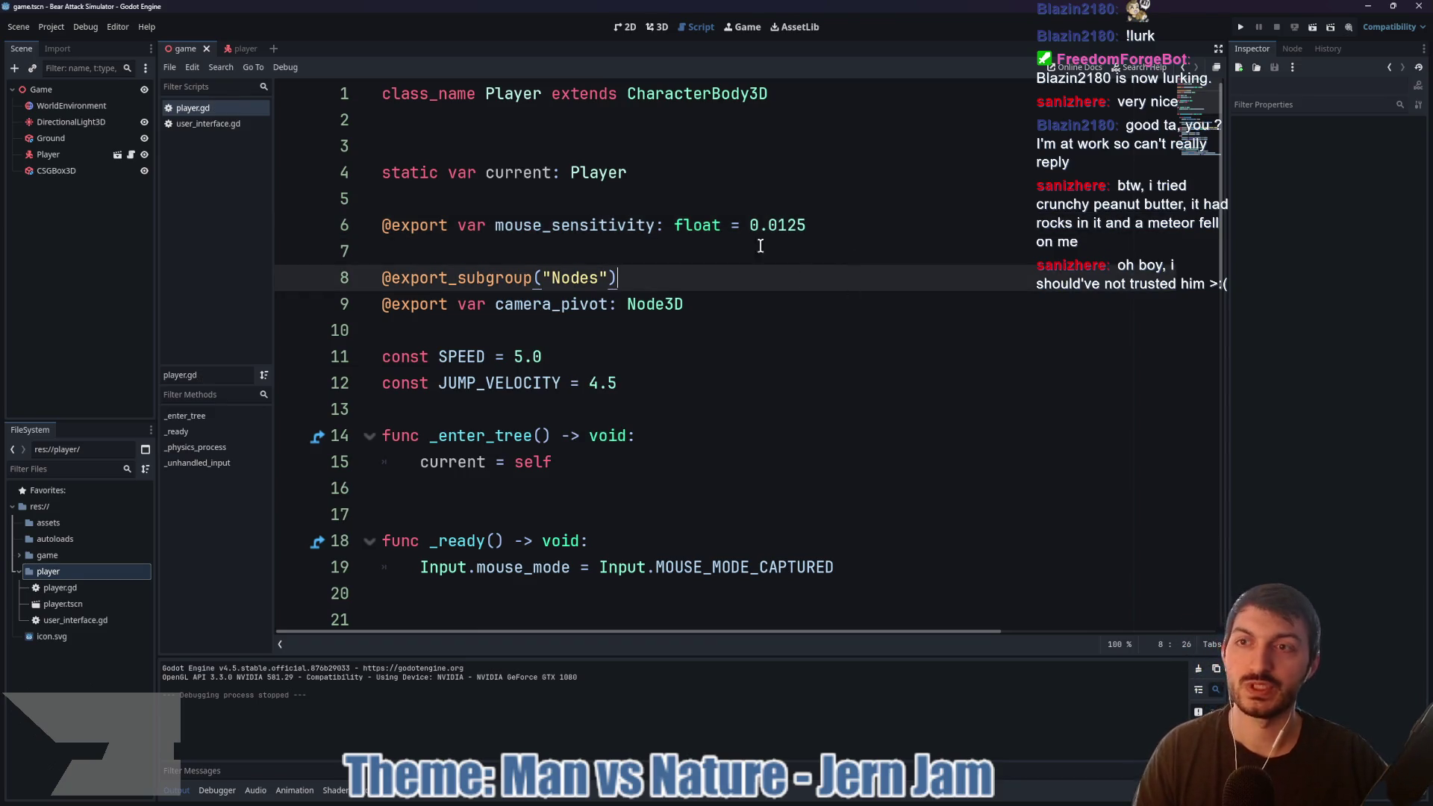
pyautogui.press('F5')
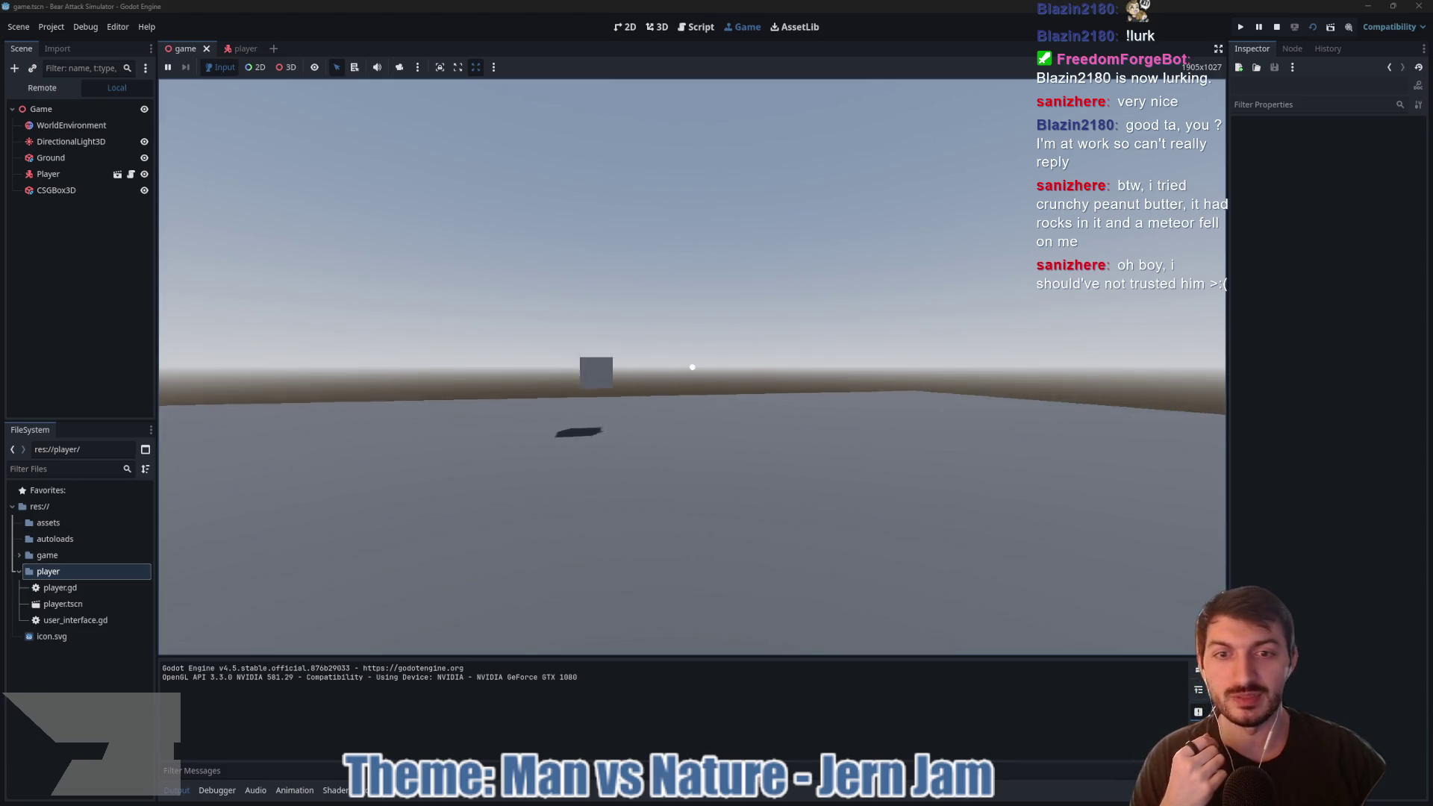
# Walk with W and S while looking around to check the 0.0125 sensitivity, then stop the game
pyautogui.press('w')
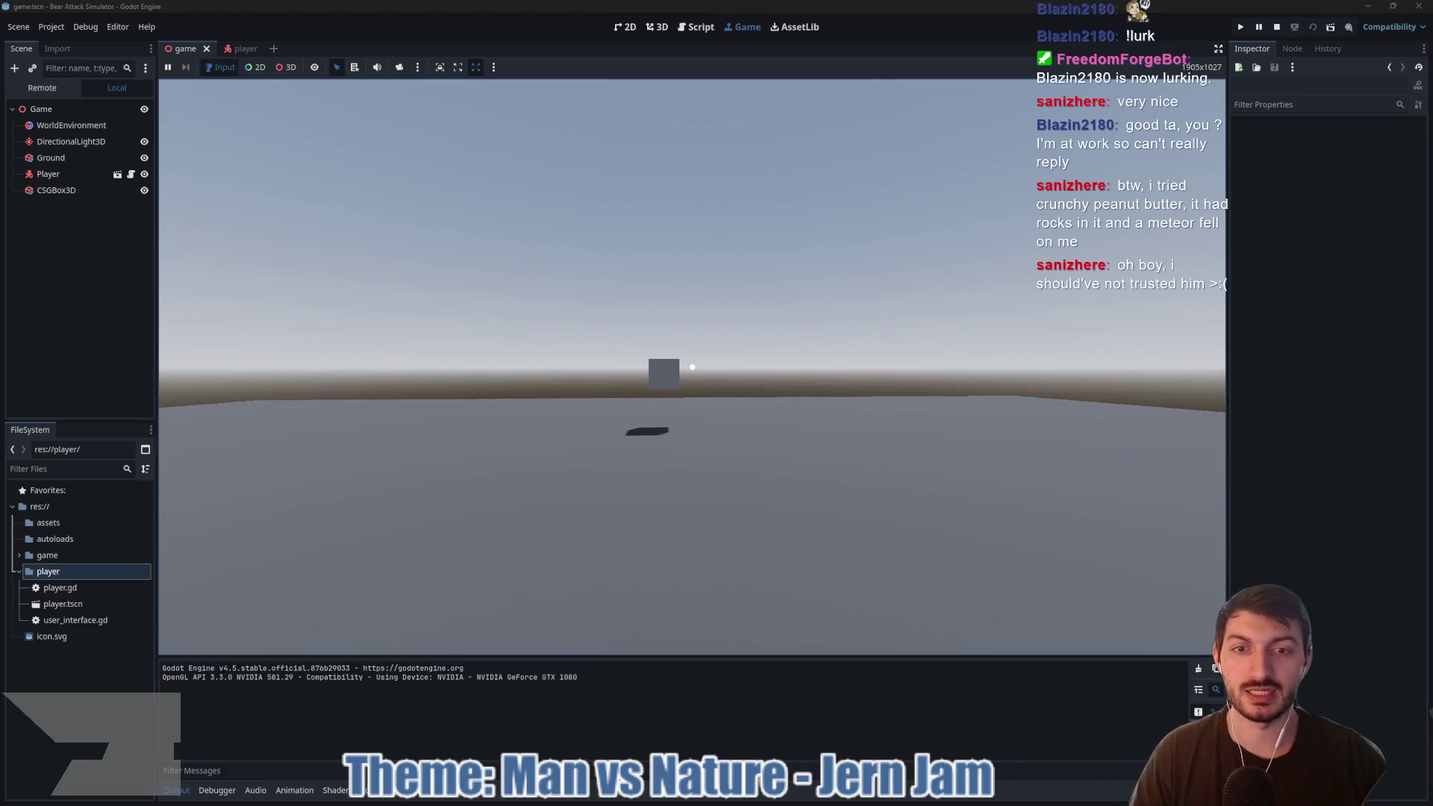
pyautogui.press('w')
pyautogui.press('s')
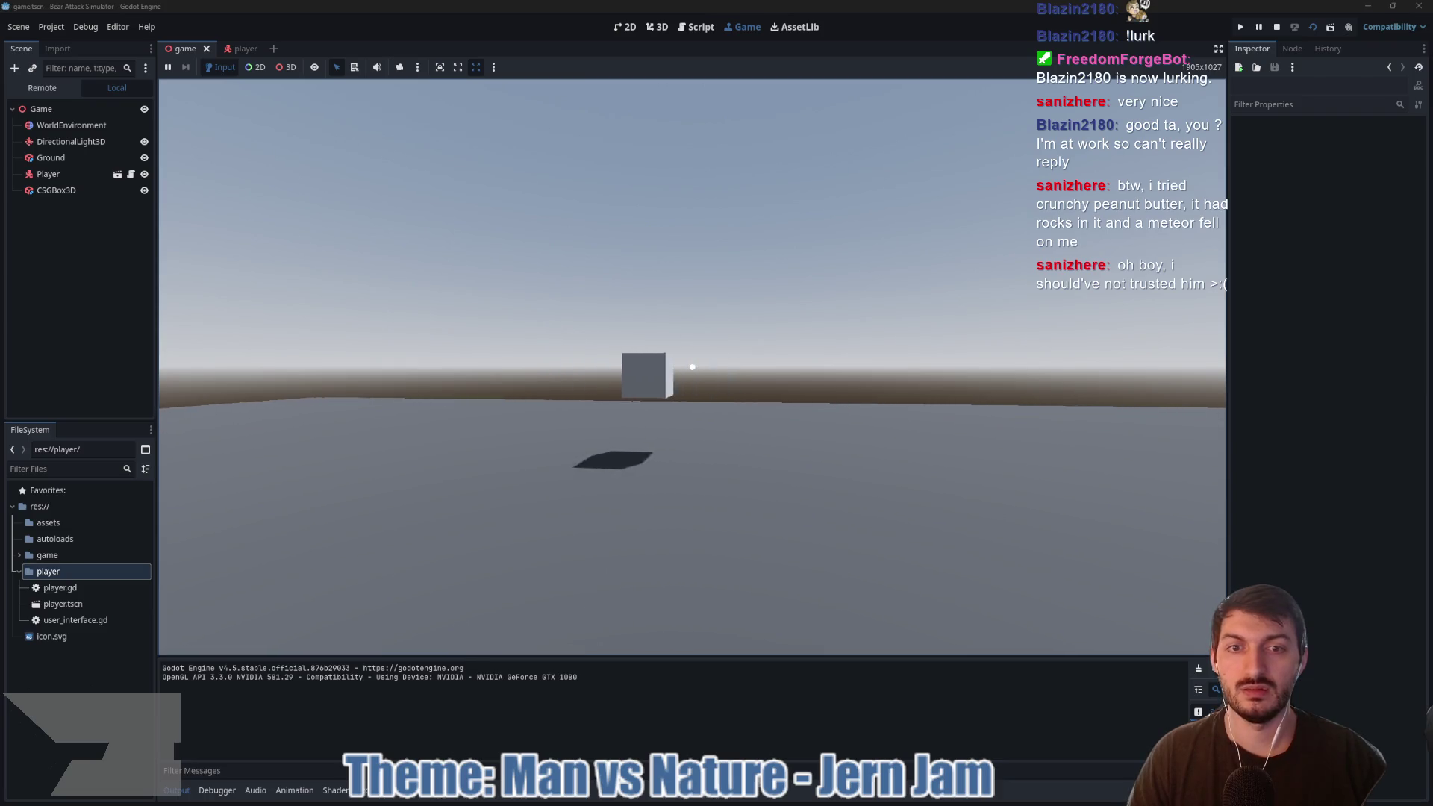
pyautogui.press('s')
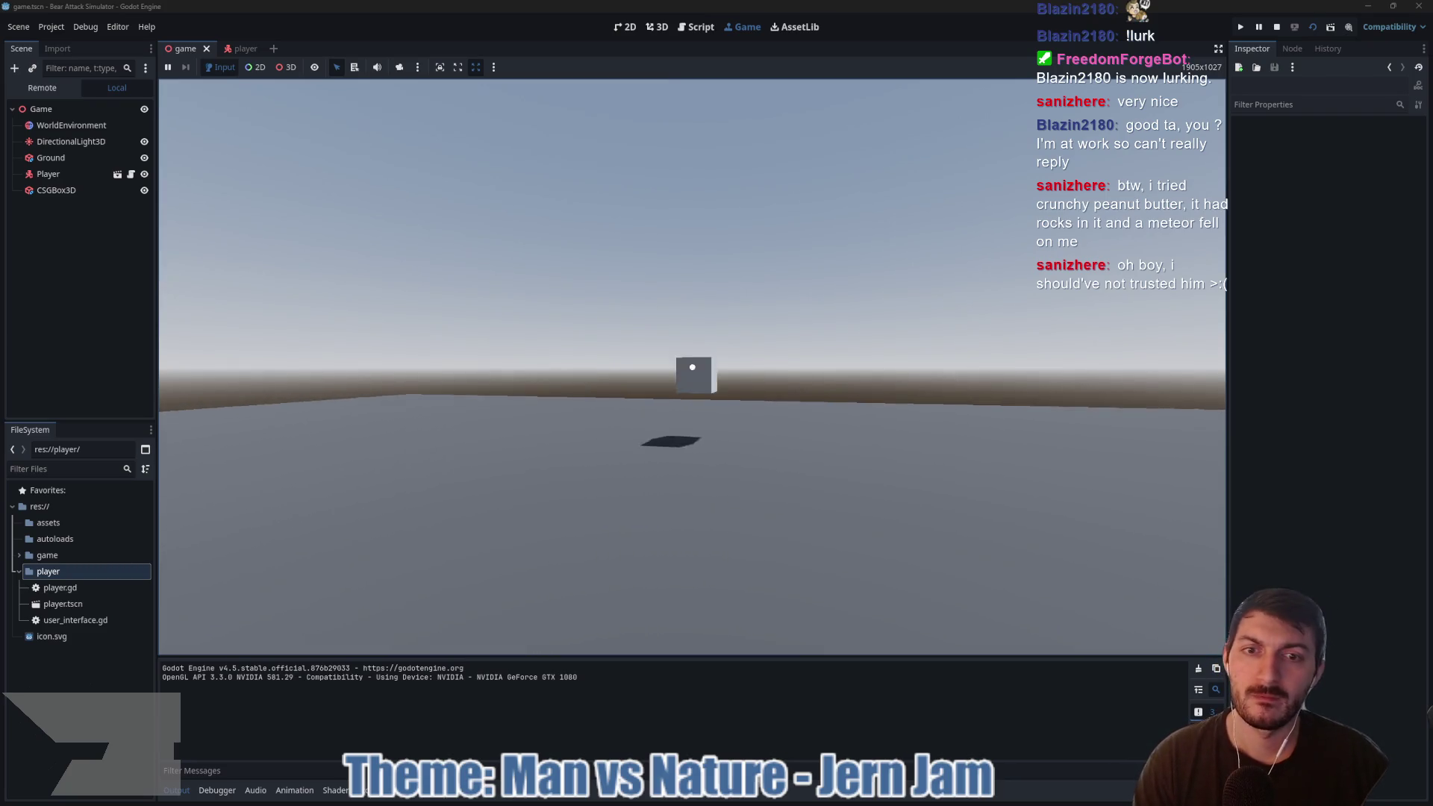
pyautogui.press('F8')
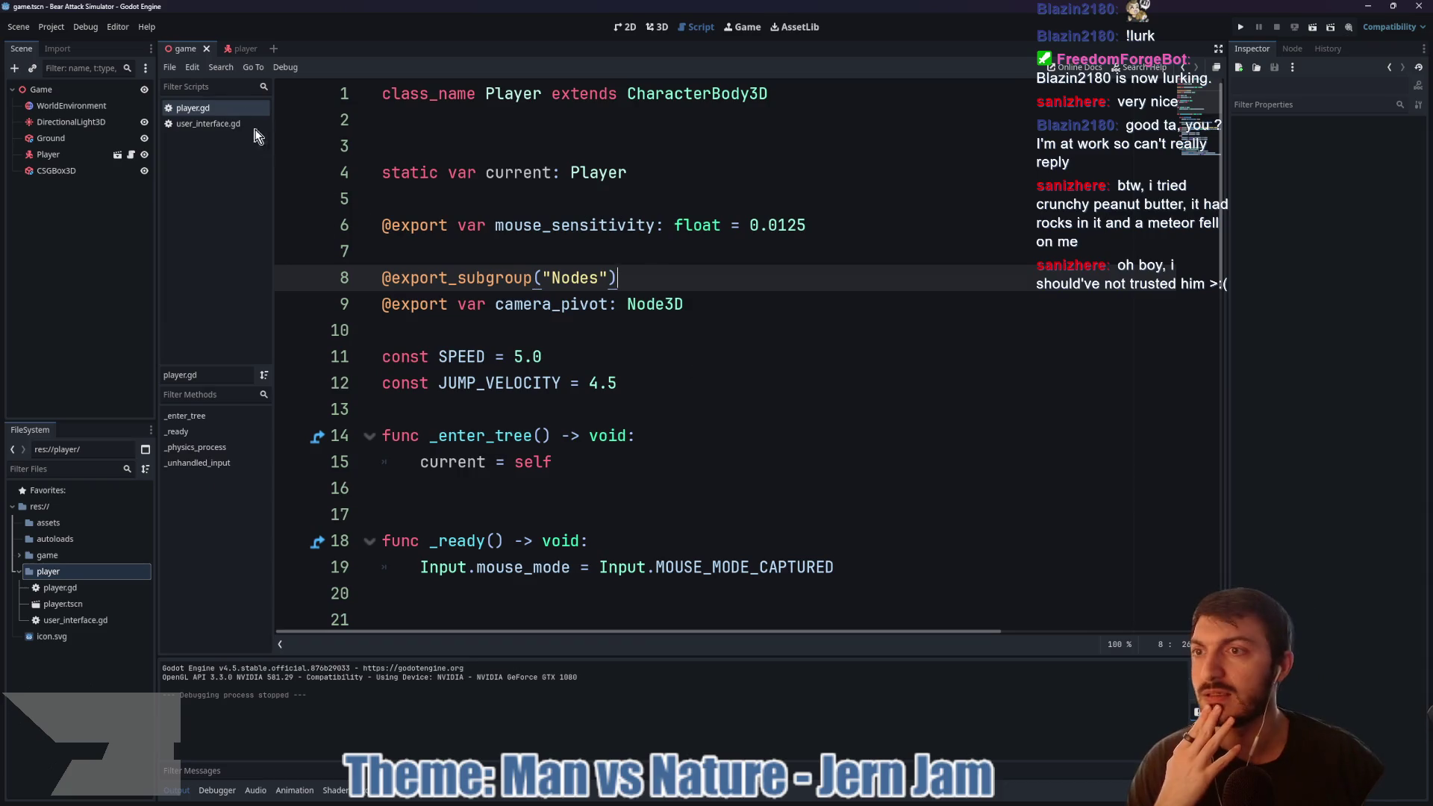
# Open the player scene in the 3D view and select Camera3D, cancelling an accidental rotate
pyautogui.click(240, 49)
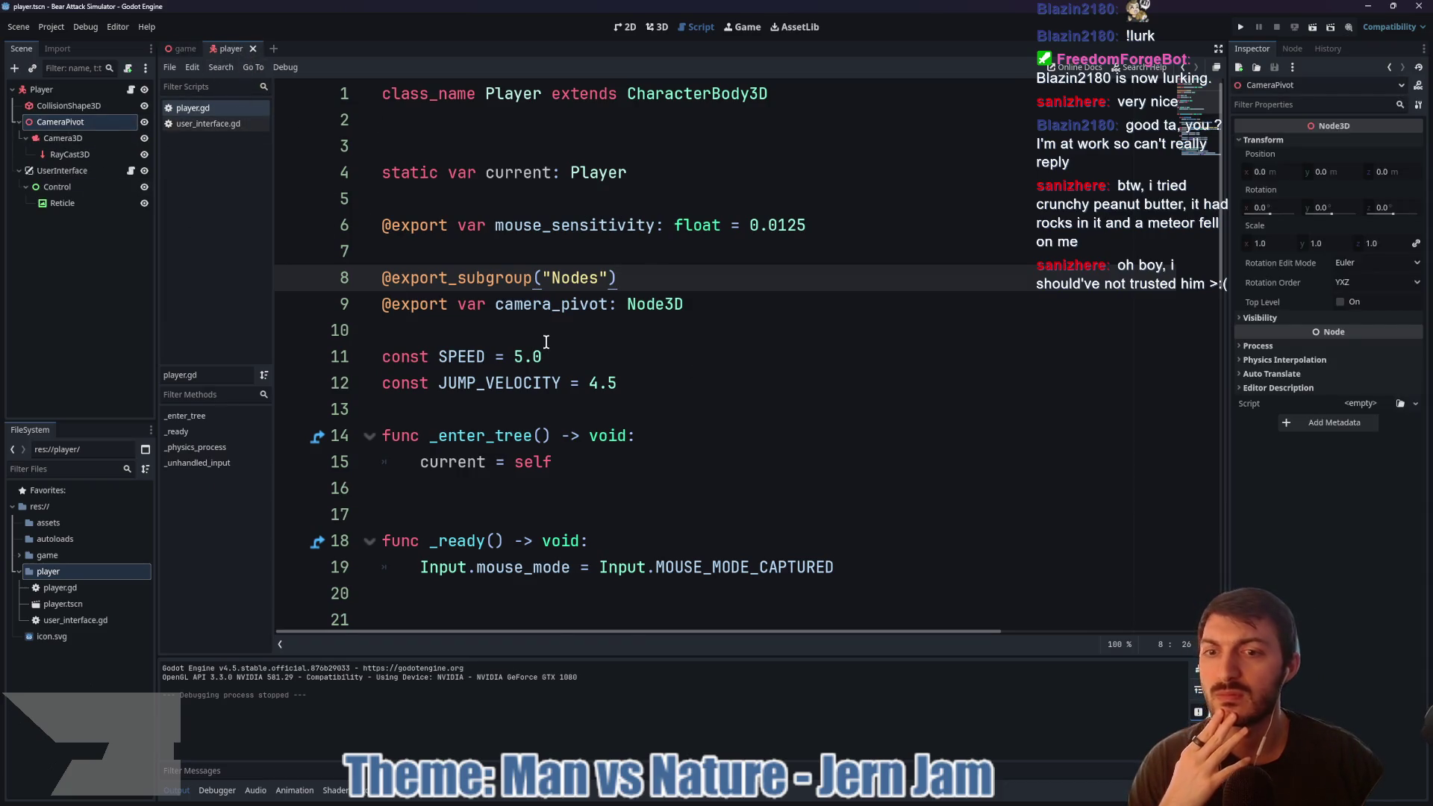
pyautogui.scroll(-4, 562, 404)
pyautogui.scroll(-6, 515, 415)
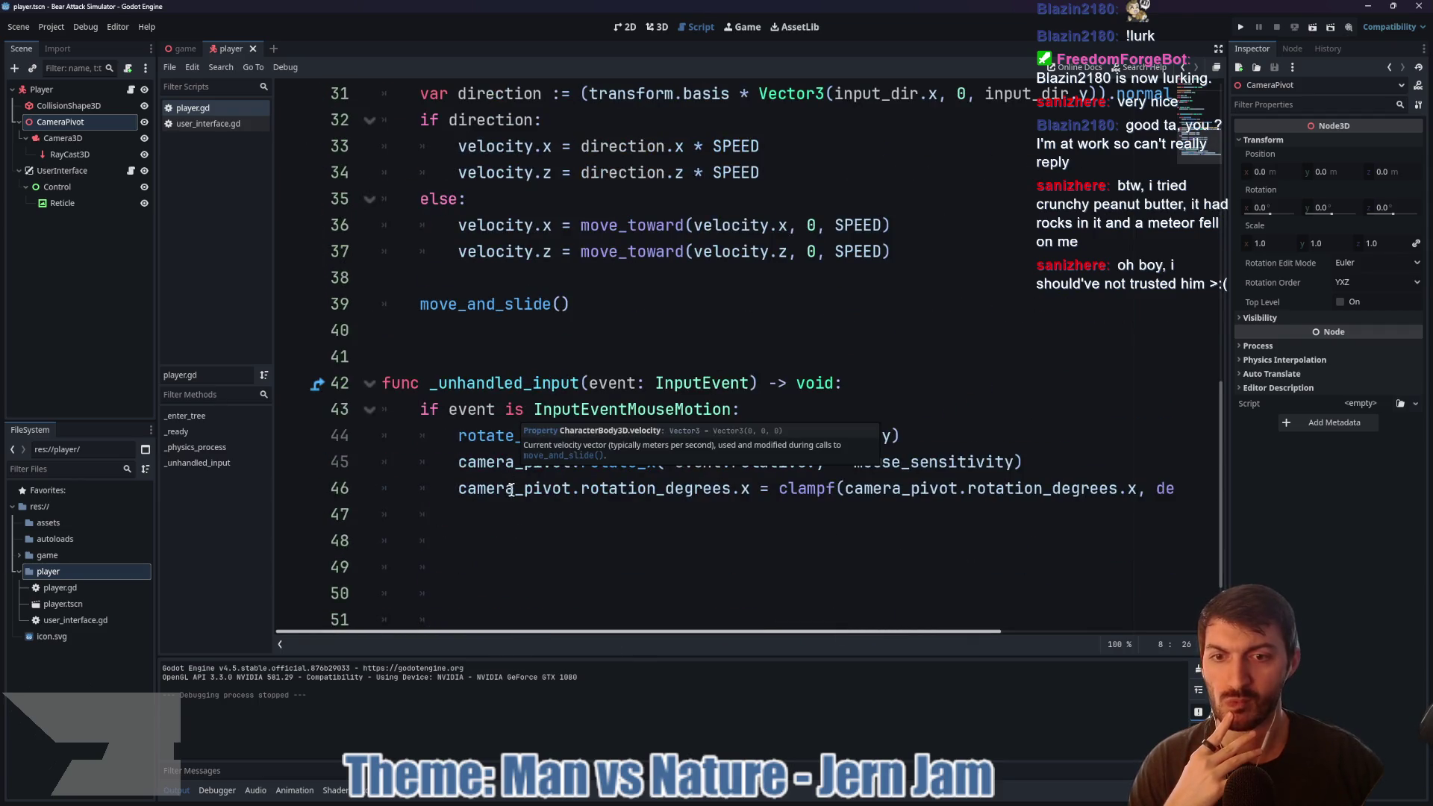
pyautogui.click(657, 27)
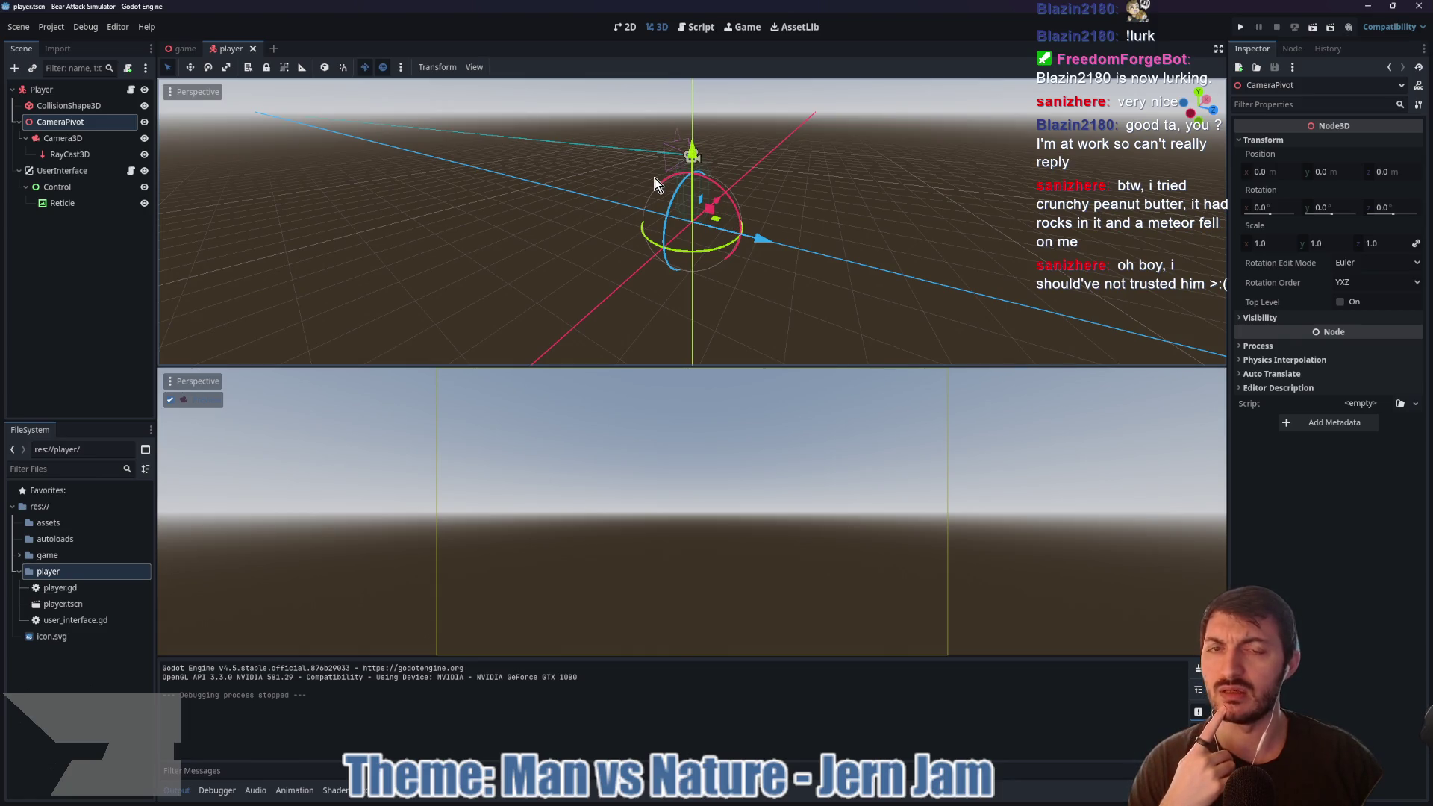
pyautogui.click(68, 142)
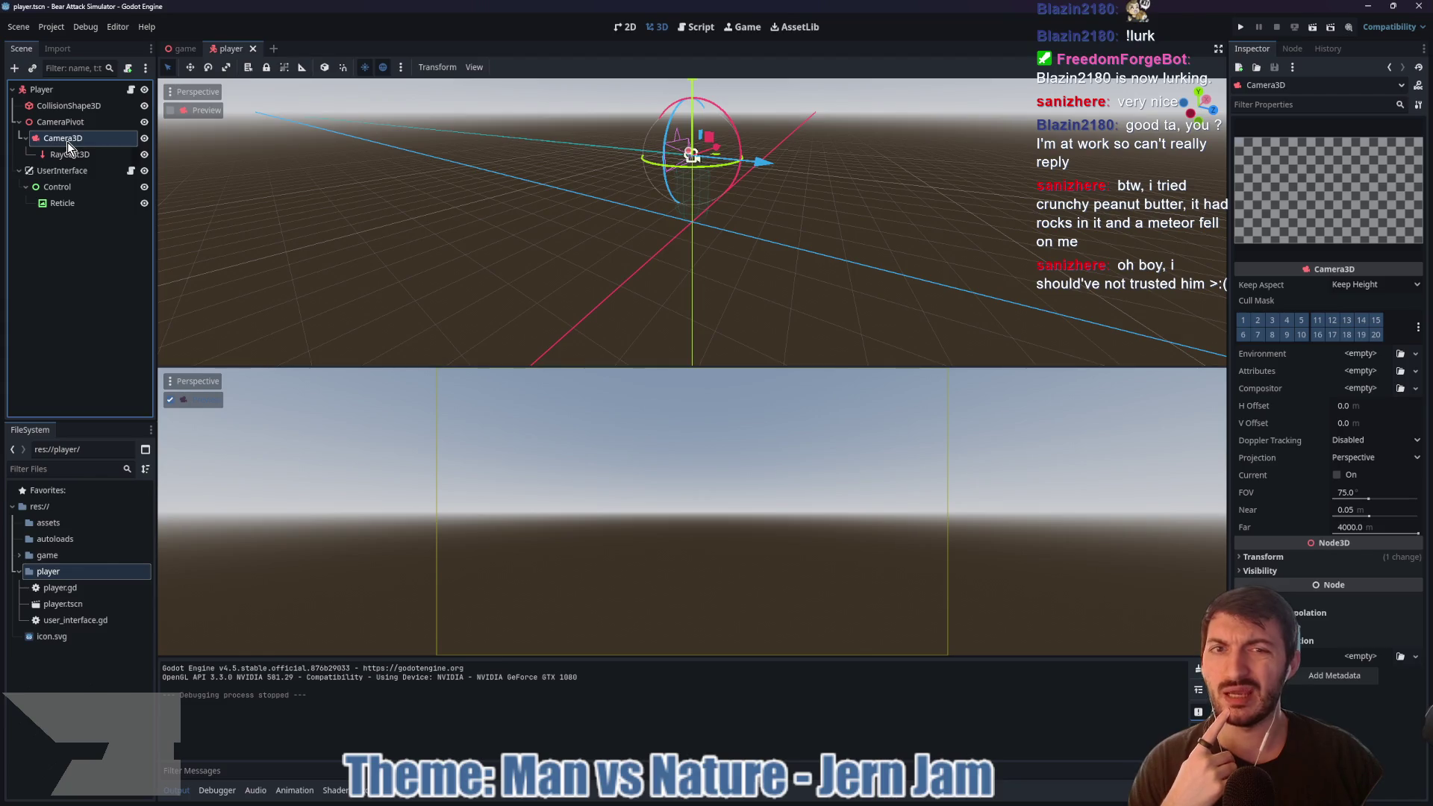
pyautogui.press('r')
pyautogui.press('Escape')
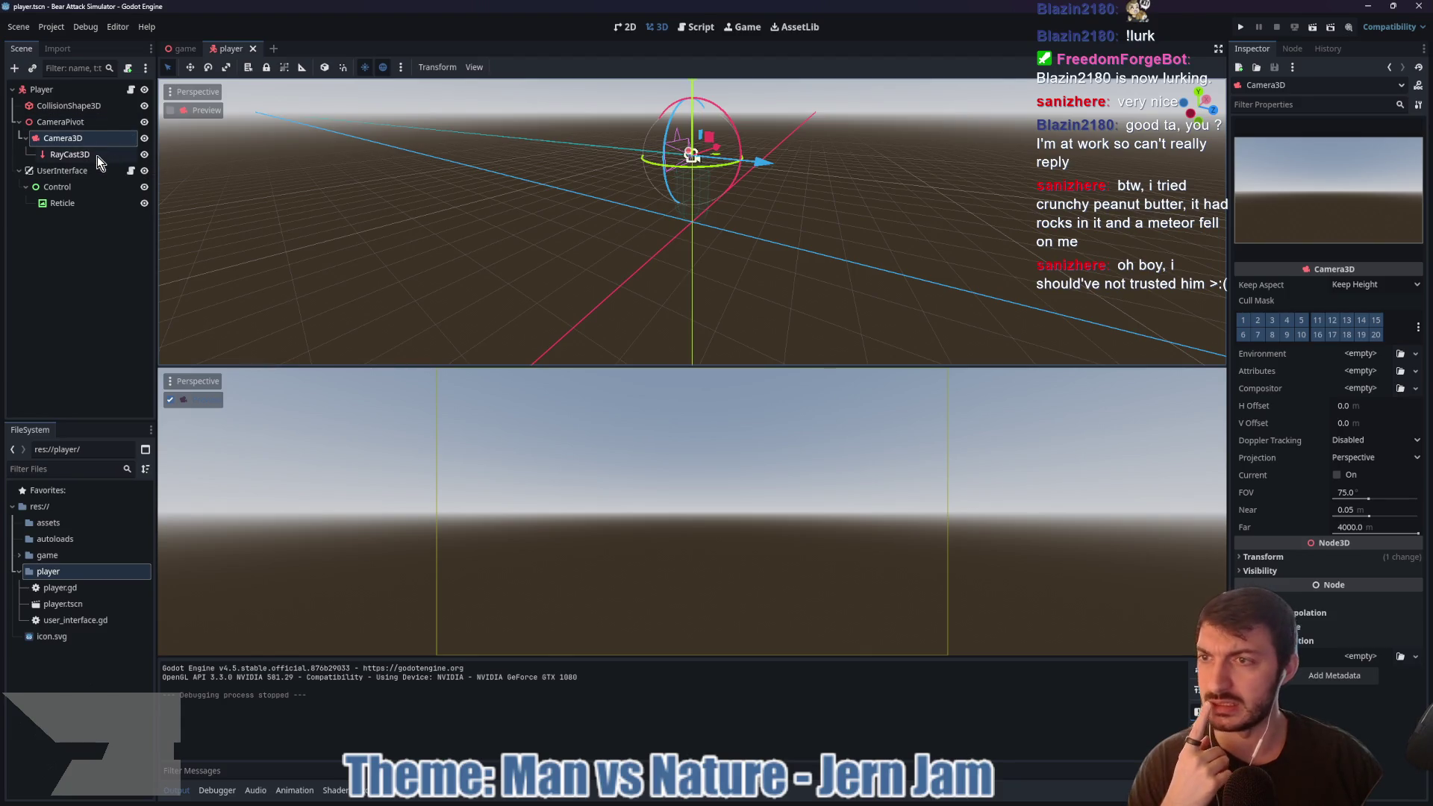
# Move Camera3D directly under Player, delete the empty CameraPivot node, and return to player.gd
pyautogui.click(51, 142)
pyautogui.moveTo(51, 142); pyautogui.dragTo(53, 114)
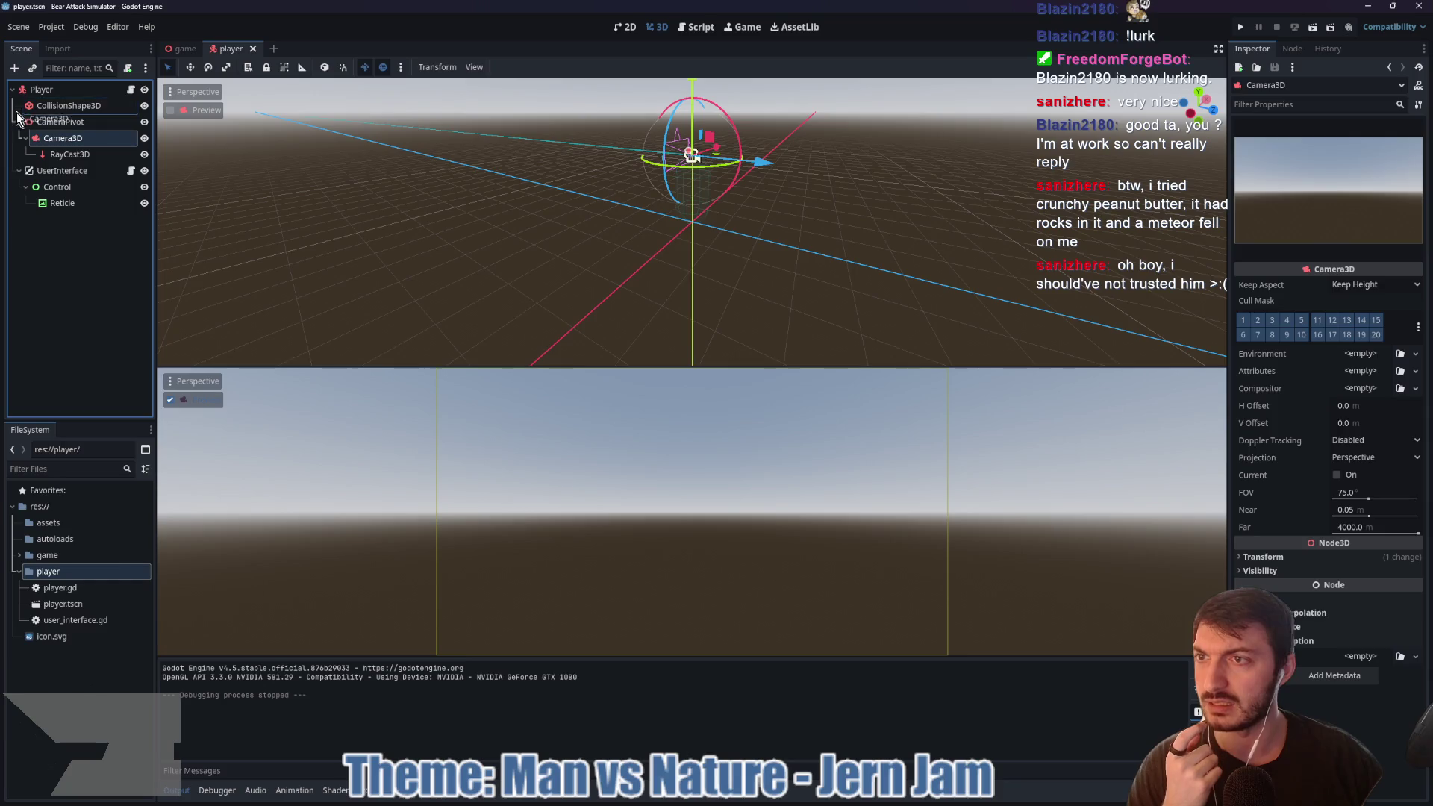
pyautogui.click(71, 156)
pyautogui.press('Delete')
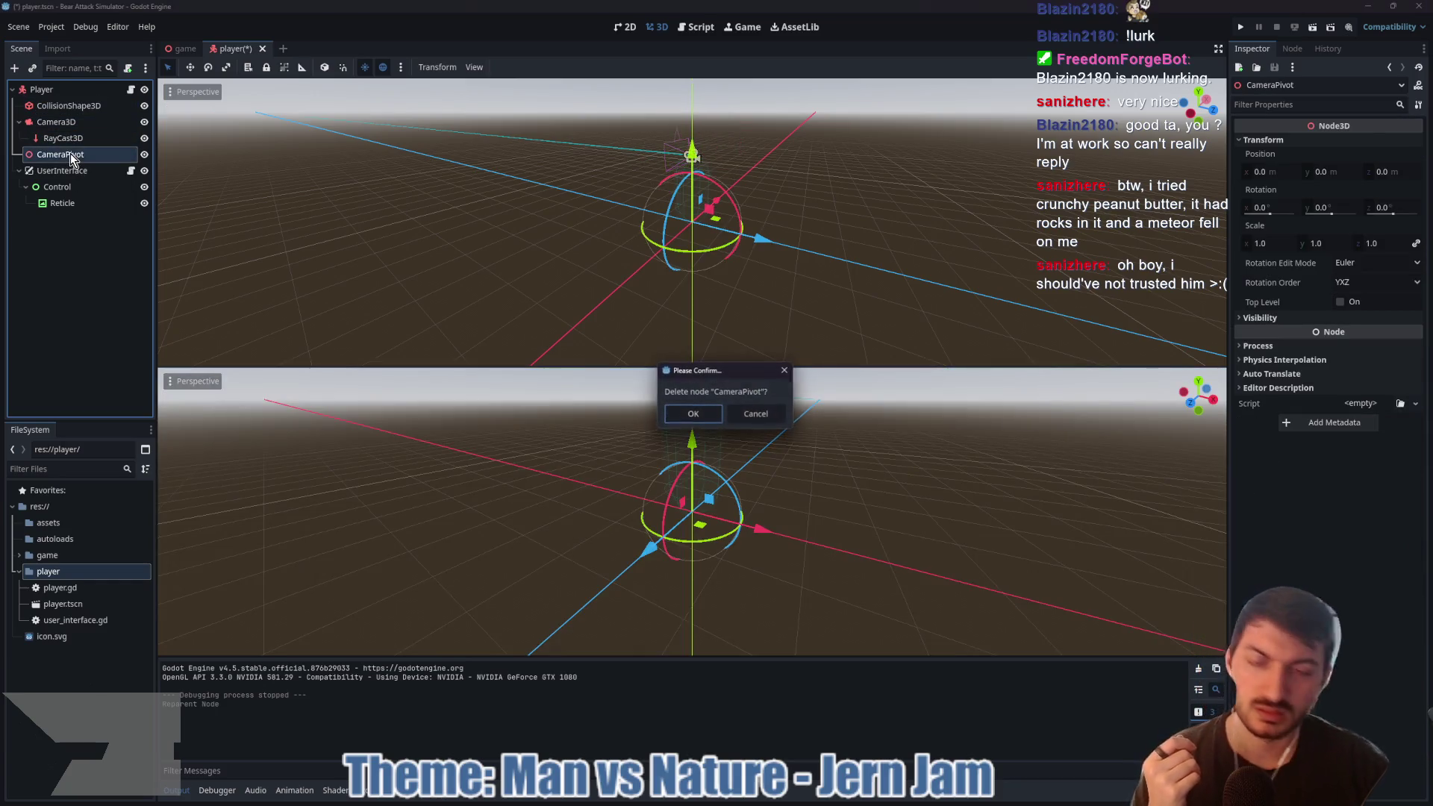
pyautogui.click(697, 502)
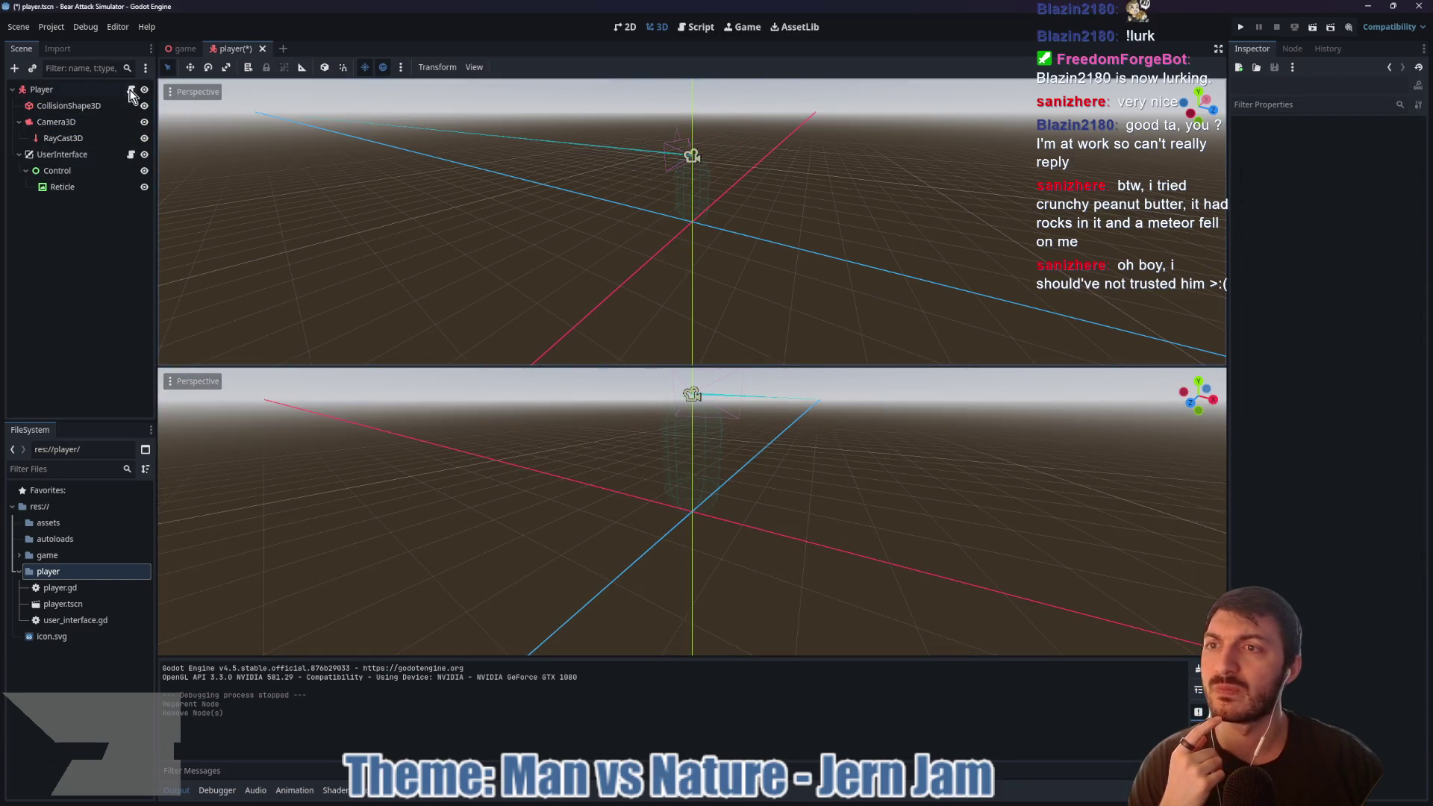
pyautogui.click(131, 89)
pyautogui.scroll(10, 649, 294)
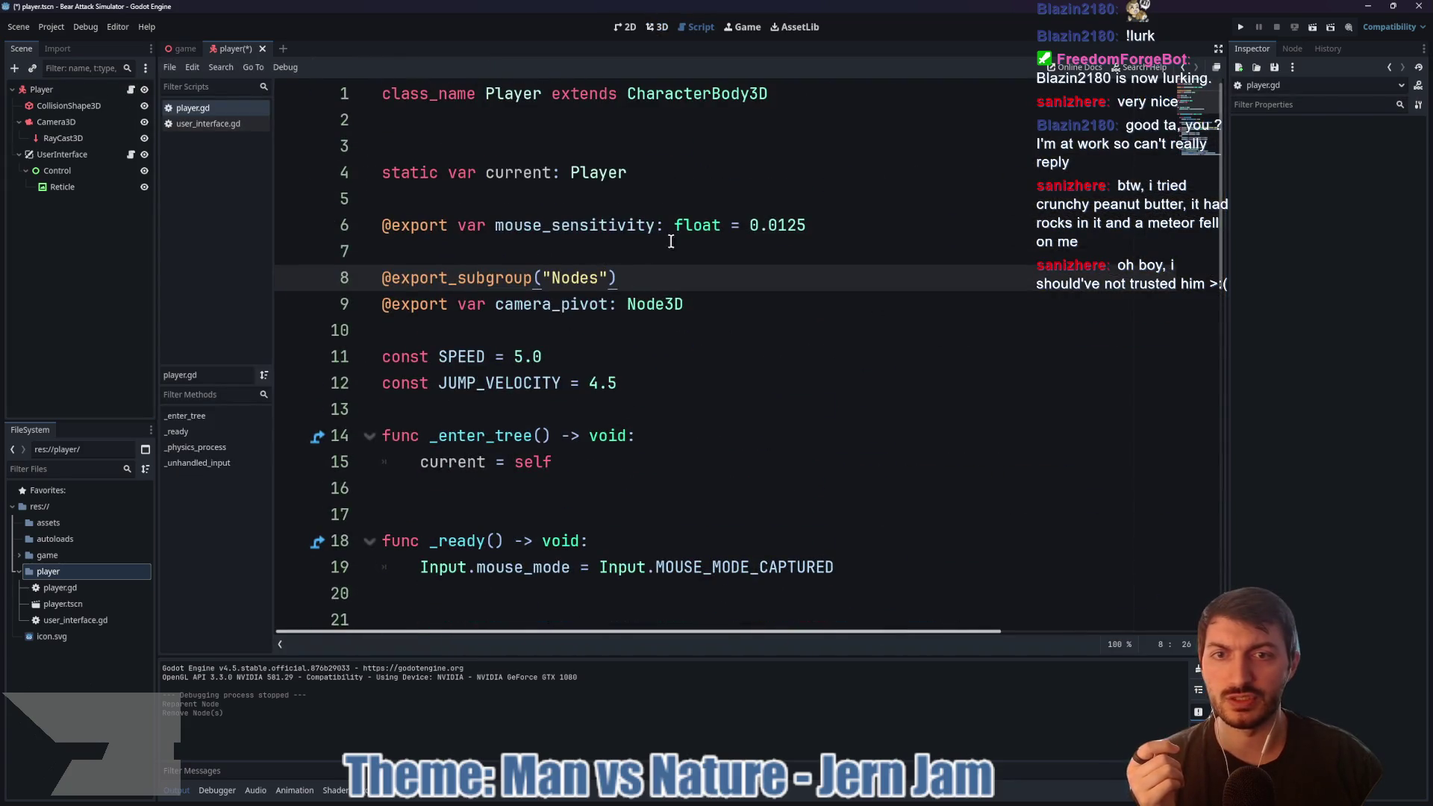
# Rename the line 9 export camera_pivot to camera and retype it from Node3D to Camera3D
pyautogui.moveTo(610, 298); pyautogui.dragTo(553, 302)
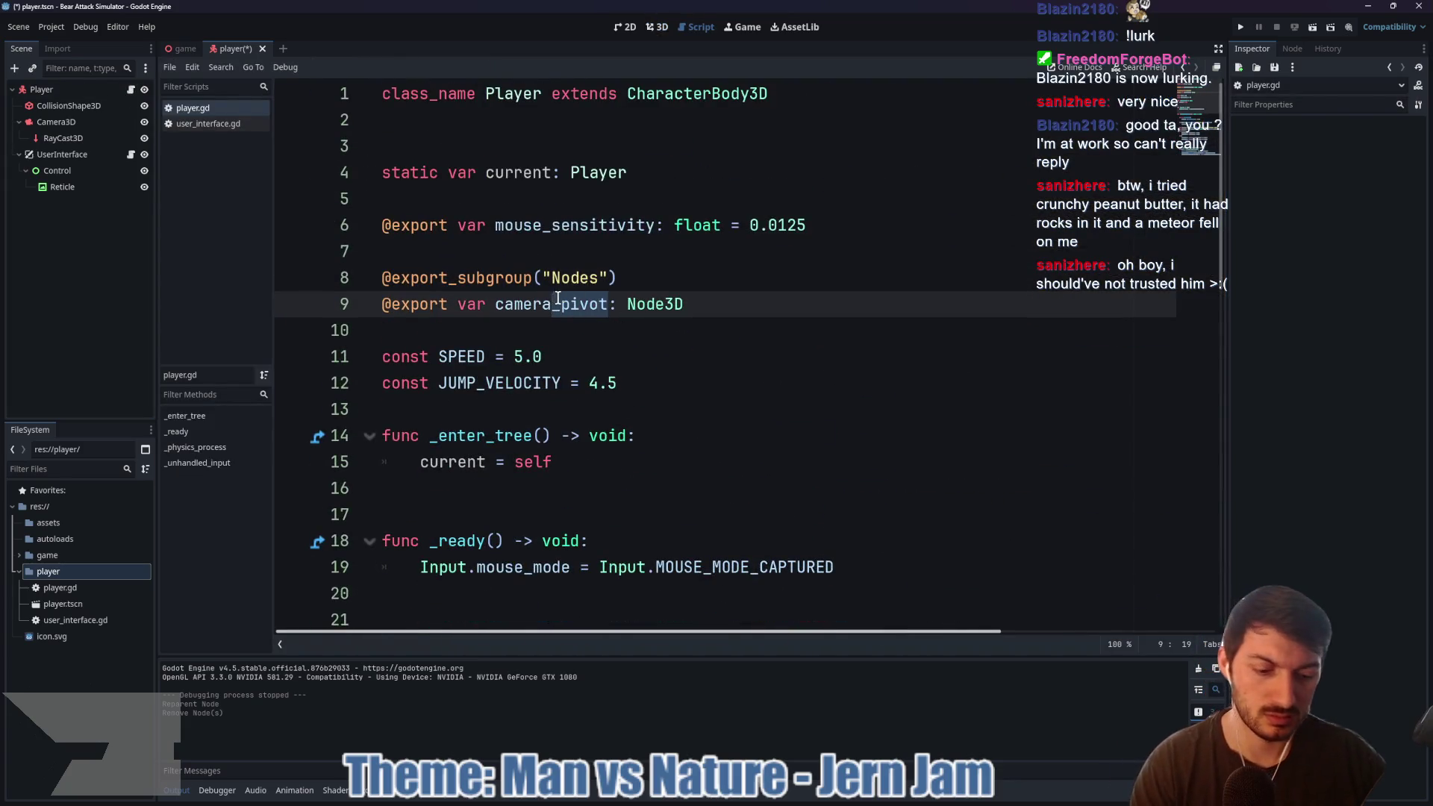
pyautogui.press('BackSpace')
pyautogui.moveTo(652, 304); pyautogui.dragTo(571, 304)
pyautogui.write('Camera')
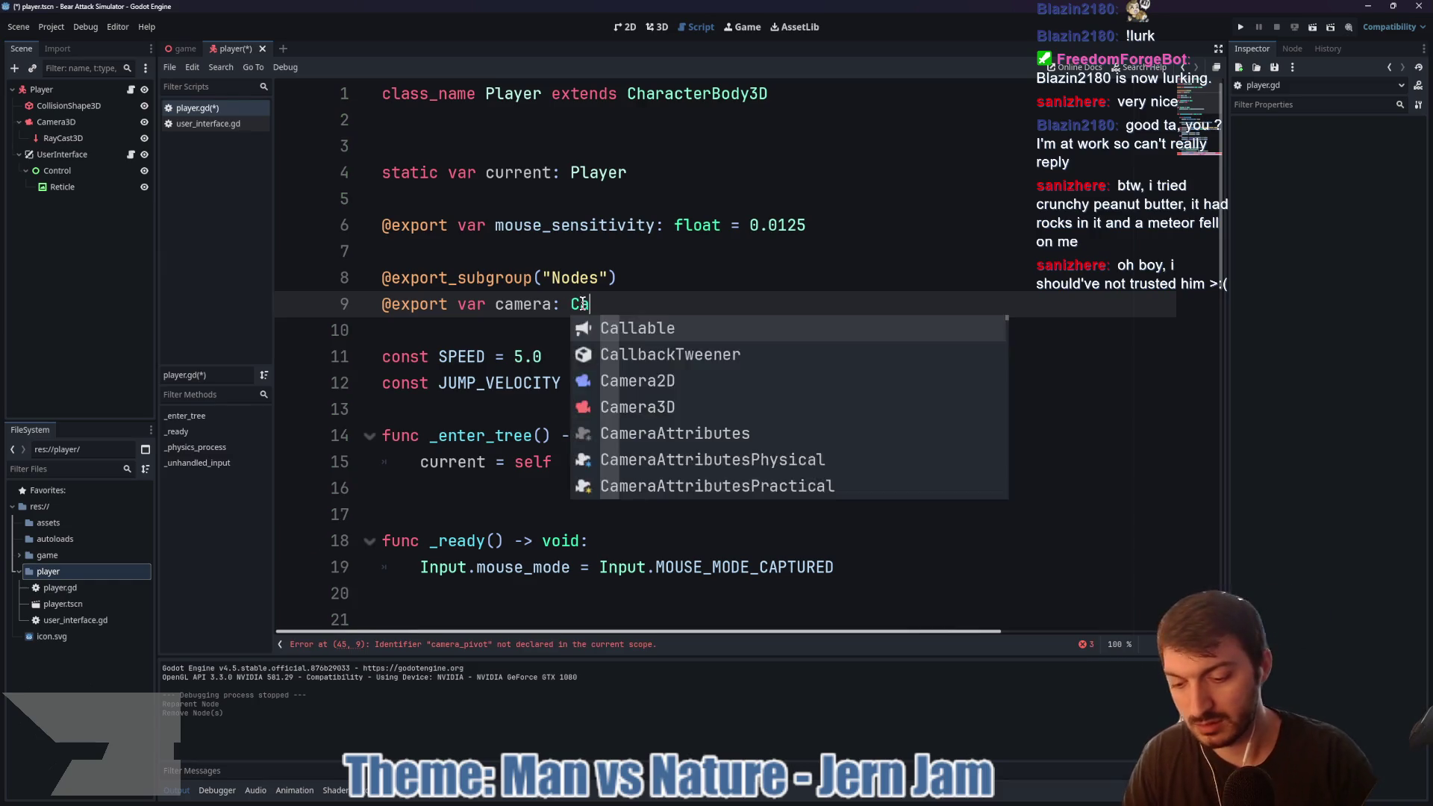
pyautogui.click(690, 354)
pyautogui.scroll(-10, 690, 356)
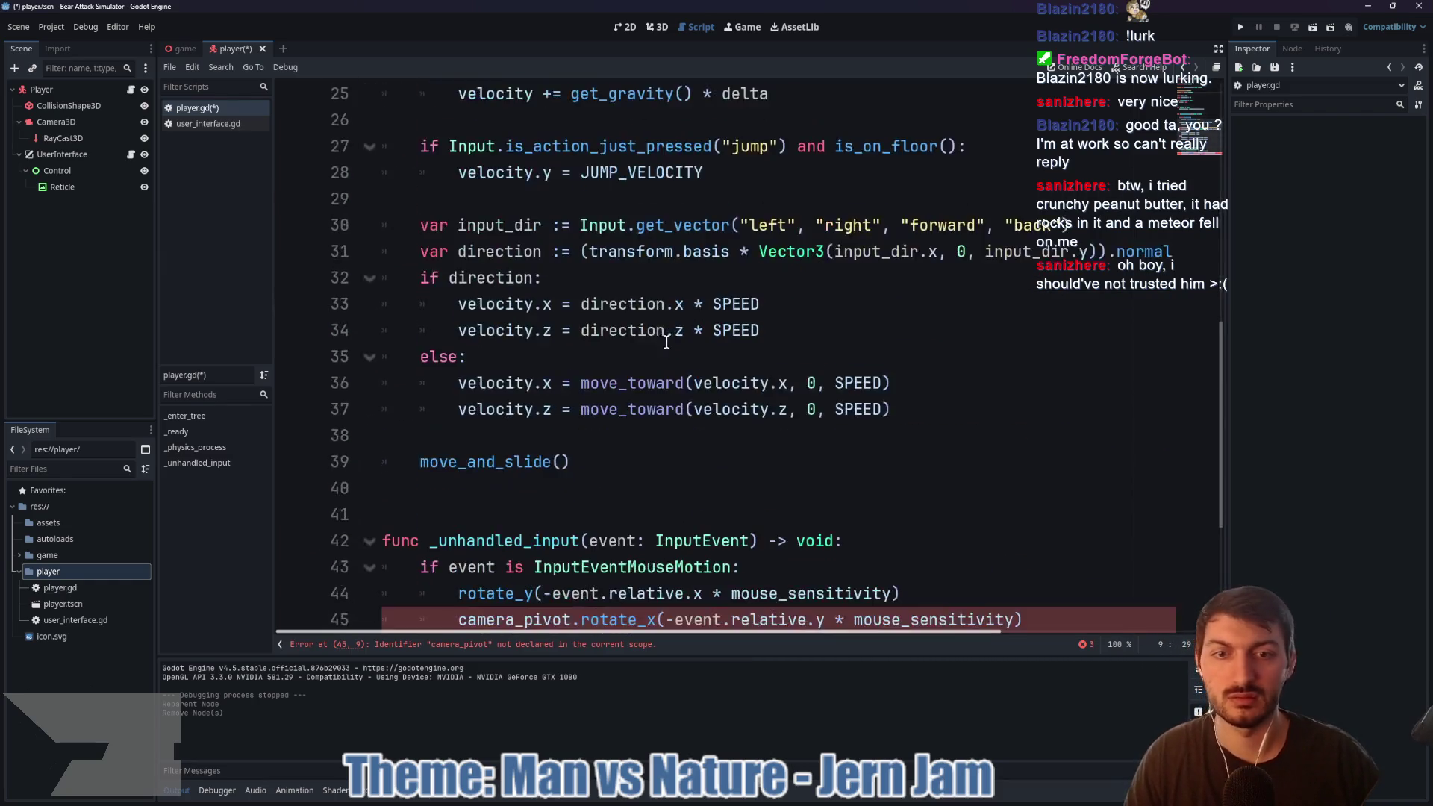
# Replace camera_pivot with camera on lines 45 and 46 using multi-cursor deletion
pyautogui.moveTo(570, 385)
pyautogui.mouseDown()
pyautogui.moveTo(515, 385)
pyautogui.moveTo(568, 359)
pyautogui.mouseUp()
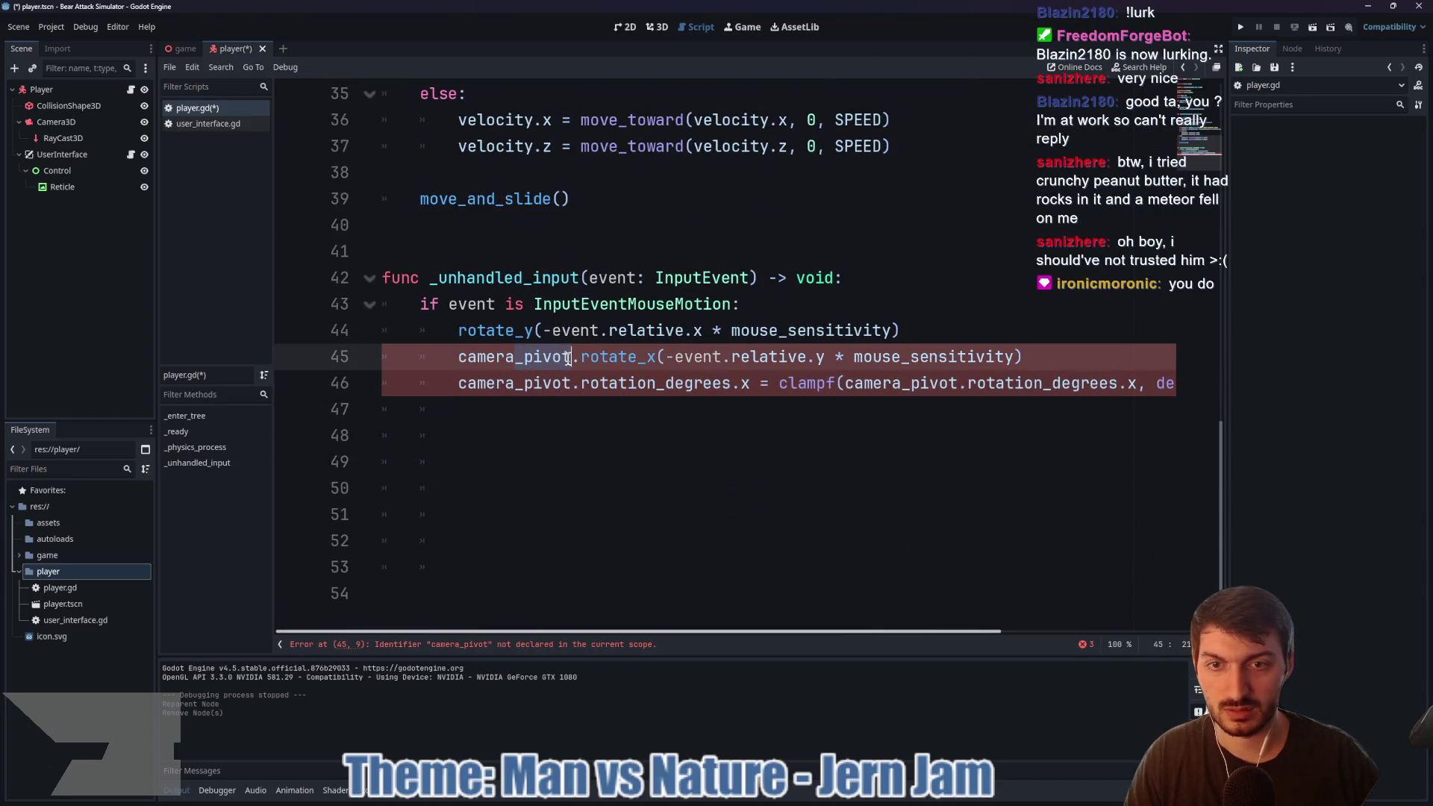
pyautogui.hotkey('ctrl', 'd')
pyautogui.press('BackSpace')
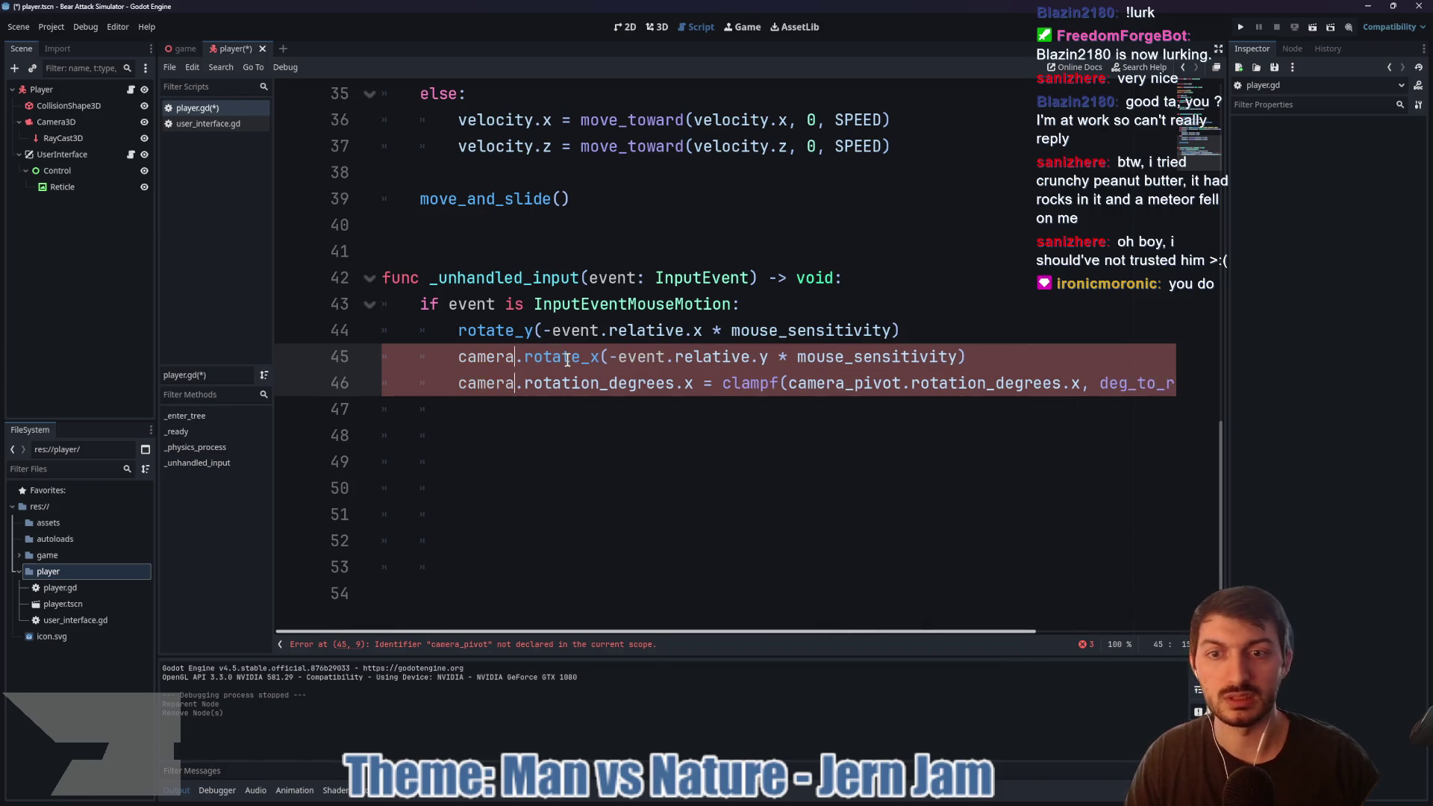
pyautogui.moveTo(844, 384); pyautogui.dragTo(890, 384)
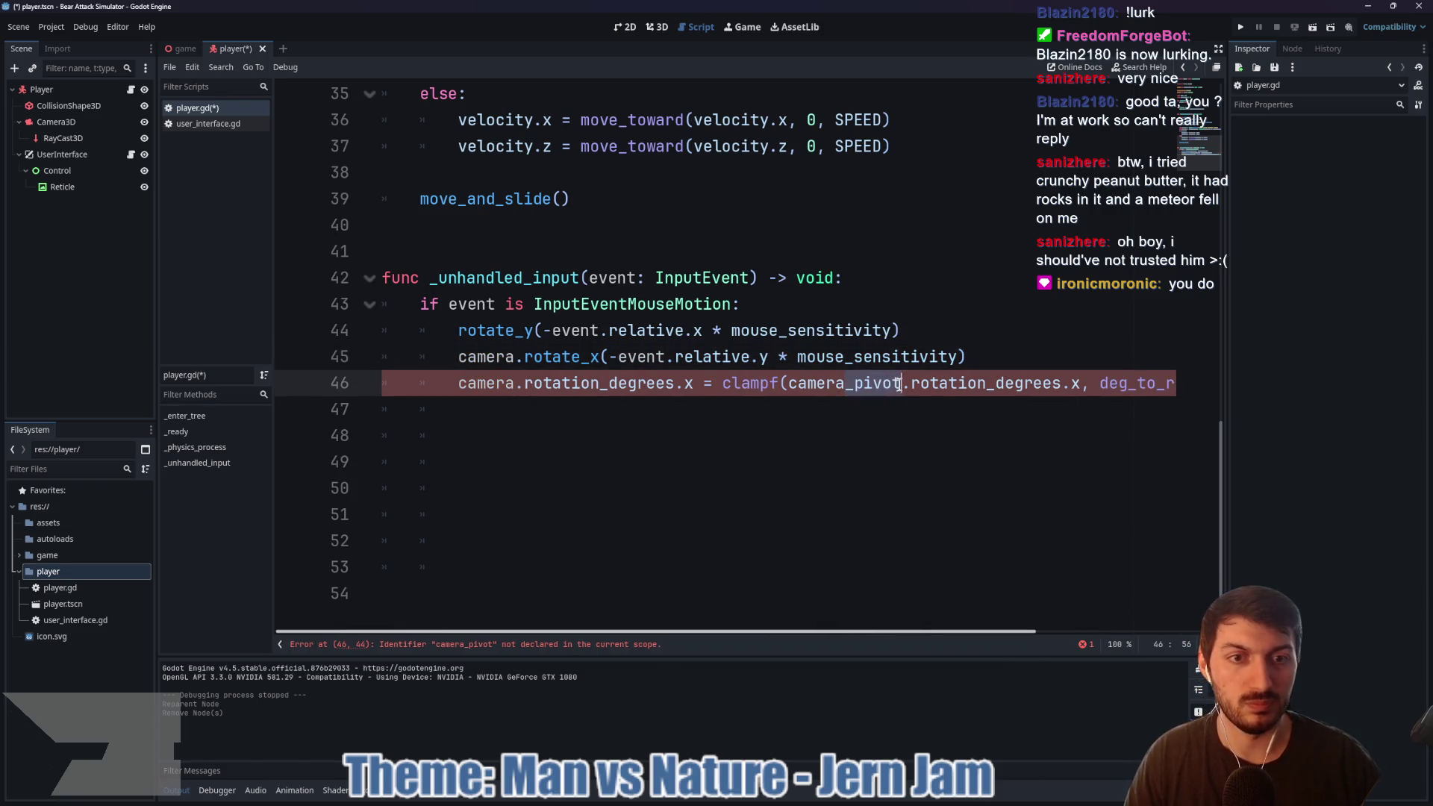
pyautogui.press('BackSpace')
# Assign the scene's Camera3D to the Player's camera export, save, and run the game scene
pyautogui.click(41, 88)
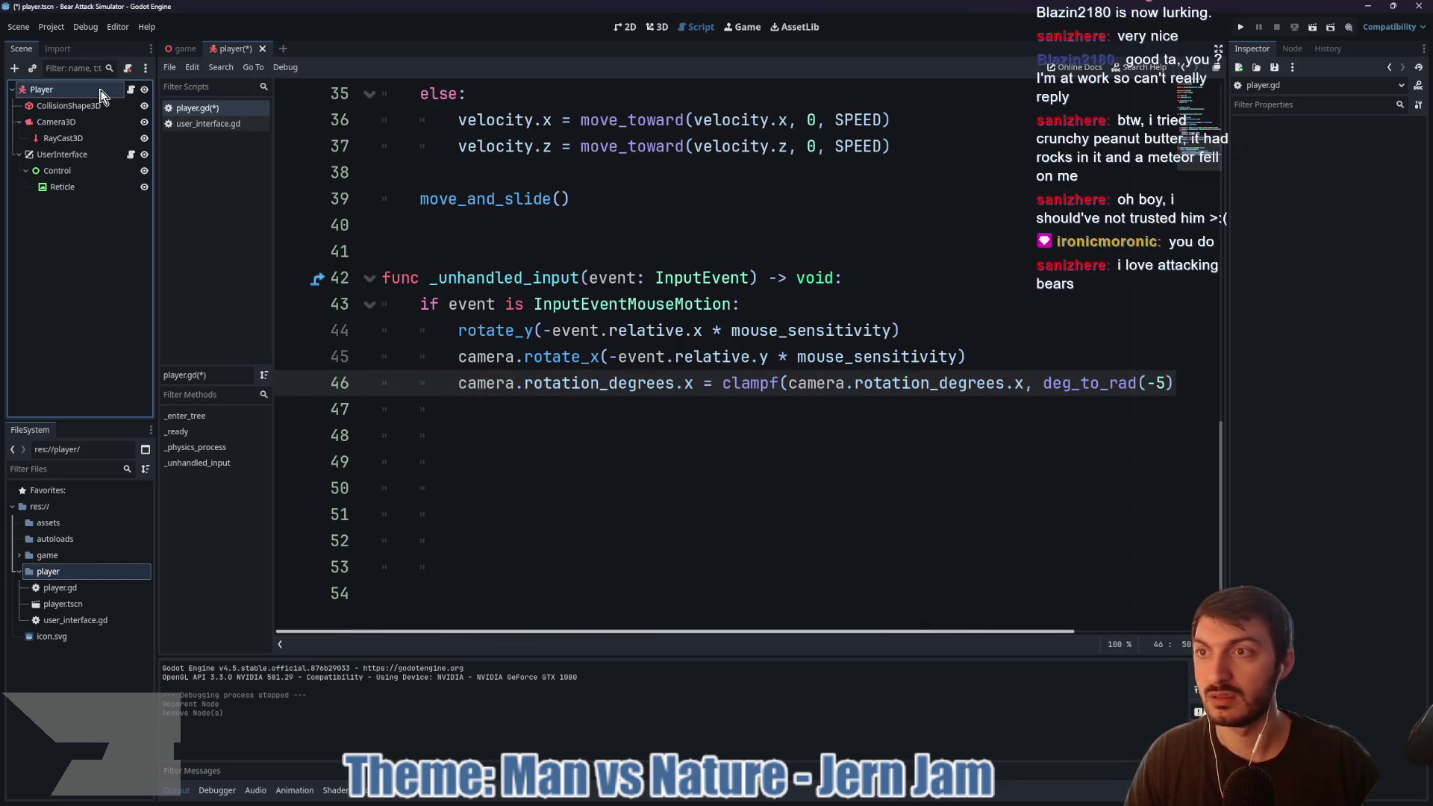
pyautogui.click(1369, 172)
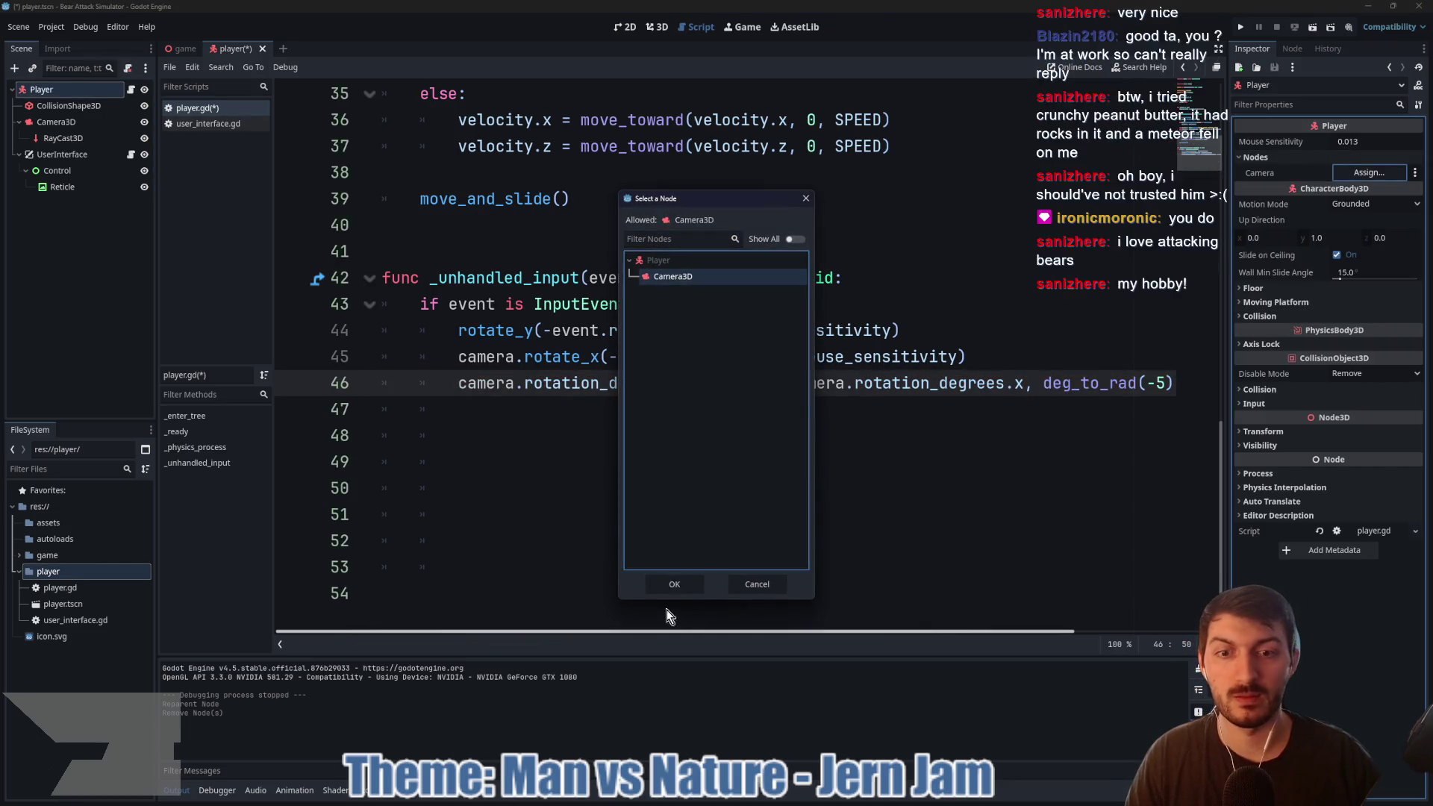
pyautogui.click(671, 575)
pyautogui.click(592, 428)
pyautogui.hotkey('ctrl', 's')
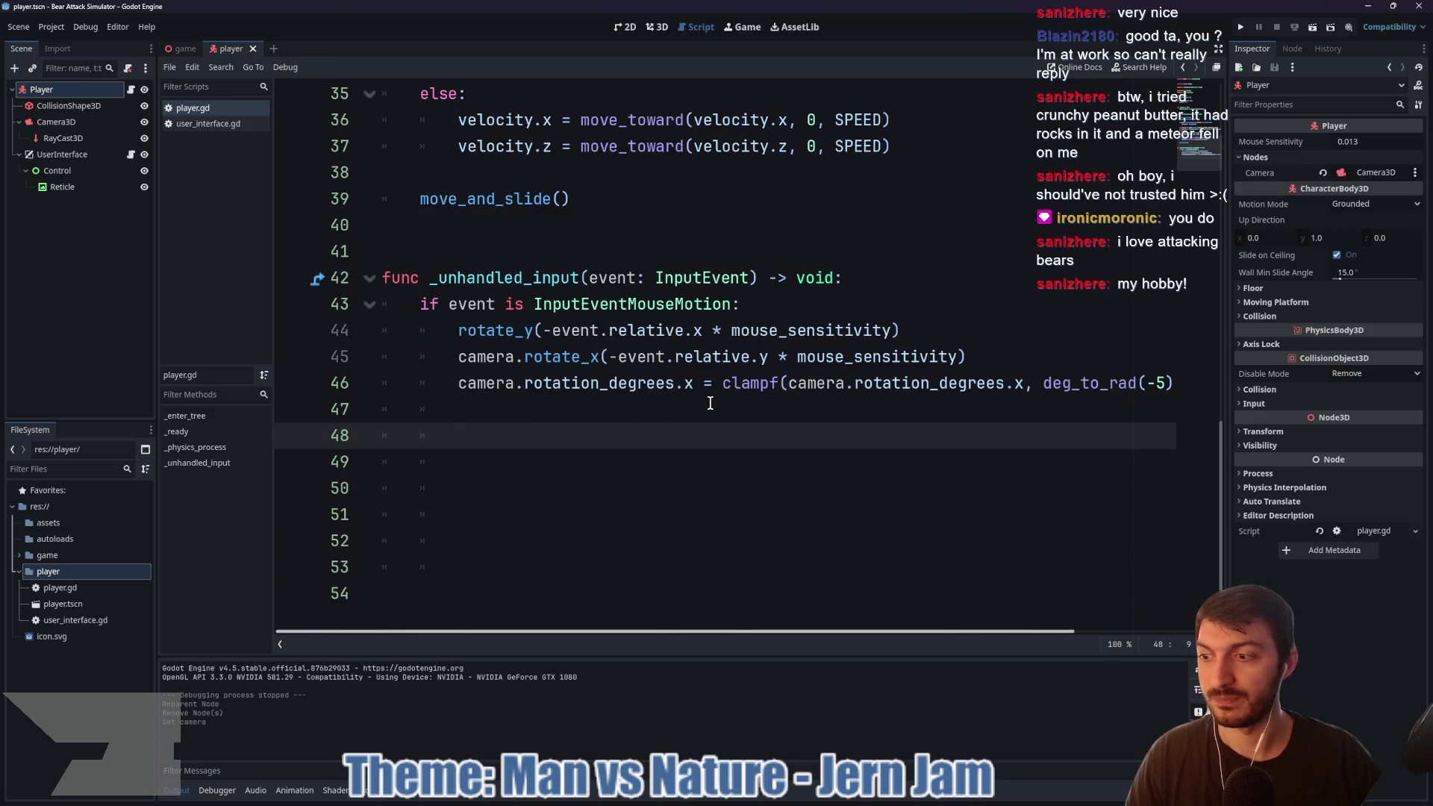
pyautogui.click(184, 49)
pyautogui.press('F5')
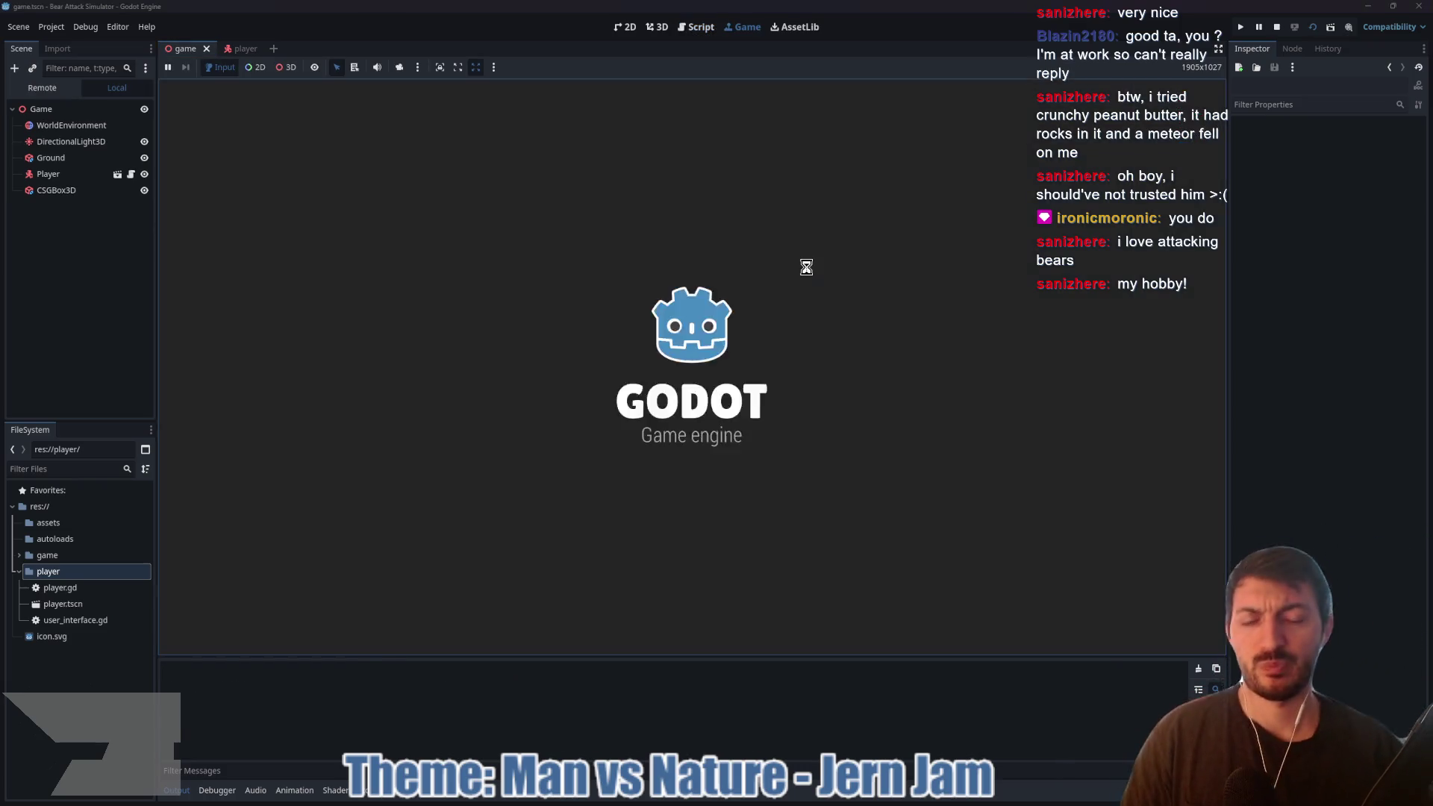
pyautogui.press('w')
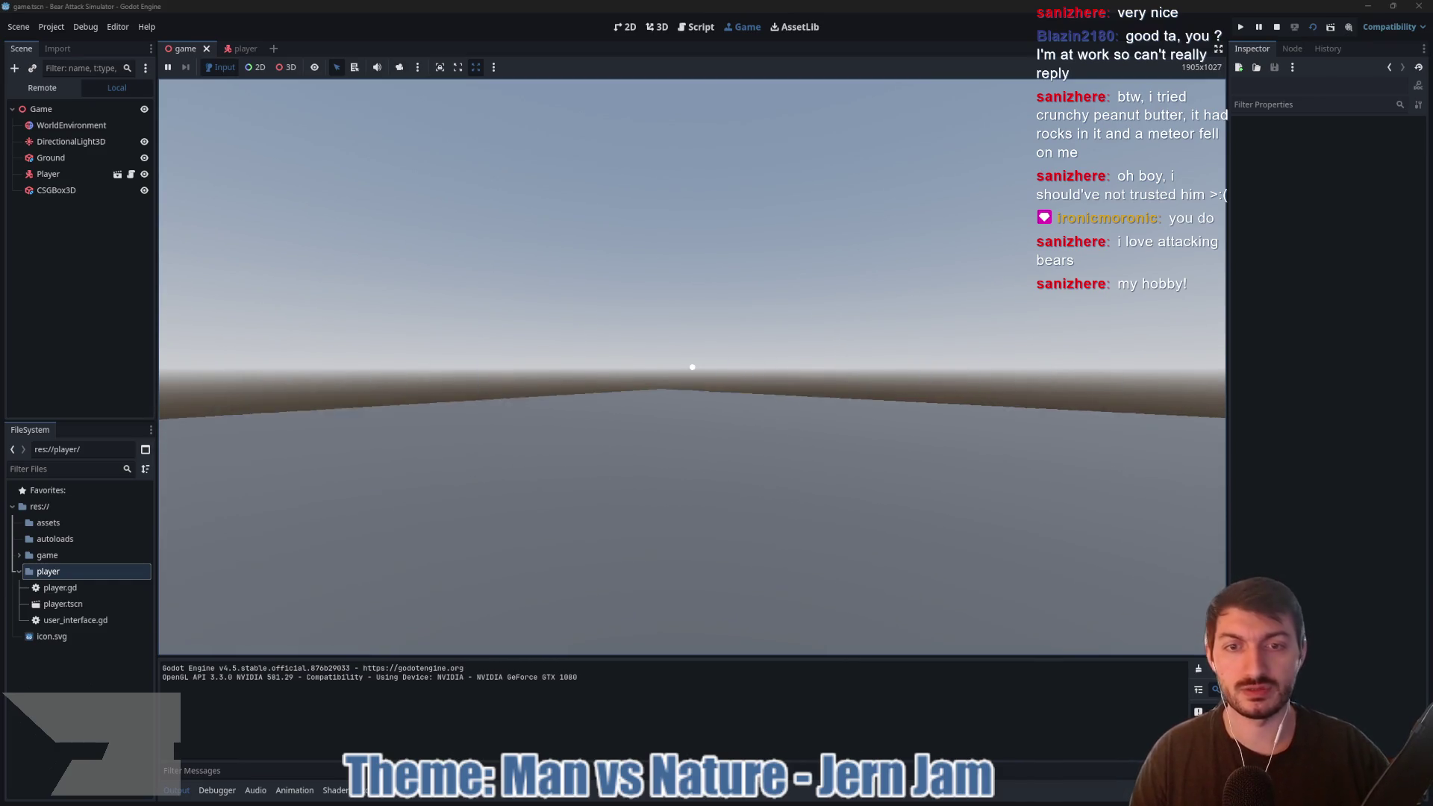
pyautogui.press('F8')
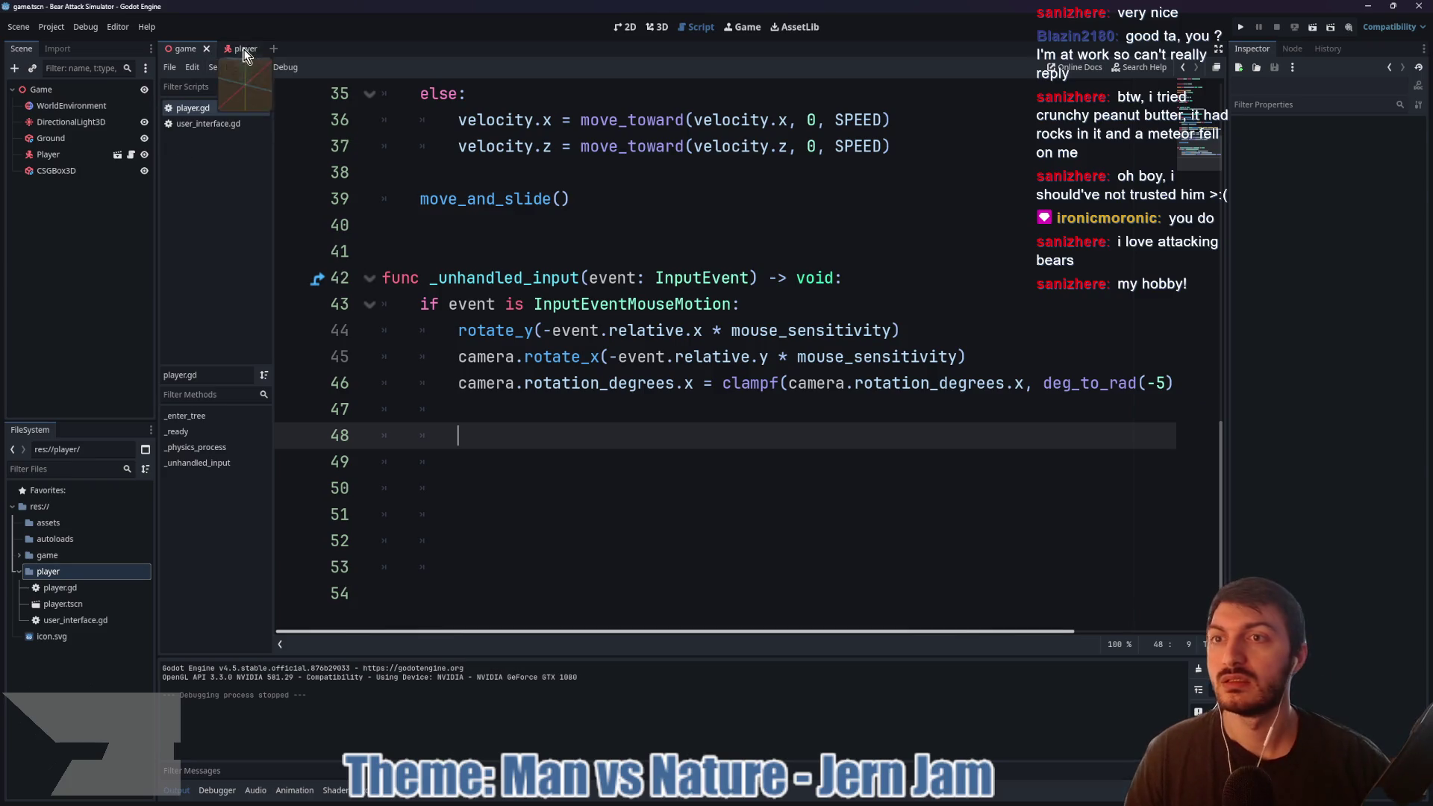
pyautogui.click(240, 48)
pyautogui.click(60, 122)
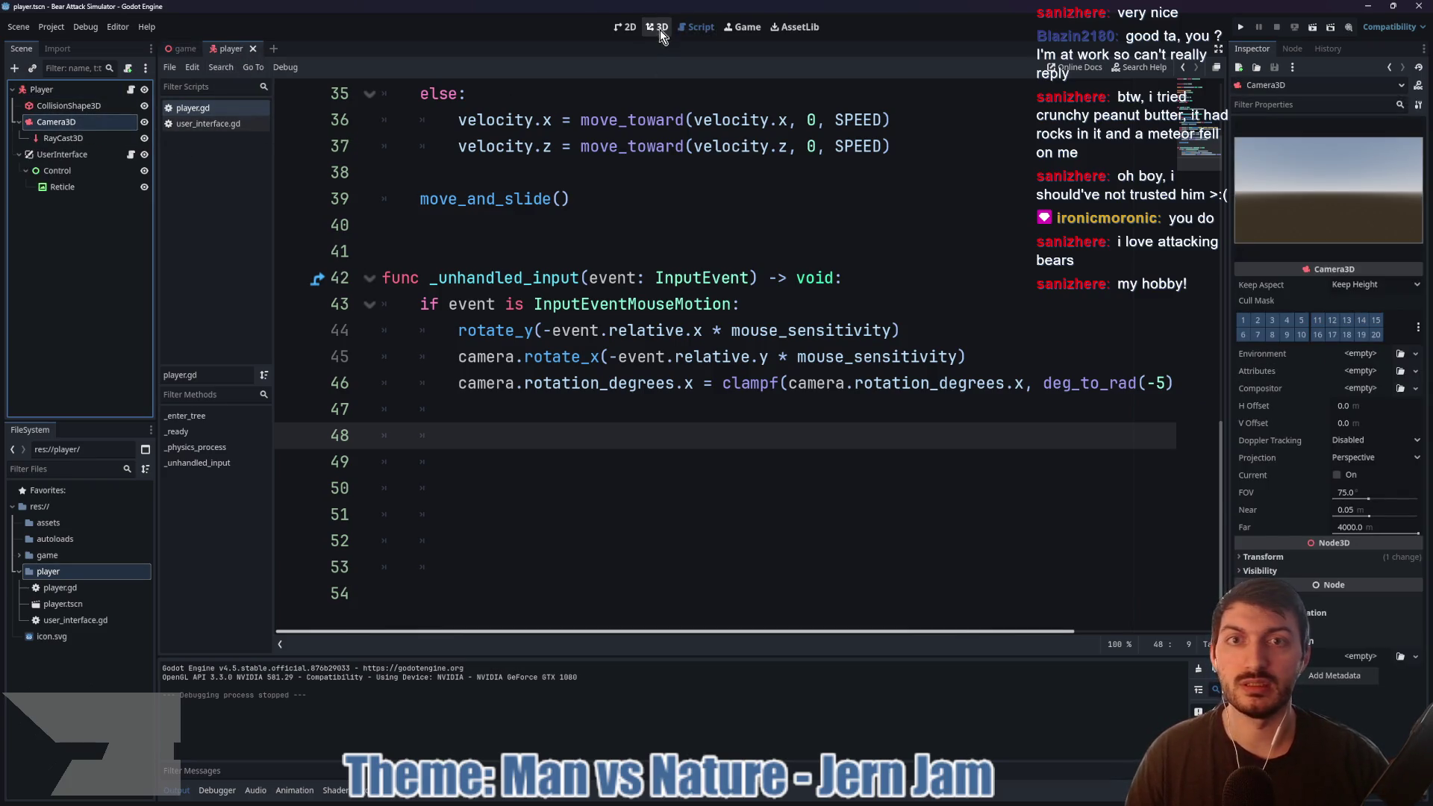
# Switch the 3D editor to the 1 Viewport layout
pyautogui.click(660, 30)
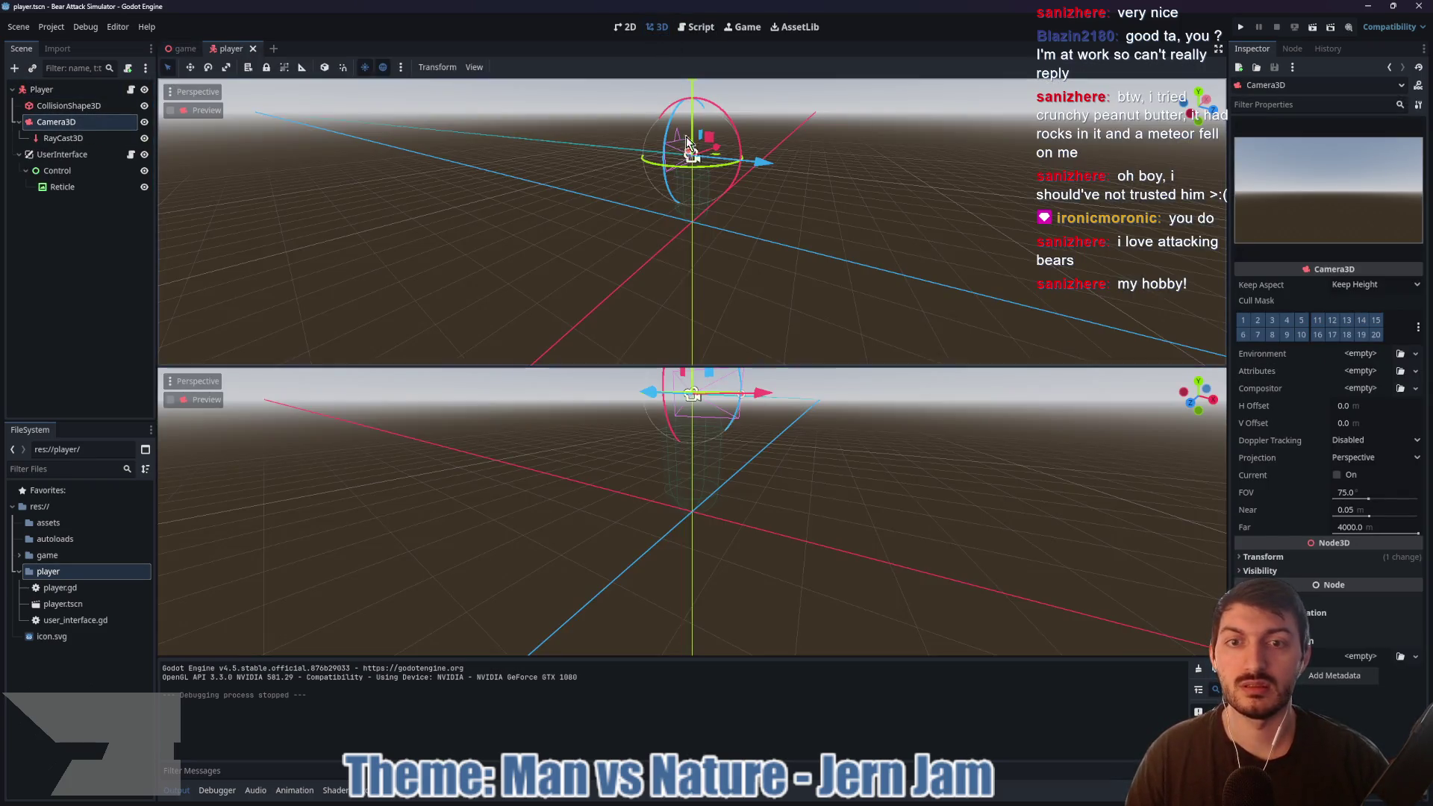
pyautogui.click(474, 67)
pyautogui.click(508, 86)
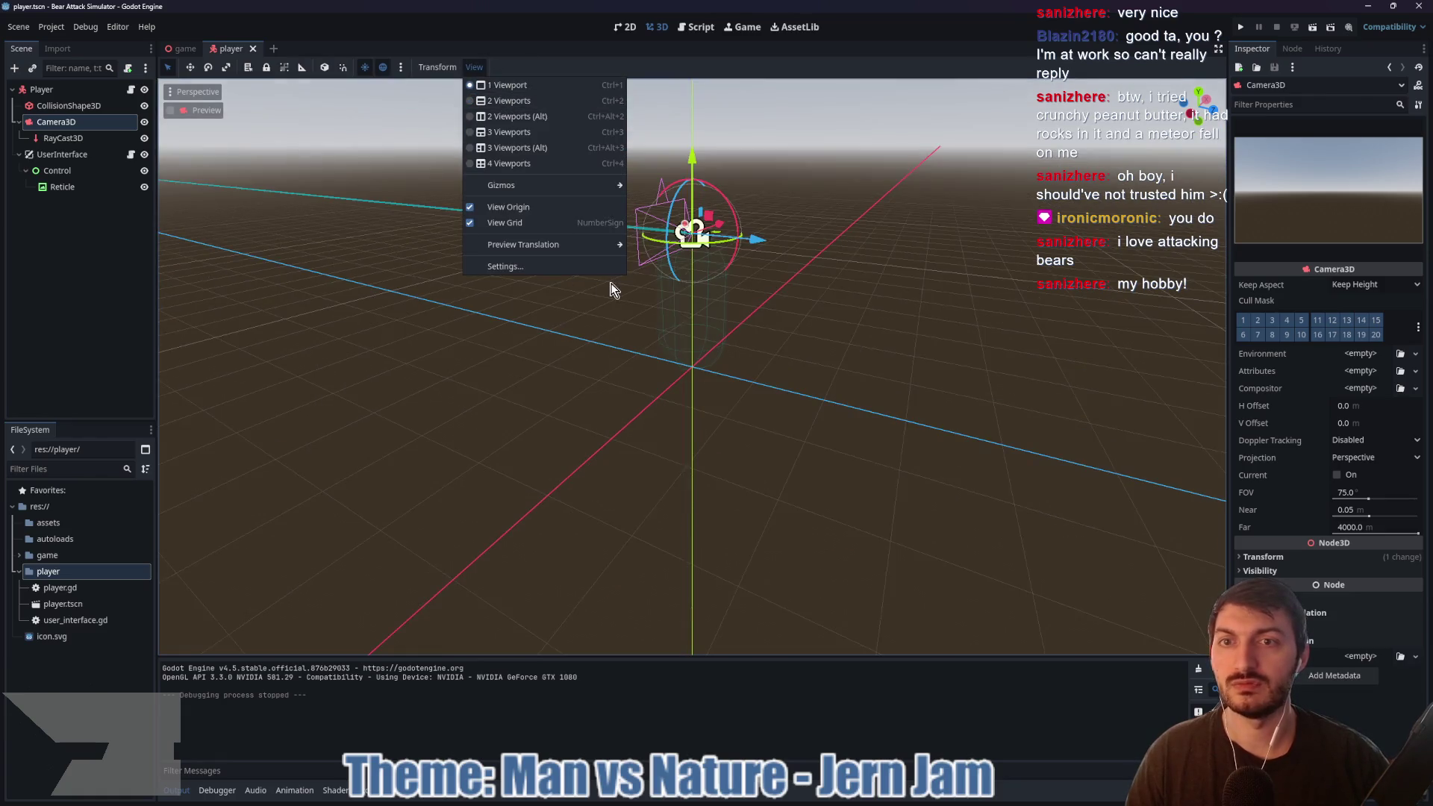
pyautogui.click(857, 190)
# Orbit the viewport until the horizon is level, then reopen player.gd's mouse-motion handler
pyautogui.moveTo(858, 190)
pyautogui.mouseDown()
pyautogui.moveTo(872, 212)
pyautogui.moveTo(735, 211)
pyautogui.mouseUp()
pyautogui.press('Escape')
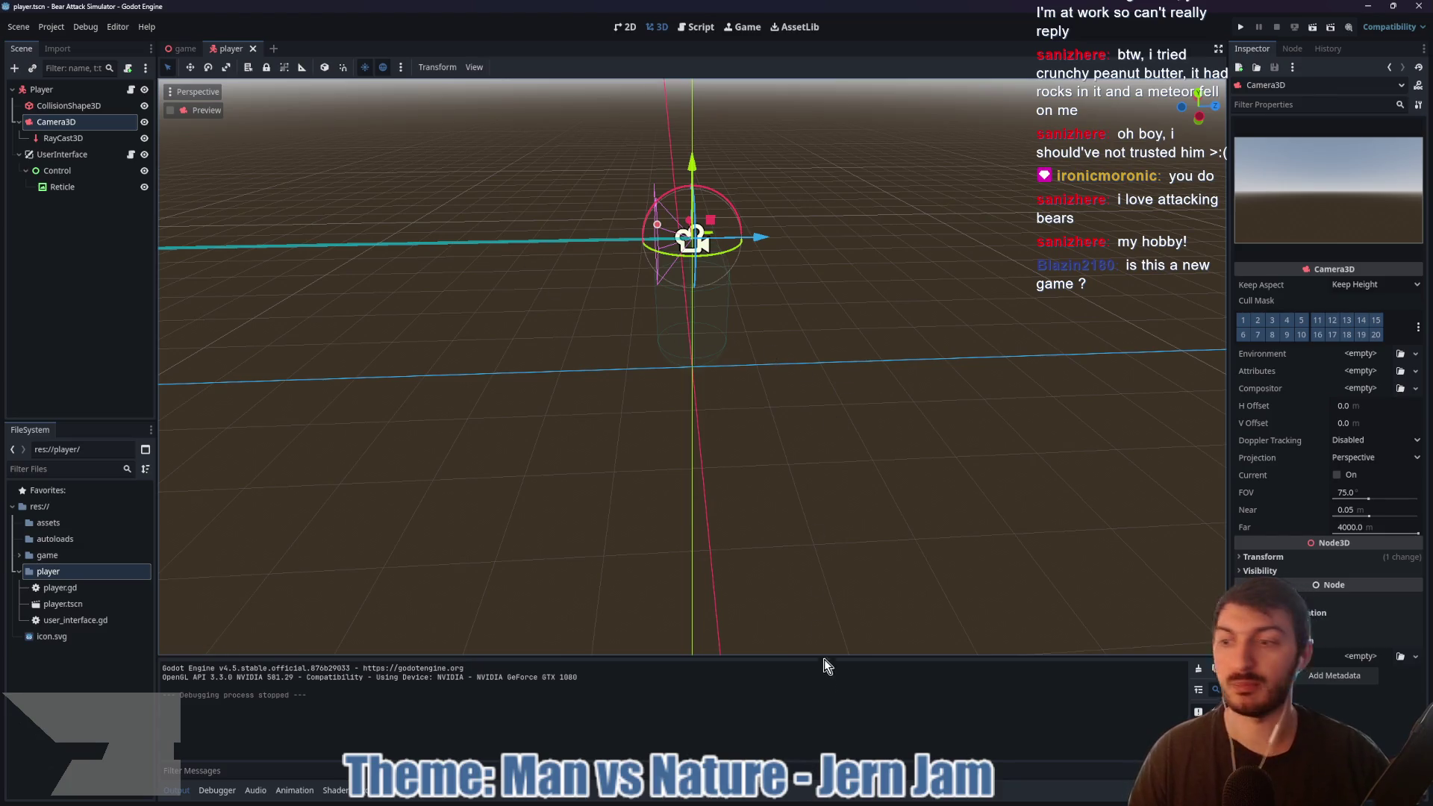
pyautogui.moveTo(826, 392)
pyautogui.mouseDown()
pyautogui.moveTo(781, 374)
pyautogui.moveTo(839, 356)
pyautogui.moveTo(817, 384)
pyautogui.mouseUp()
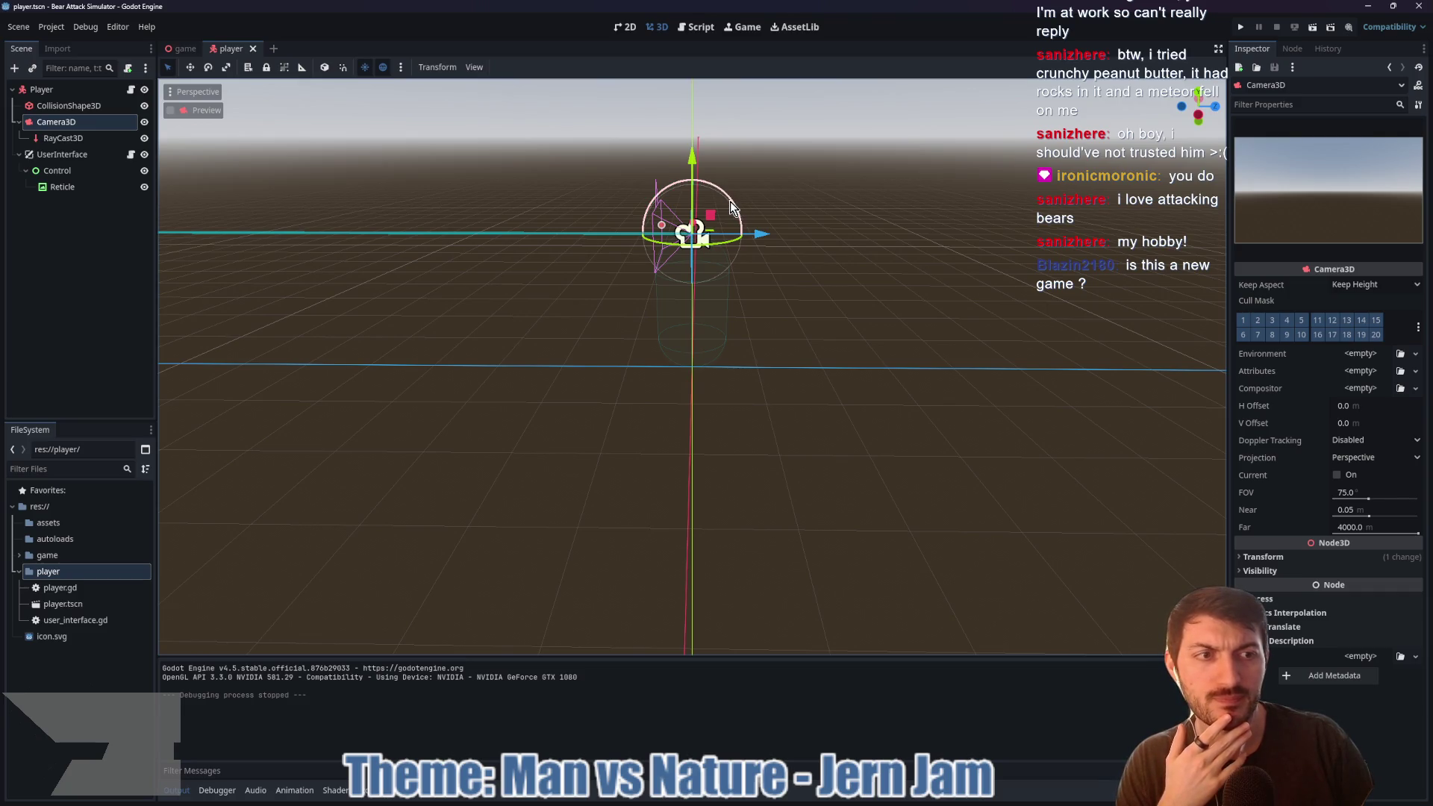
pyautogui.click(131, 93)
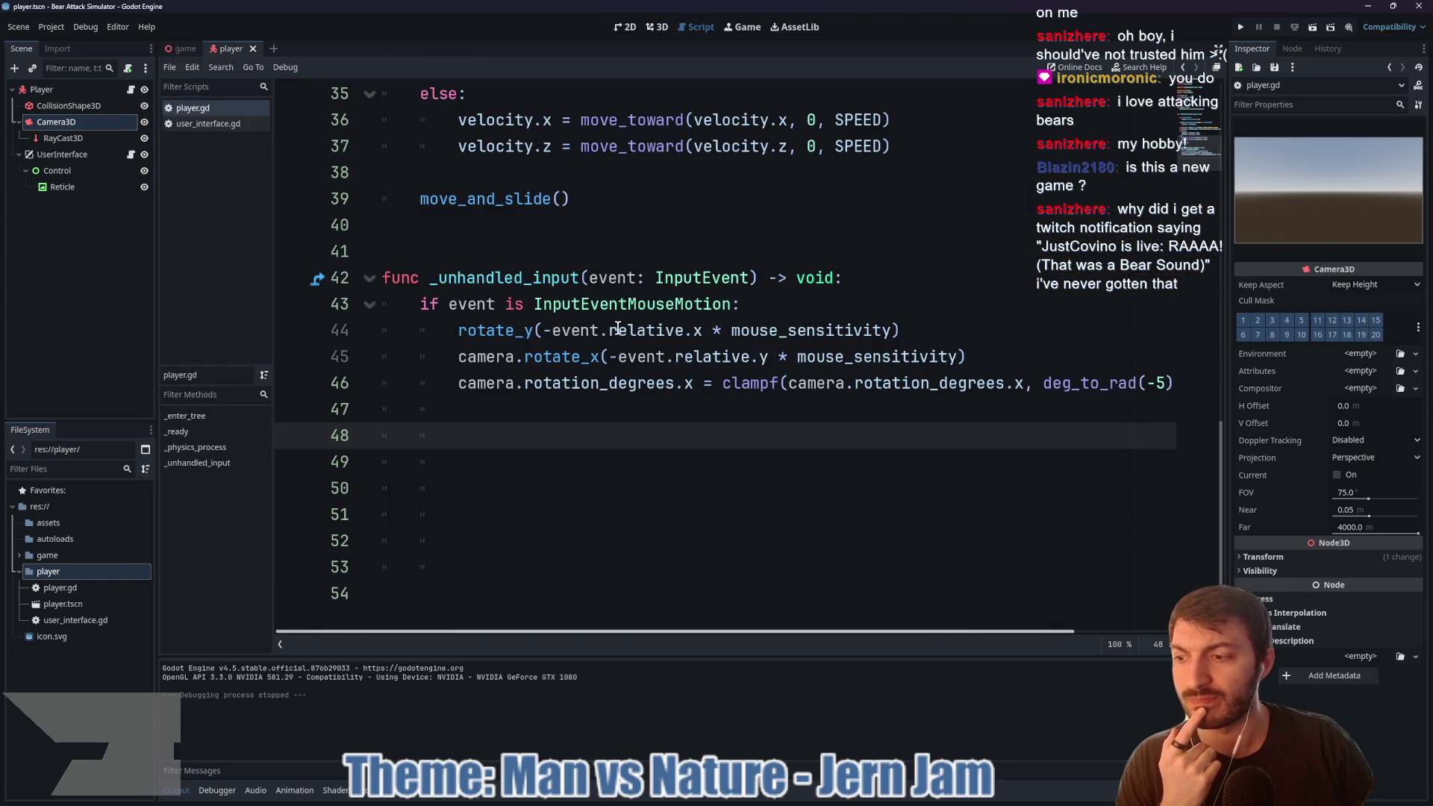
pyautogui.moveTo(618, 329)
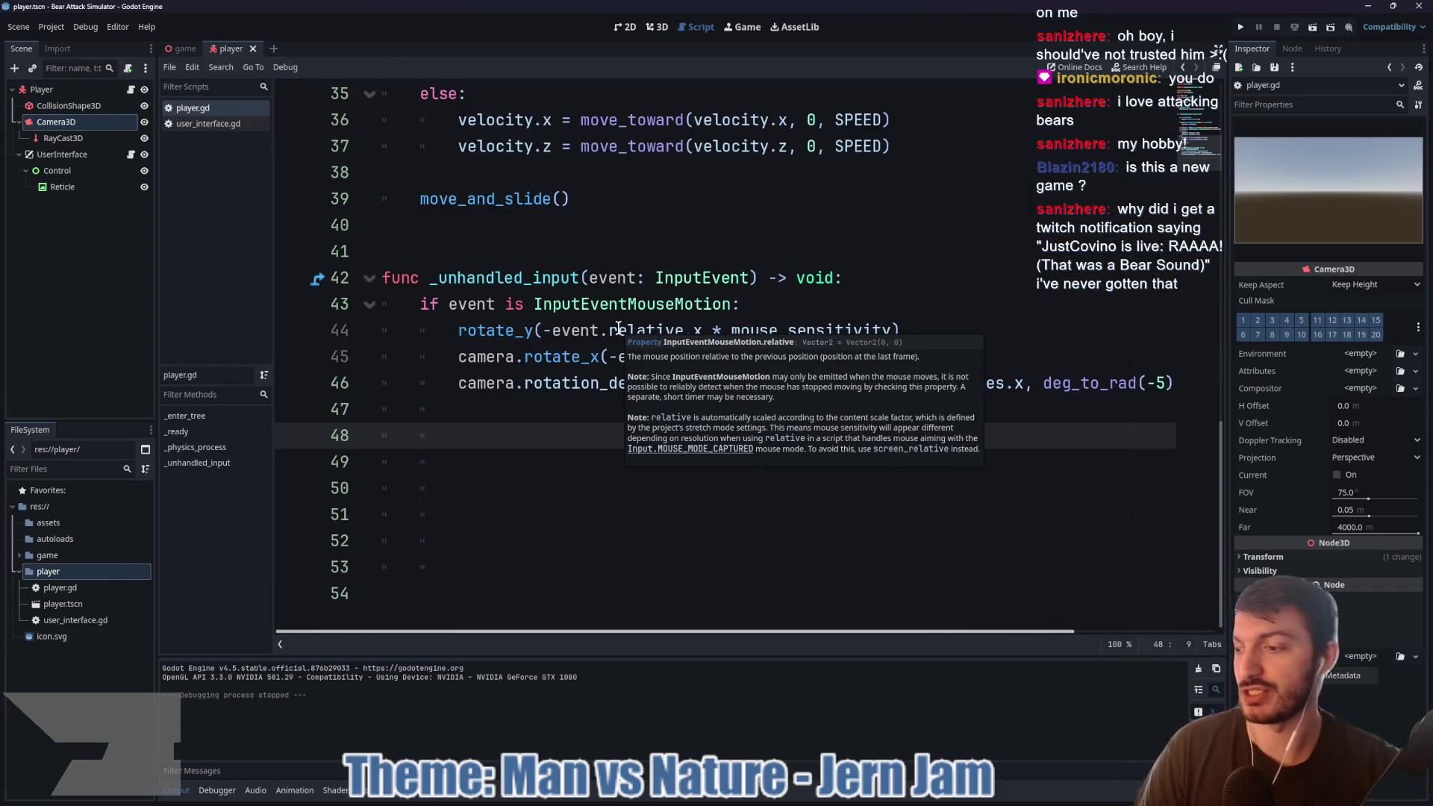
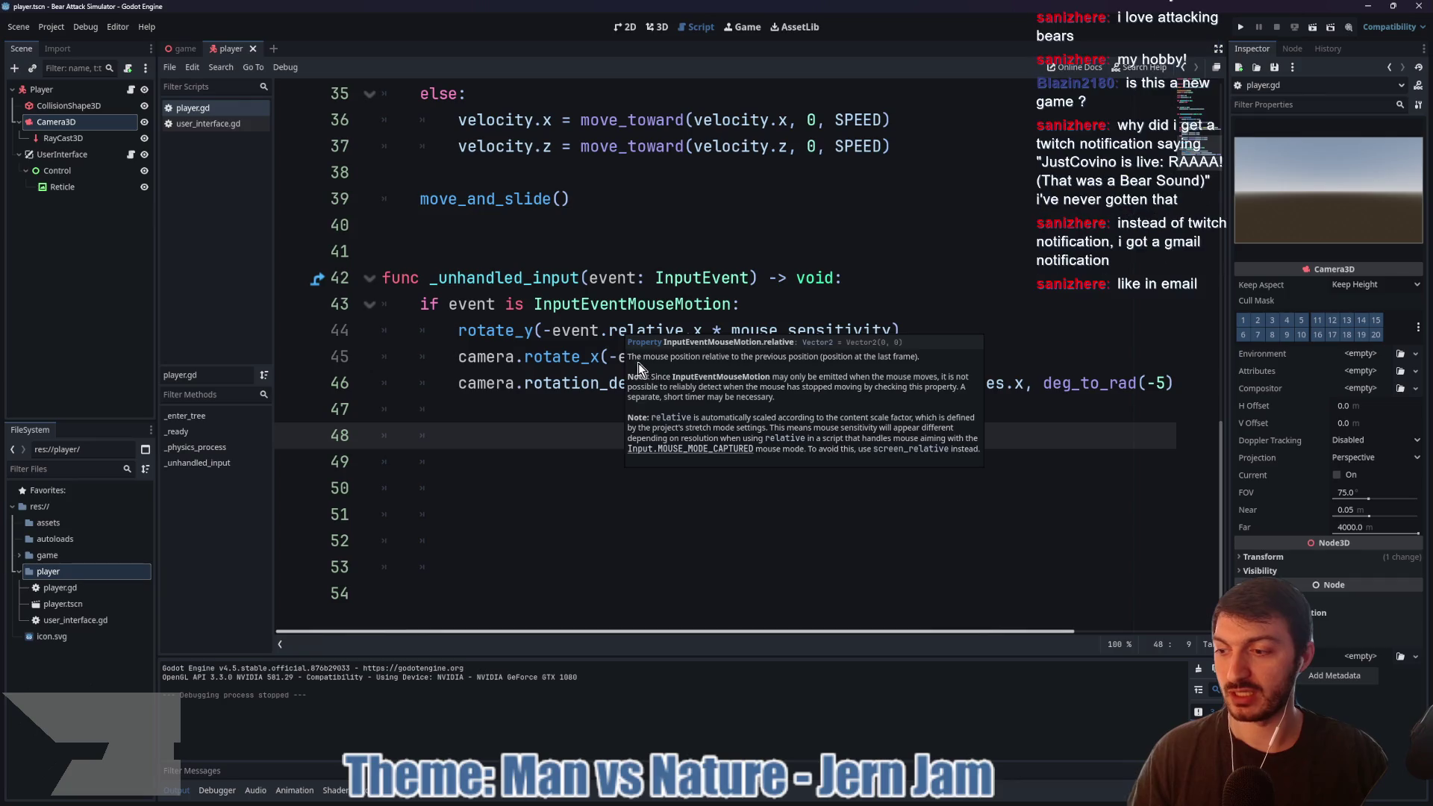
# Inspect the Player and its Camera3D in the 3D view, trying and cancelling test rotations
pyautogui.click(566, 358)
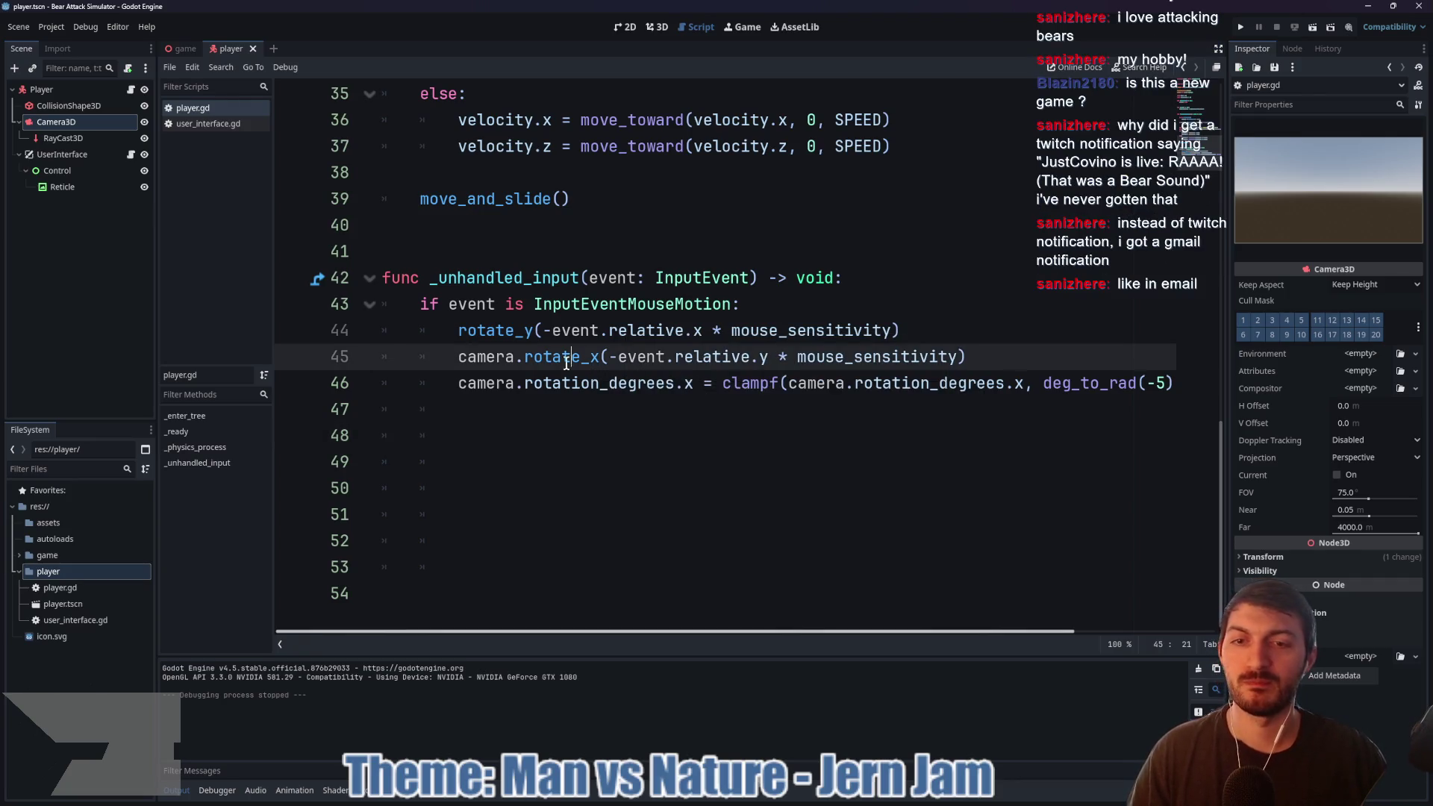
pyautogui.click(699, 383)
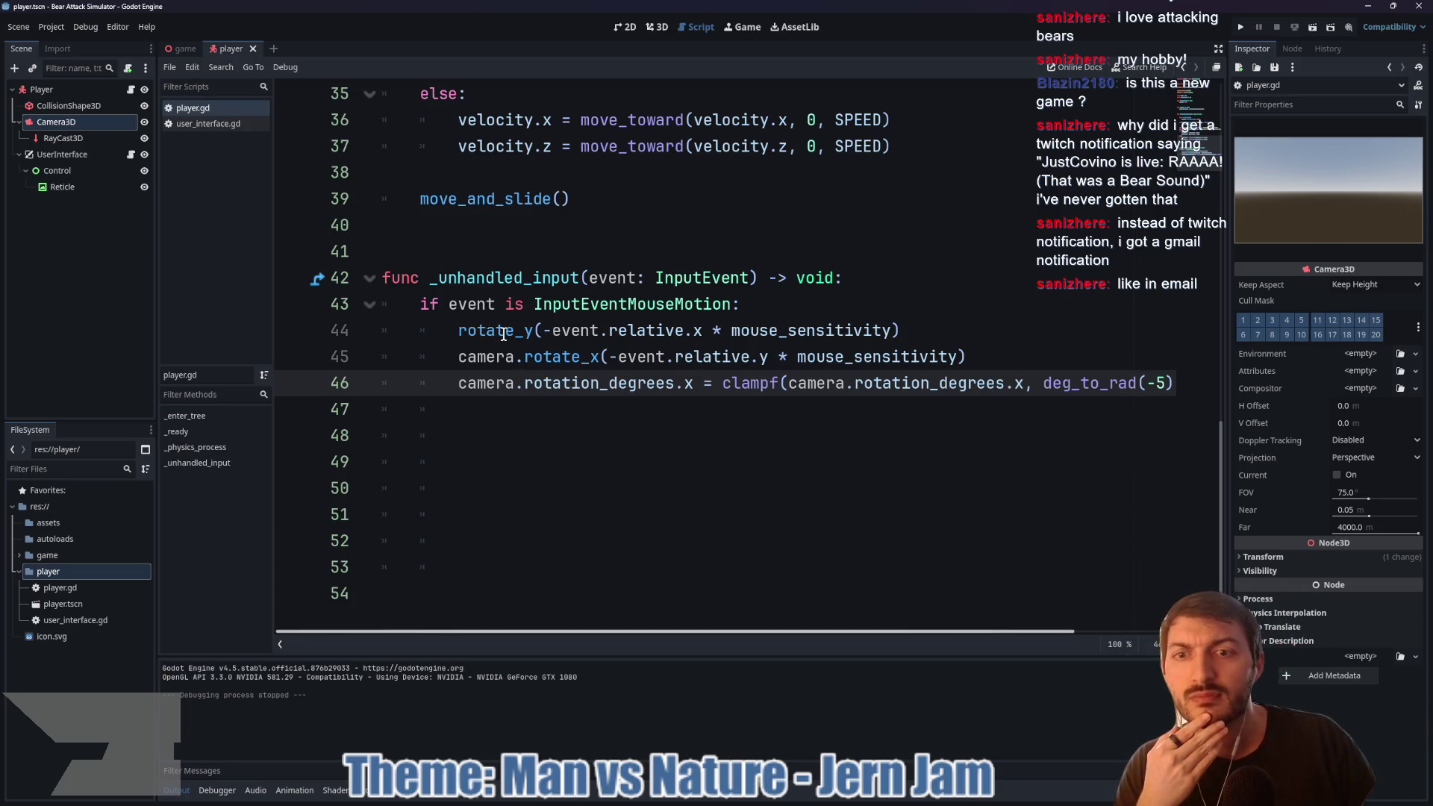
pyautogui.click(75, 88)
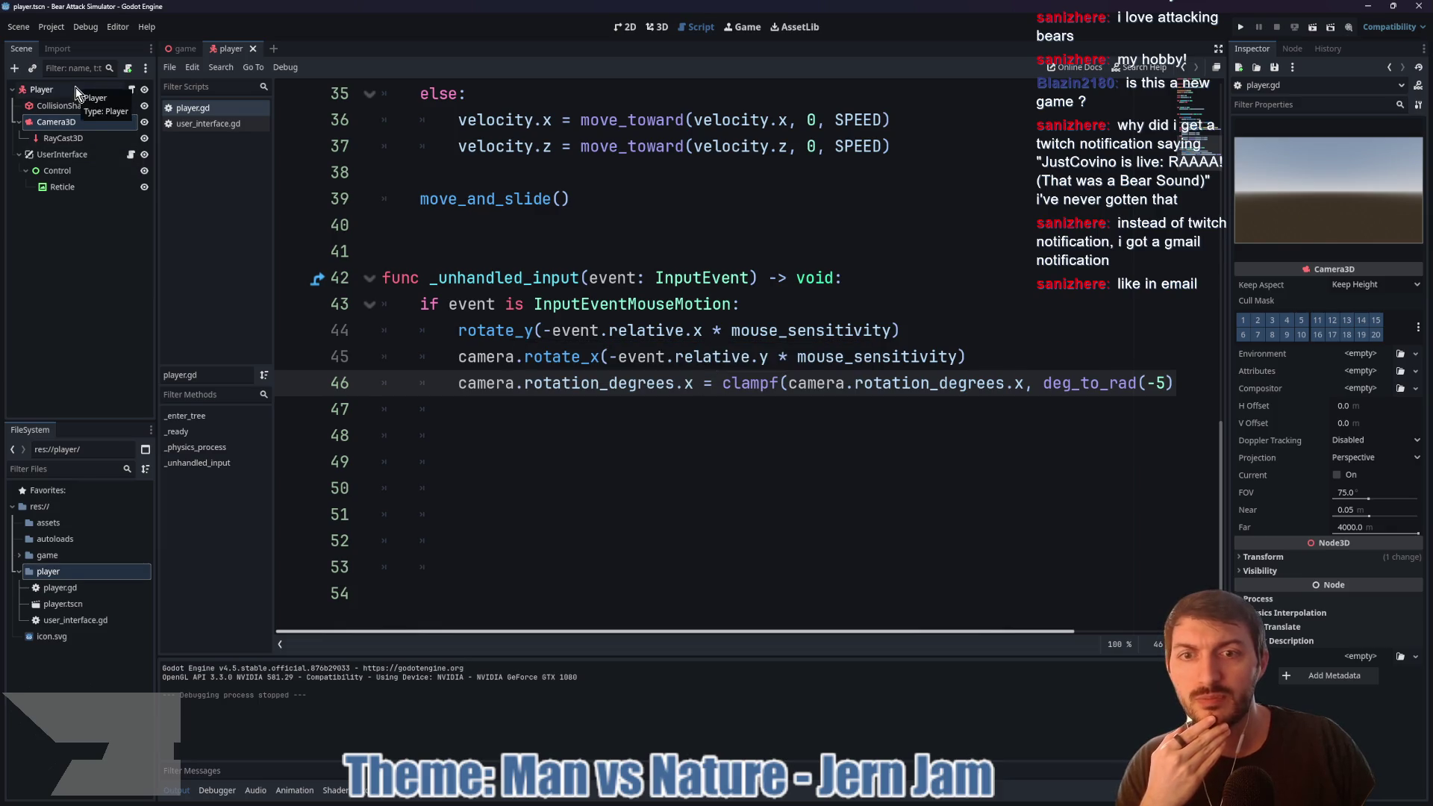
pyautogui.click(660, 27)
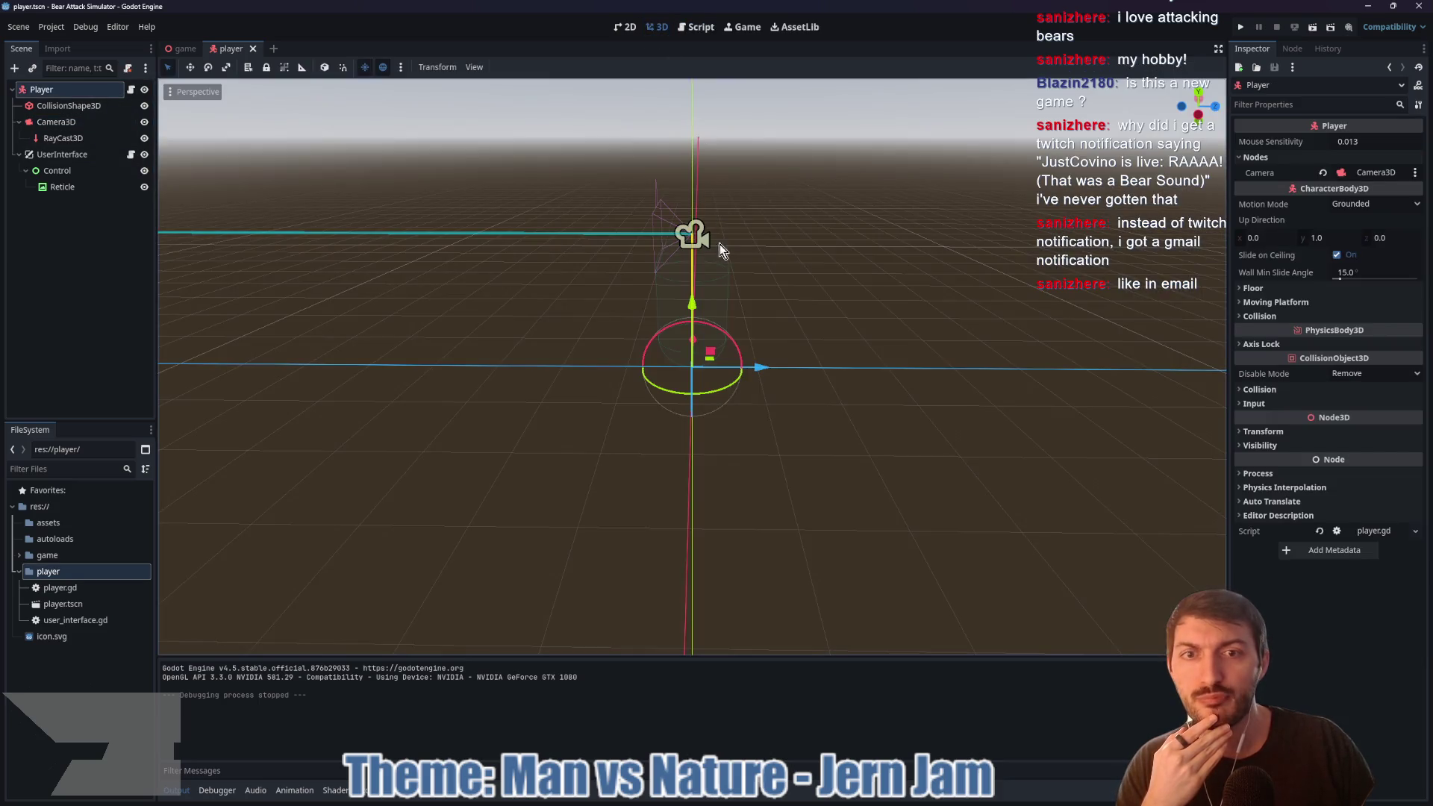
pyautogui.moveTo(673, 393)
pyautogui.mouseDown()
pyautogui.moveTo(692, 396)
pyautogui.moveTo(647, 392)
pyautogui.moveTo(691, 403)
pyautogui.mouseUp()
pyautogui.rightClick(691, 403)
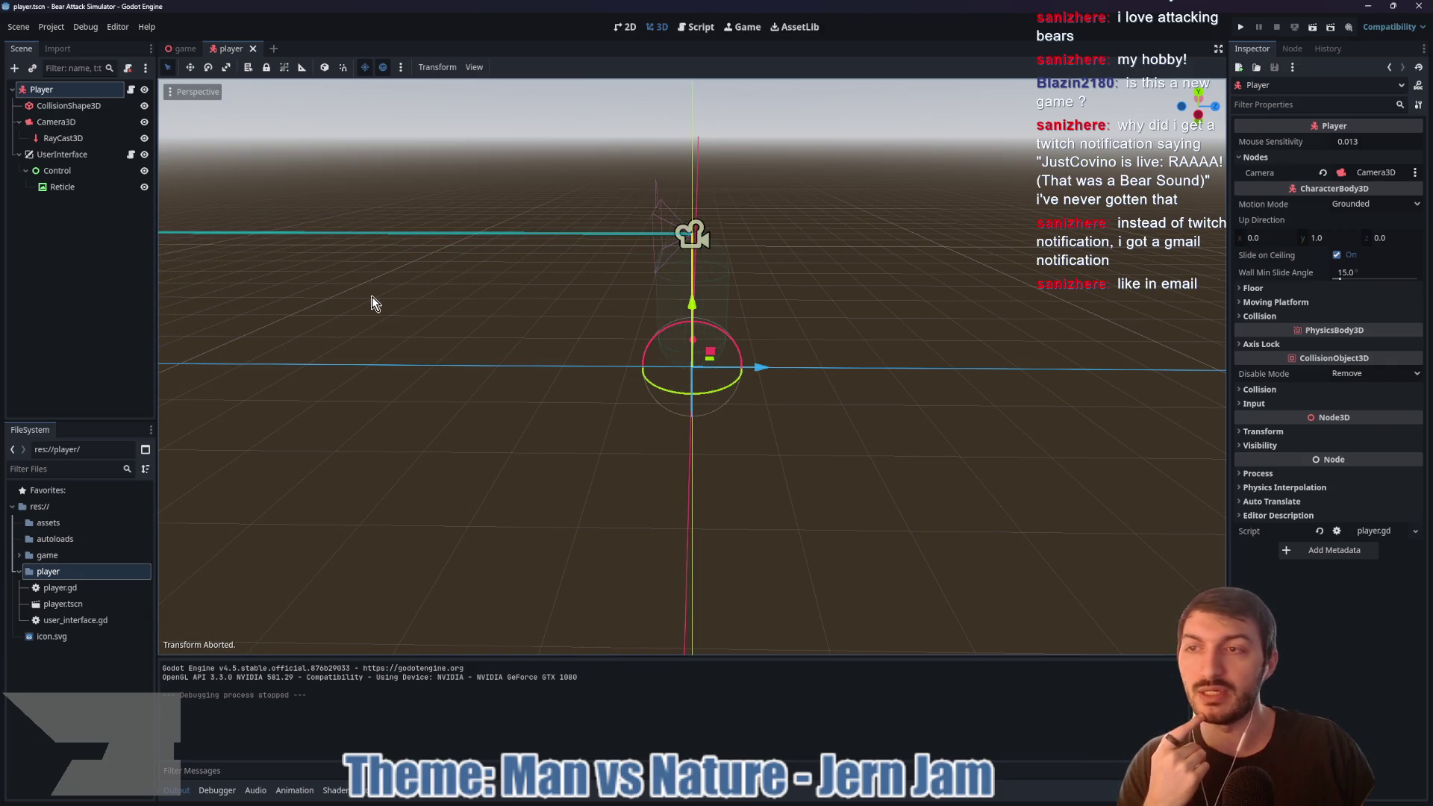
pyautogui.click(56, 121)
pyautogui.moveTo(702, 194); pyautogui.dragTo(718, 195)
pyautogui.rightClick(719, 195)
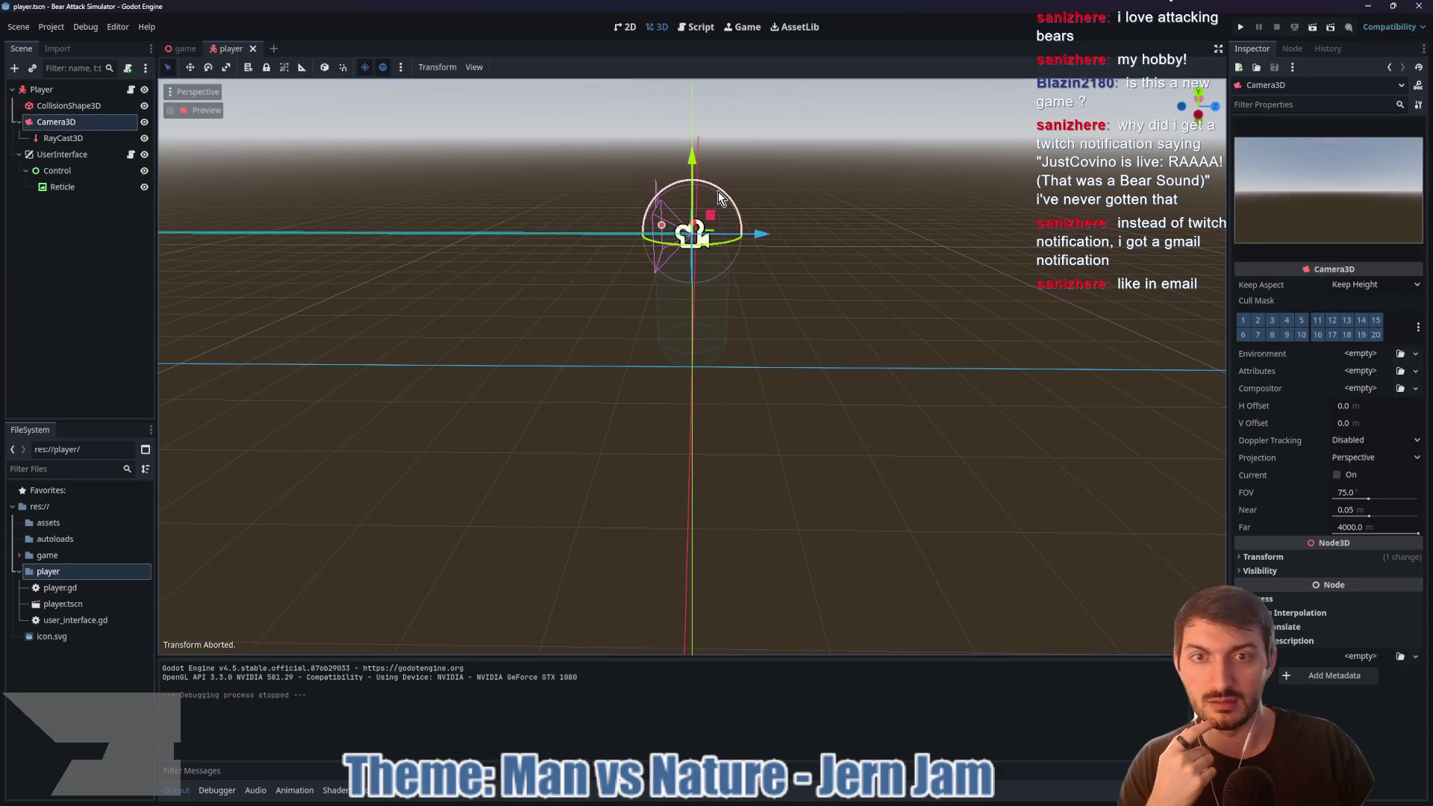
# Change the pitch clamp's lower limit on line 46 to deg_to_rad(-5.0), then go to the game scene
pyautogui.click(131, 90)
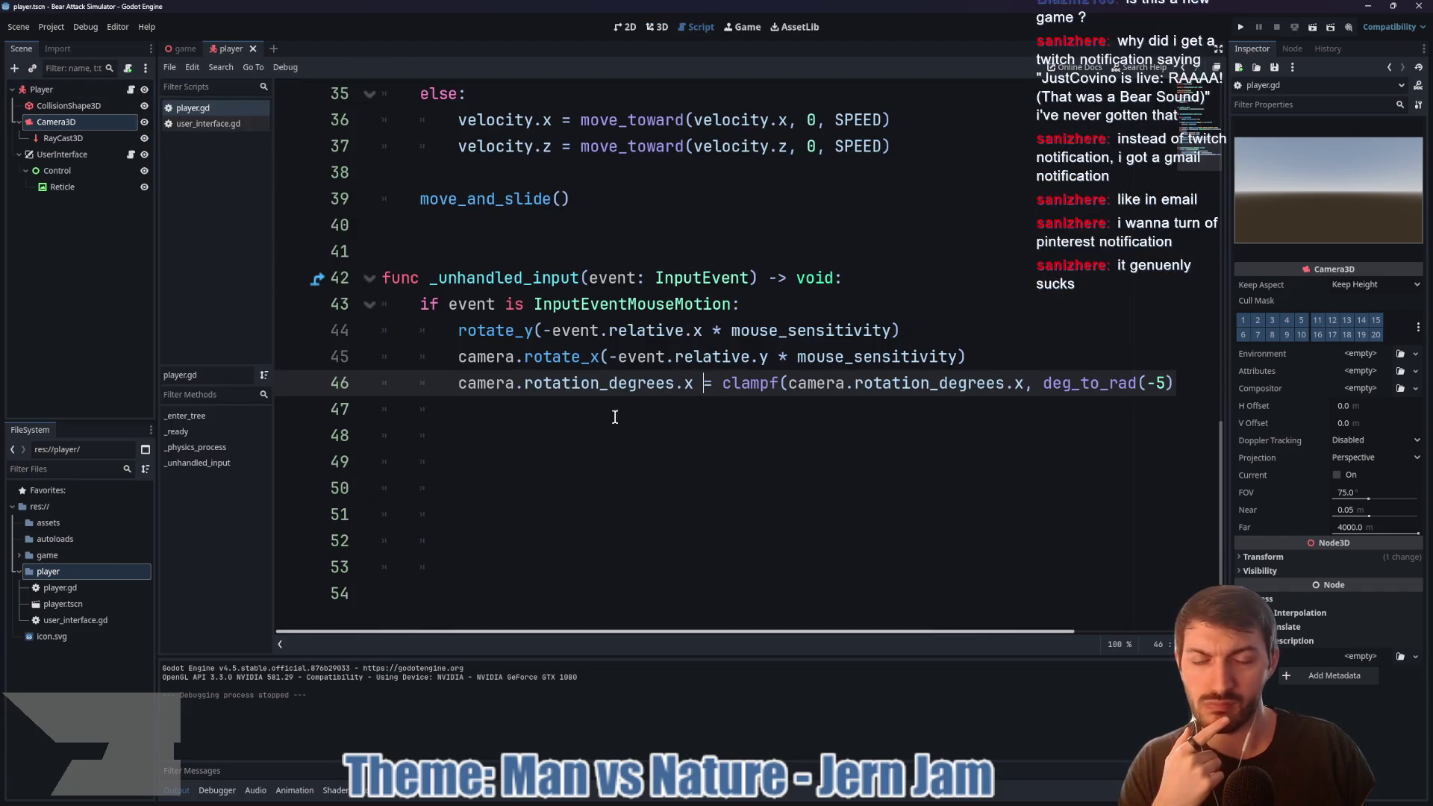
pyautogui.click(571, 358)
pyautogui.click(499, 333)
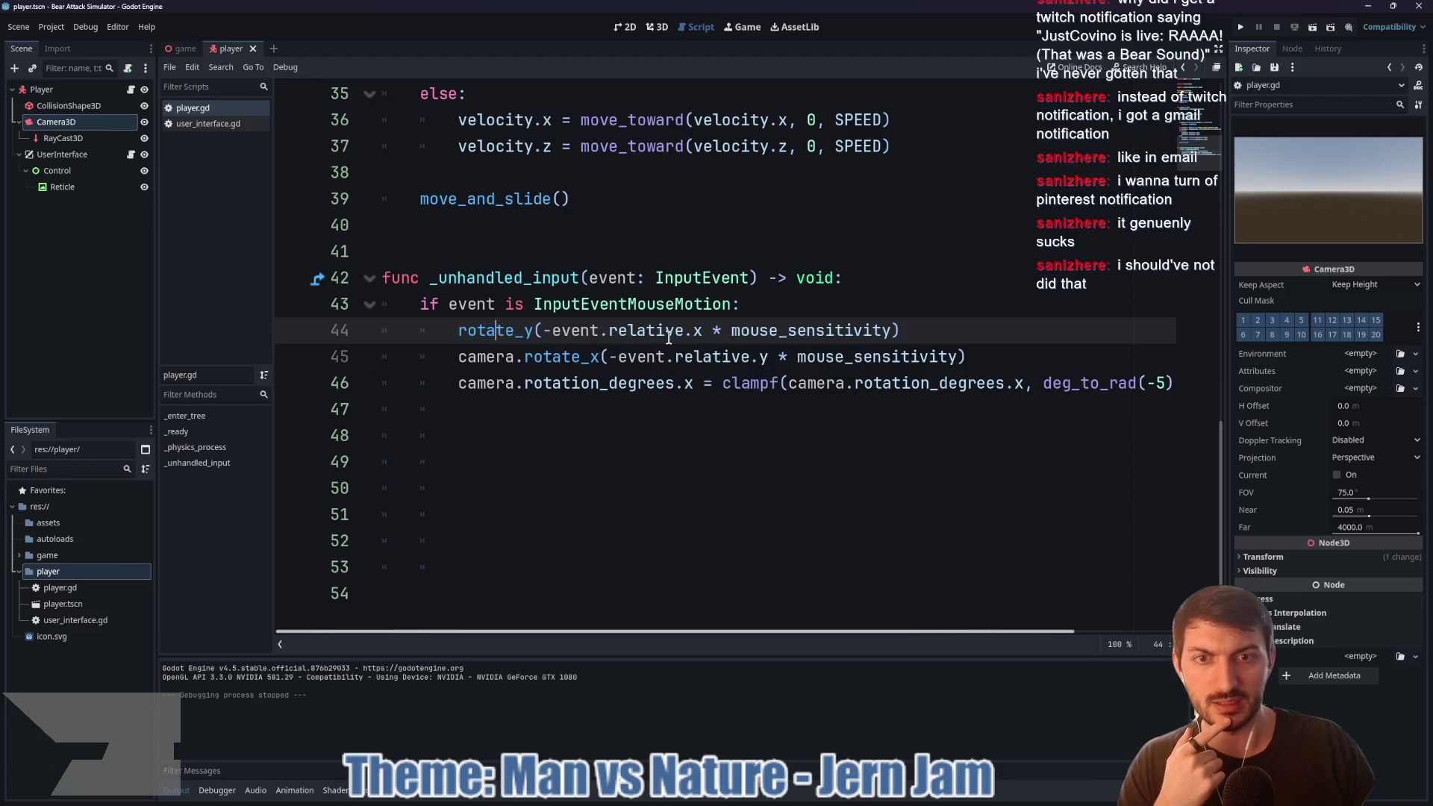
pyautogui.moveTo(669, 338)
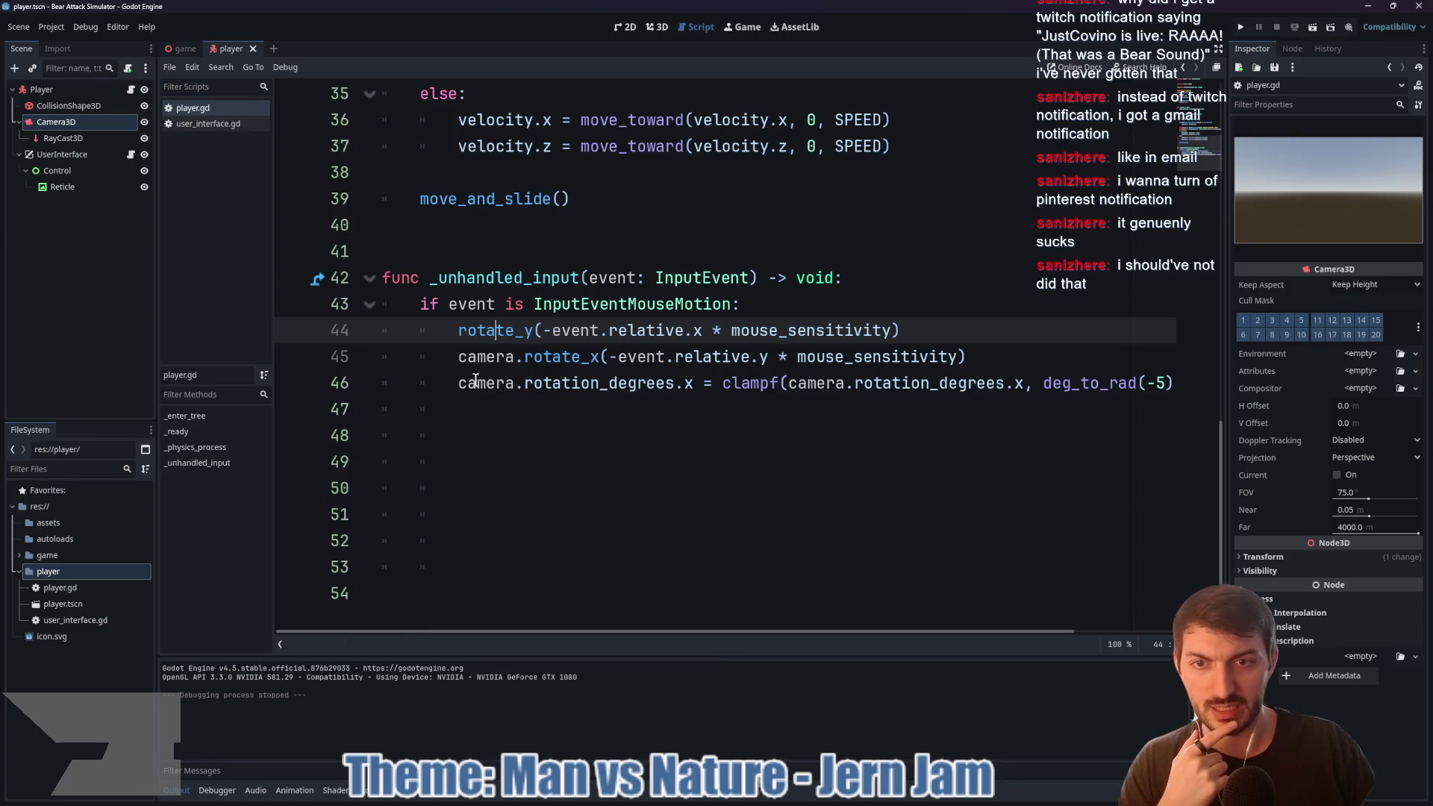
pyautogui.moveTo(692, 632); pyautogui.dragTo(891, 627)
pyautogui.click(998, 383)
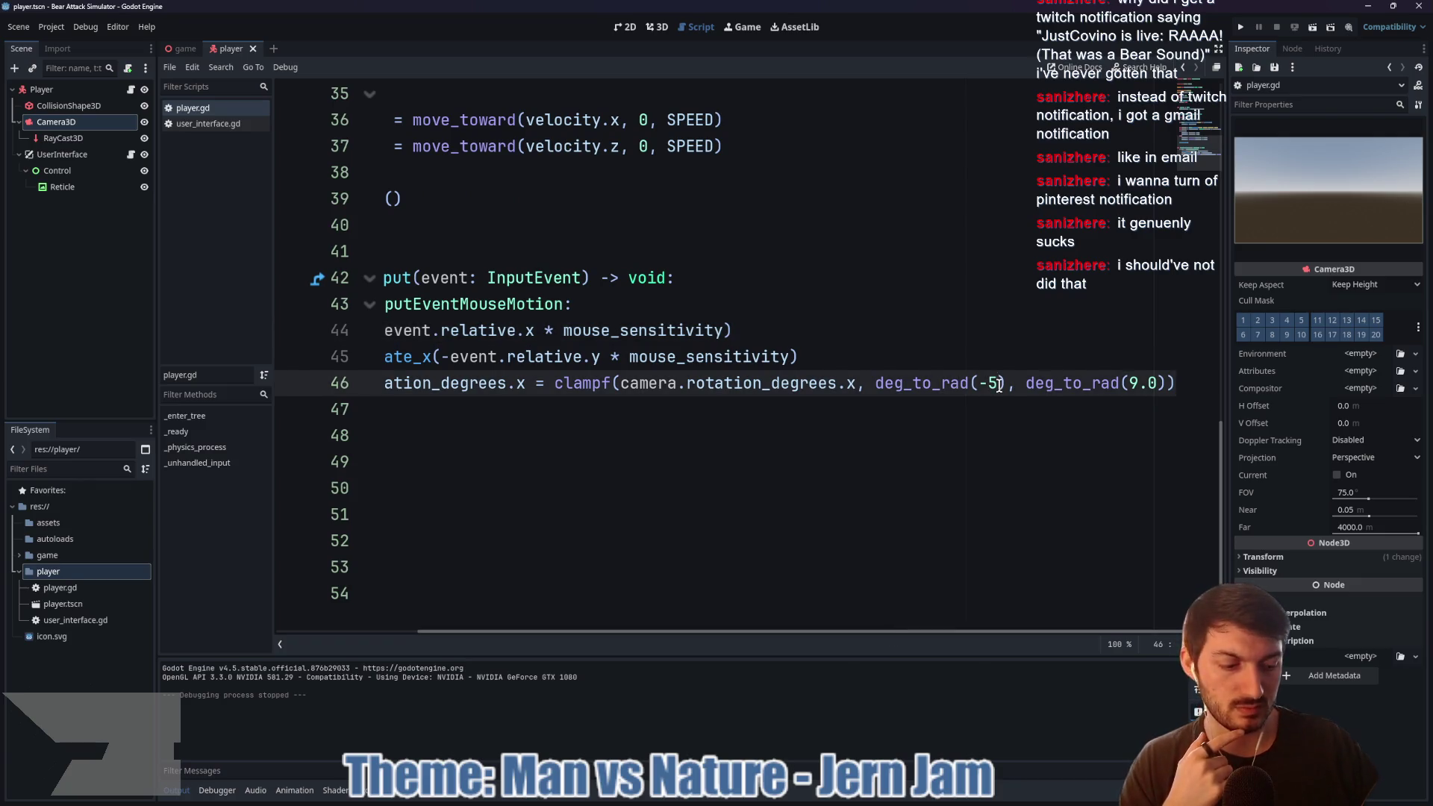
pyautogui.write('.0')
pyautogui.moveTo(998, 632)
pyautogui.mouseDown()
pyautogui.moveTo(1016, 632)
pyautogui.moveTo(821, 627)
pyautogui.mouseUp()
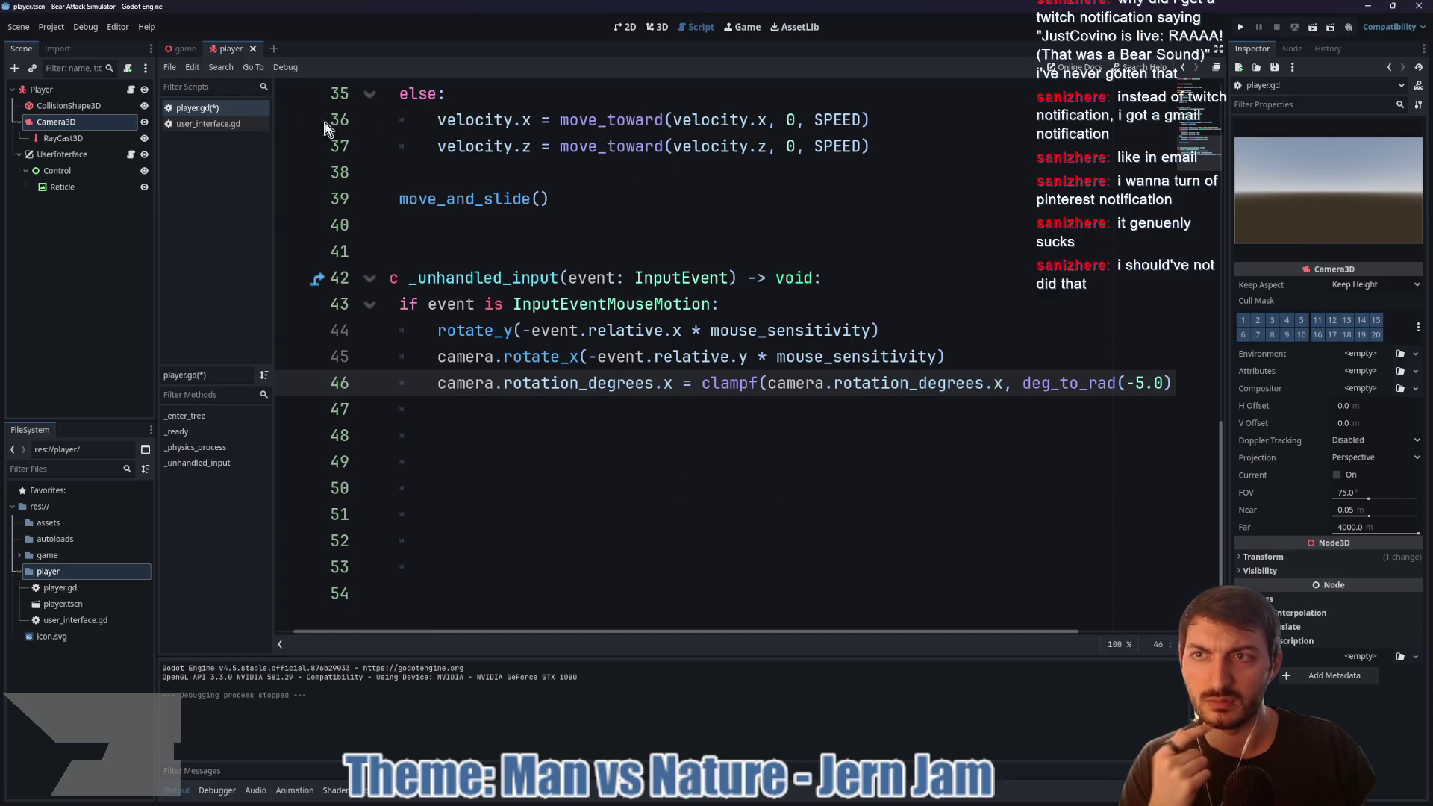
pyautogui.click(184, 49)
# Run the game with F5 to try the new camera pitch limits, then stop it with F8
pyautogui.moveTo(716, 371)
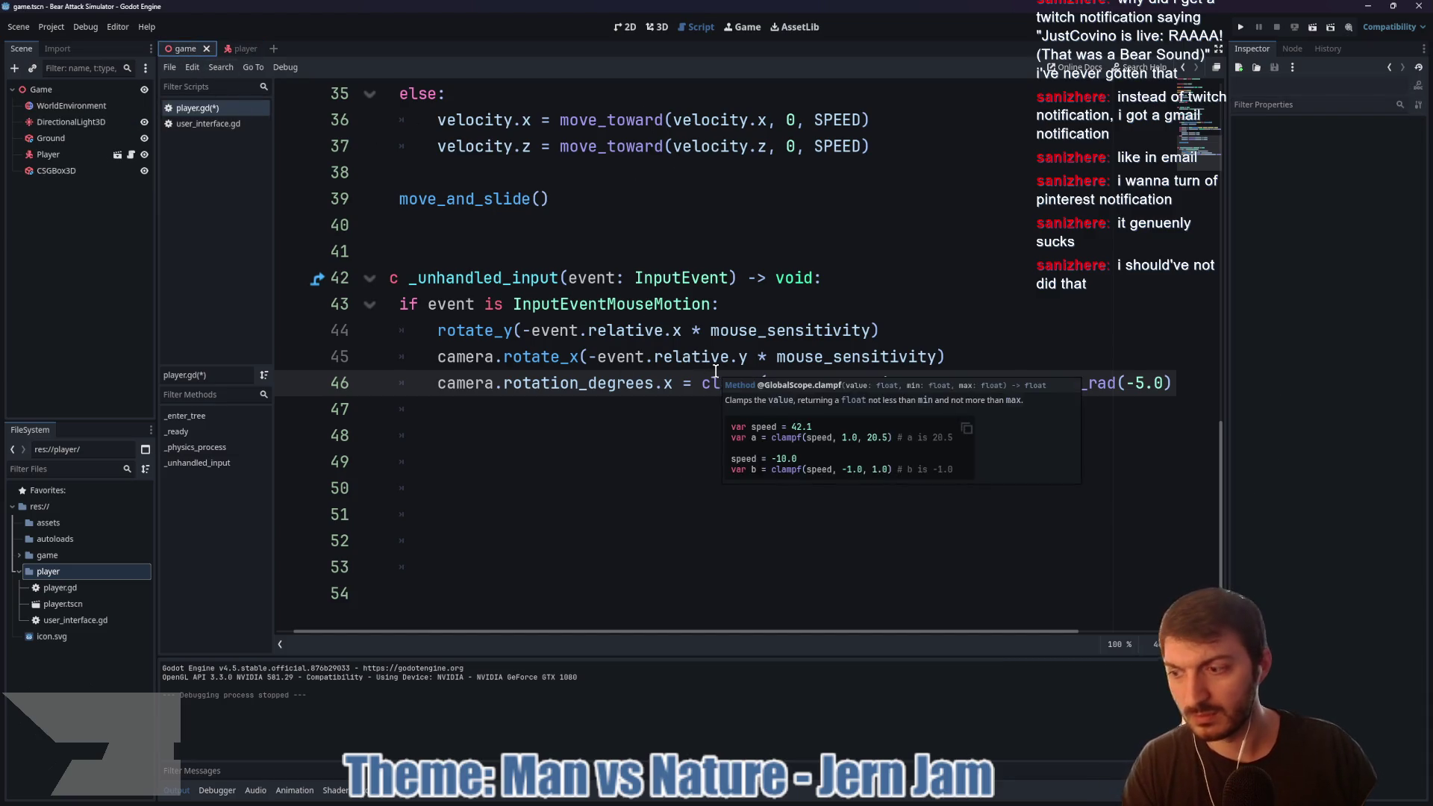
pyautogui.press('F5')
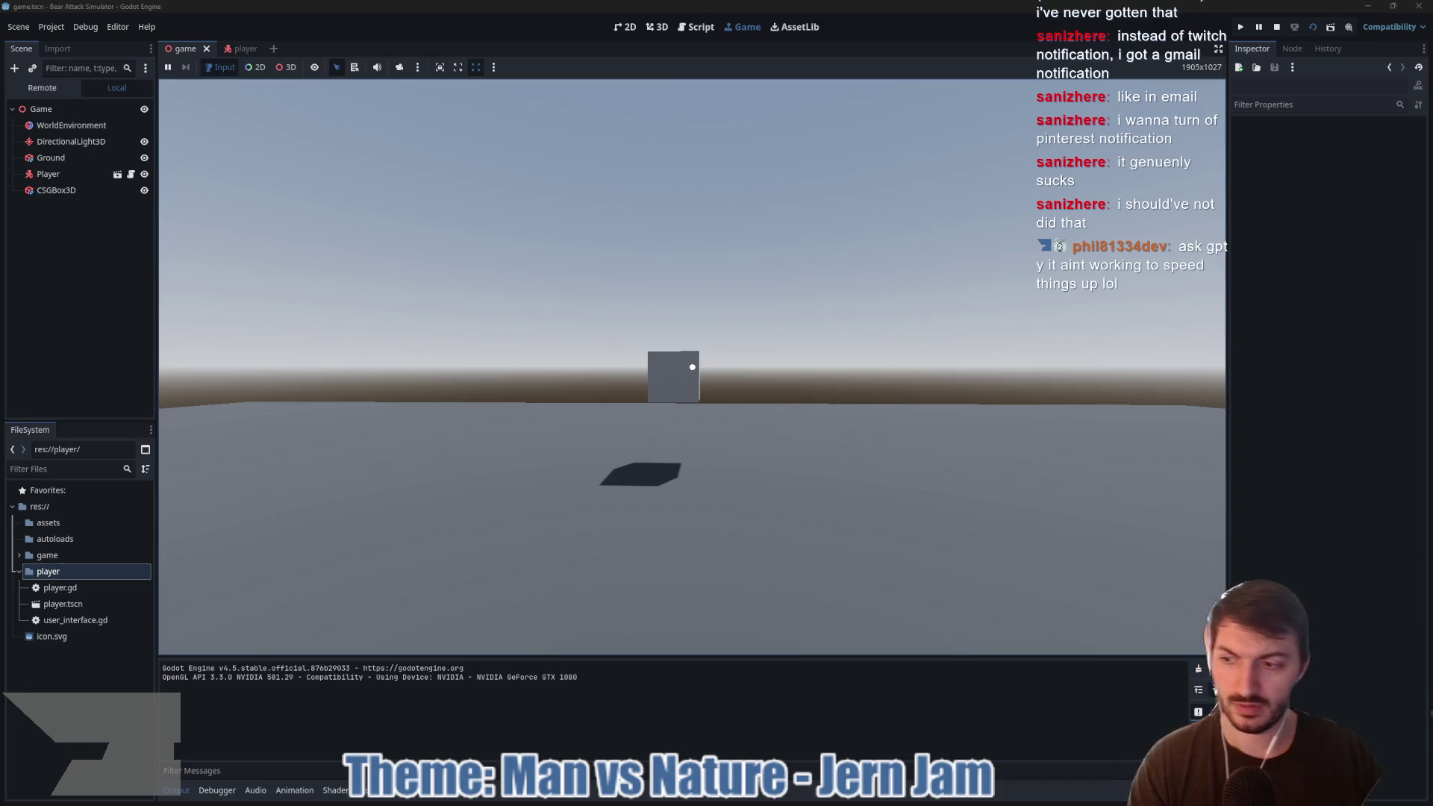
pyautogui.press('F8')
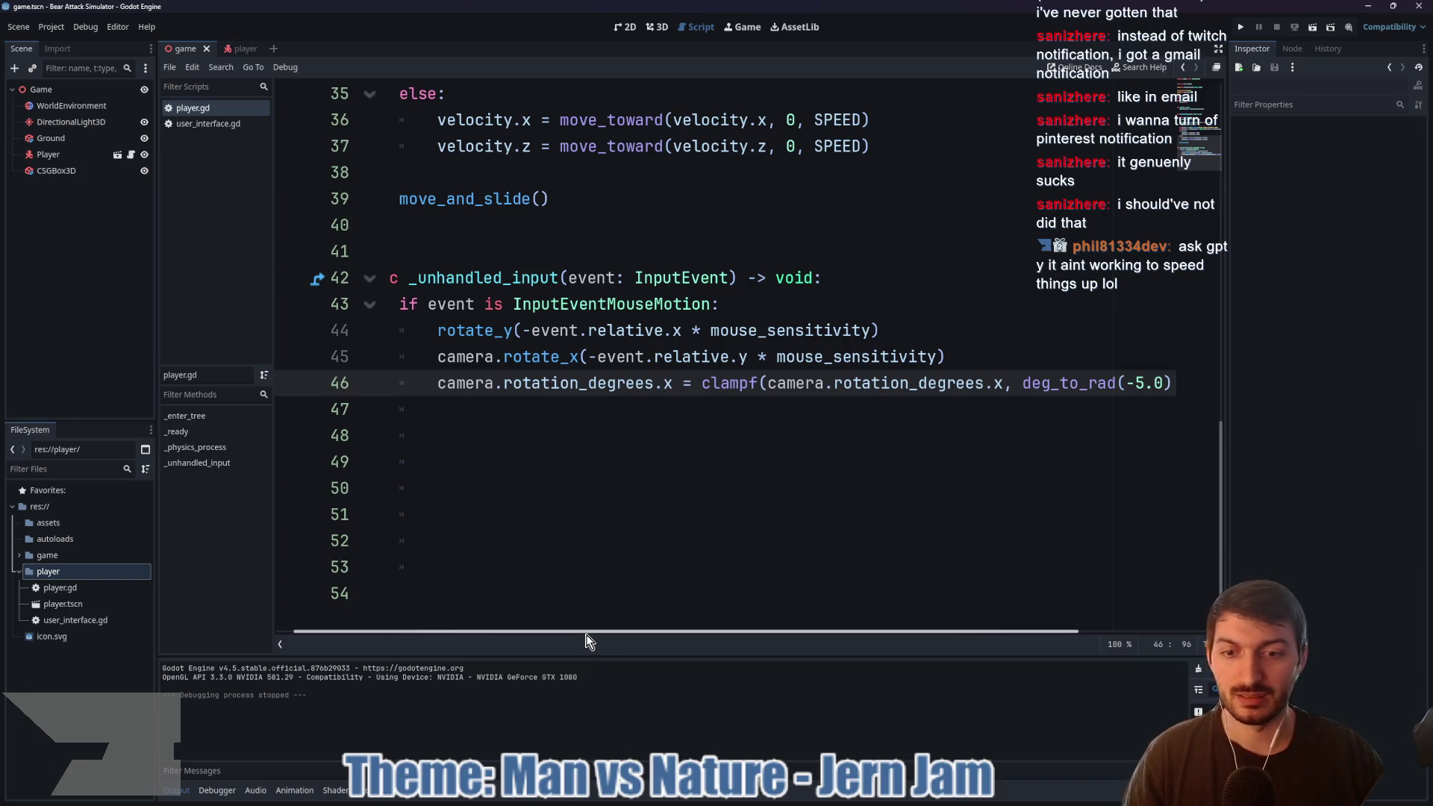
# Open the player scene in the 3D workspace with the Camera3D selected
pyautogui.moveTo(599, 631); pyautogui.dragTo(468, 636)
pyautogui.scroll(3, 641, 488)
pyautogui.scroll(9, 640, 488)
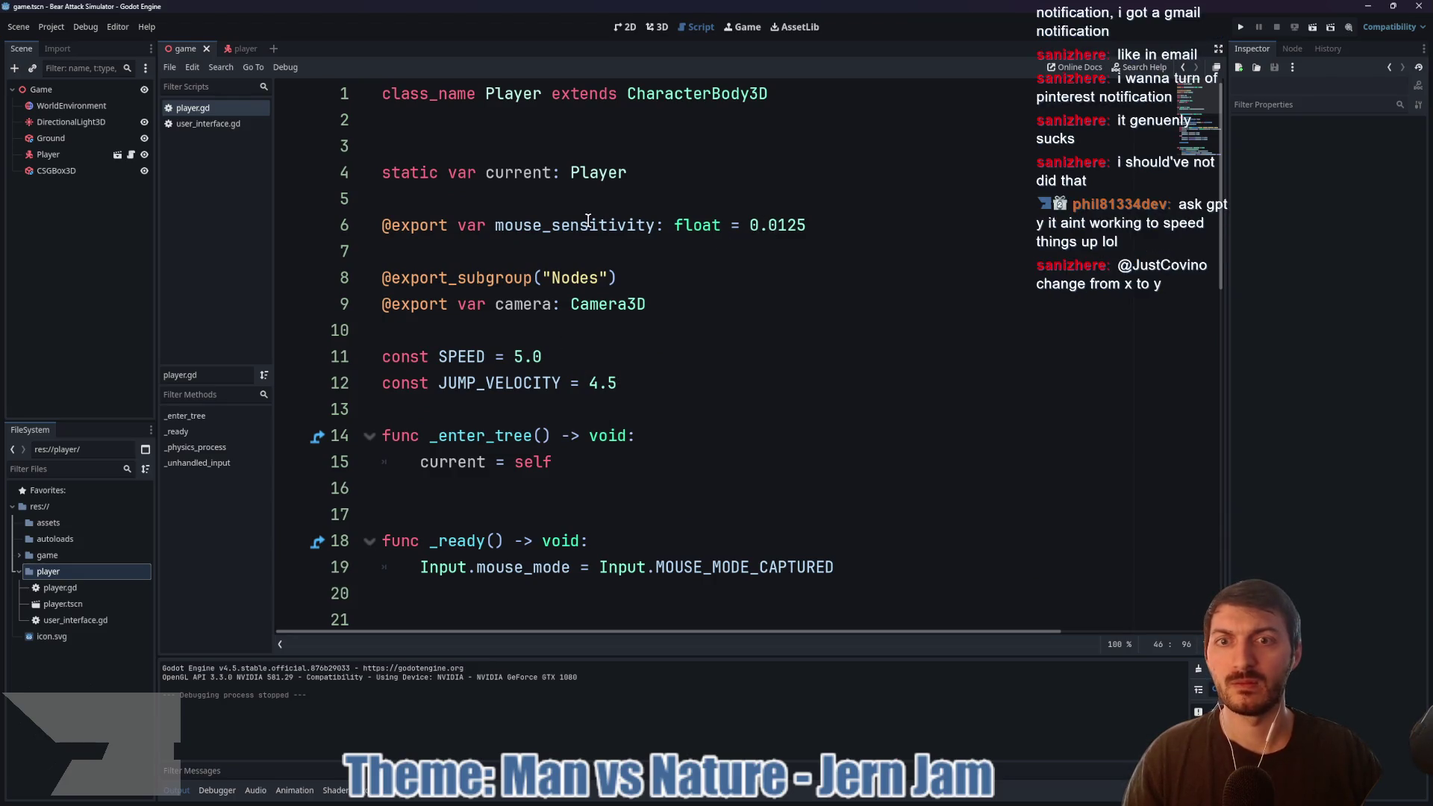
pyautogui.scroll(-2, 597, 239)
pyautogui.scroll(-8, 624, 292)
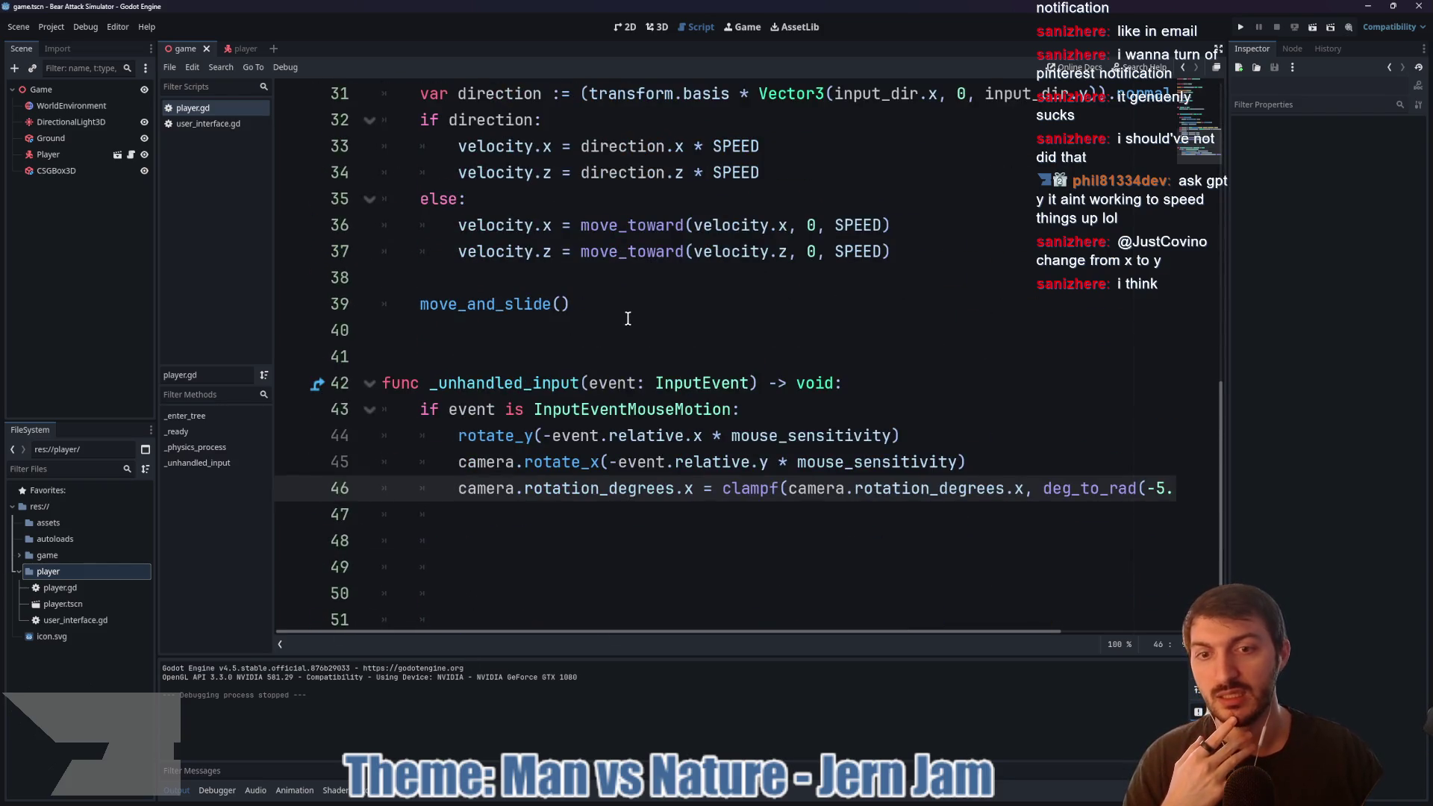
pyautogui.click(235, 47)
pyautogui.click(56, 121)
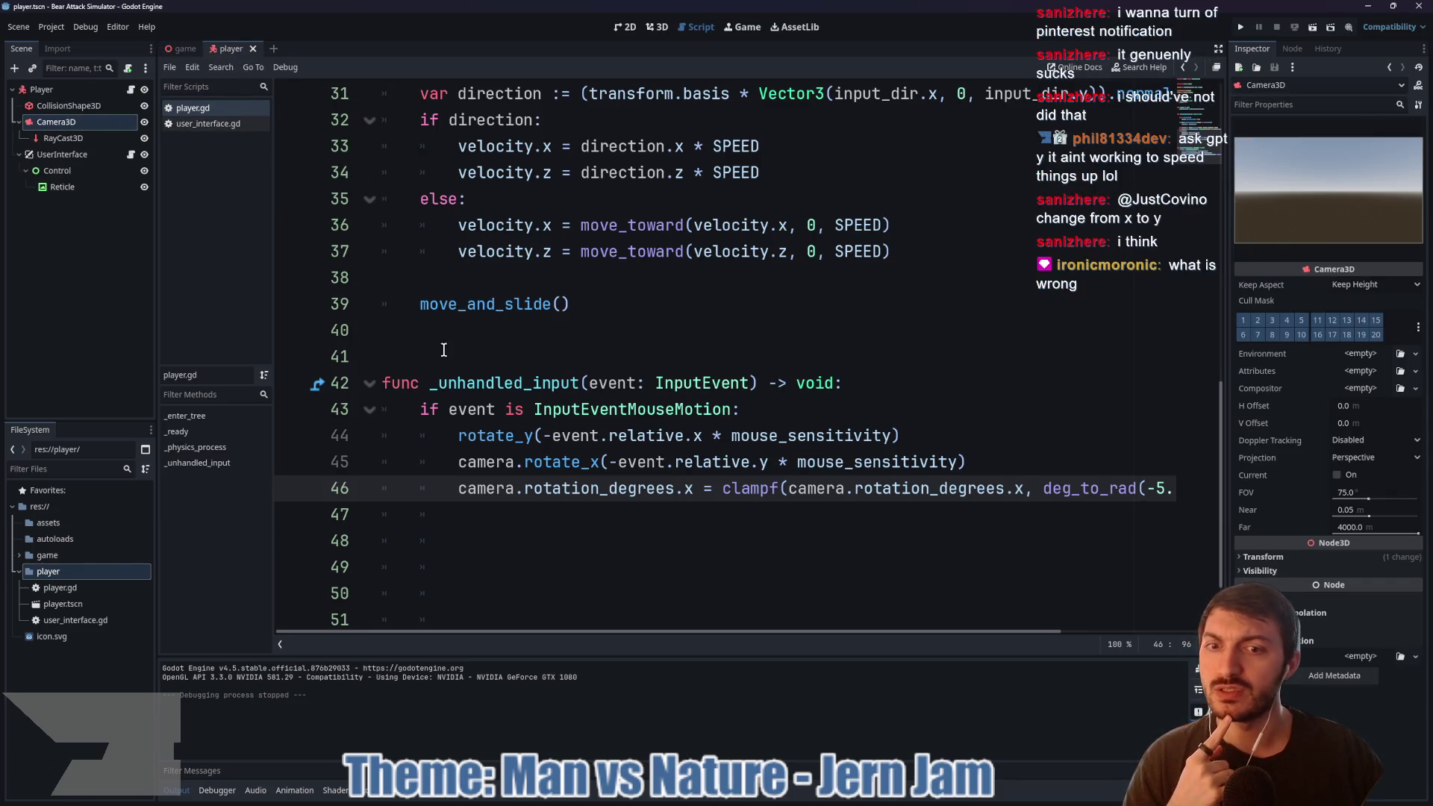
pyautogui.click(657, 29)
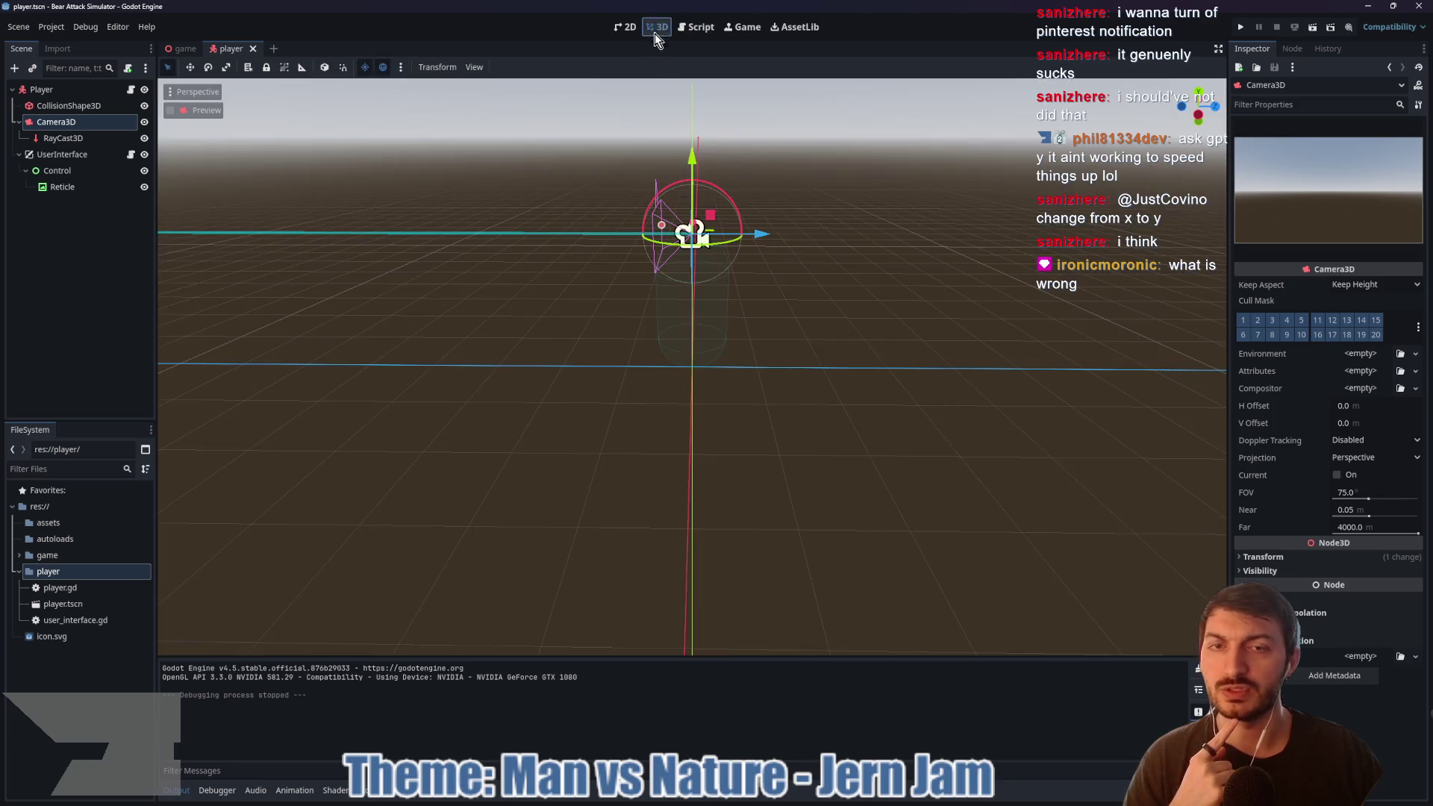
# Try and cancel Camera3D tilts, orbit around the player, then reopen player.gd
pyautogui.moveTo(698, 193)
pyautogui.mouseDown()
pyautogui.moveTo(661, 186)
pyautogui.moveTo(674, 189)
pyautogui.mouseUp()
pyautogui.rightClick(674, 189)
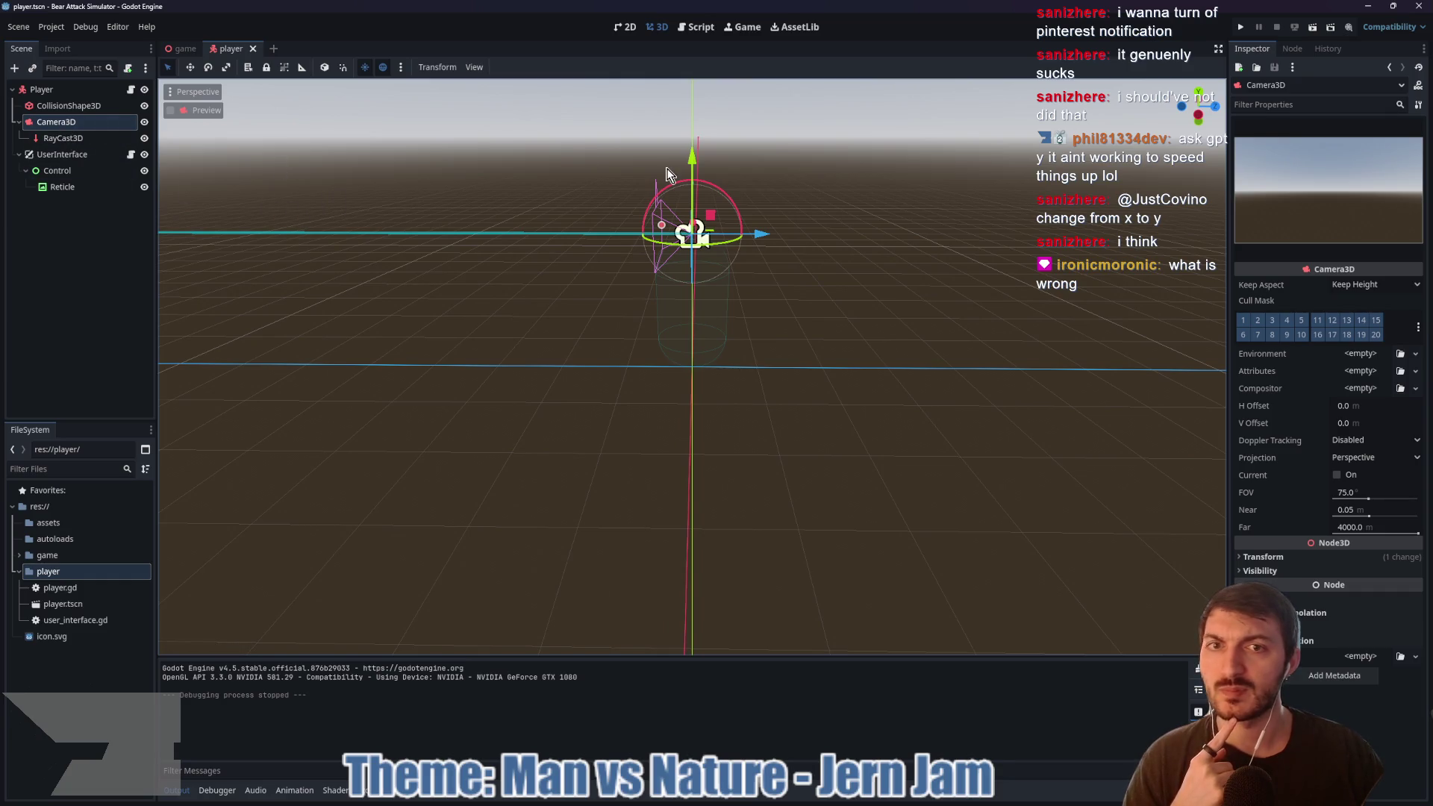
pyautogui.moveTo(822, 201)
pyautogui.mouseDown()
pyautogui.moveTo(909, 208)
pyautogui.moveTo(666, 215)
pyautogui.moveTo(685, 218)
pyautogui.moveTo(657, 203)
pyautogui.moveTo(684, 224)
pyautogui.moveTo(675, 194)
pyautogui.mouseUp()
pyautogui.press('Escape')
pyautogui.moveTo(760, 242)
pyautogui.mouseDown()
pyautogui.moveTo(642, 246)
pyautogui.moveTo(533, 226)
pyautogui.mouseUp()
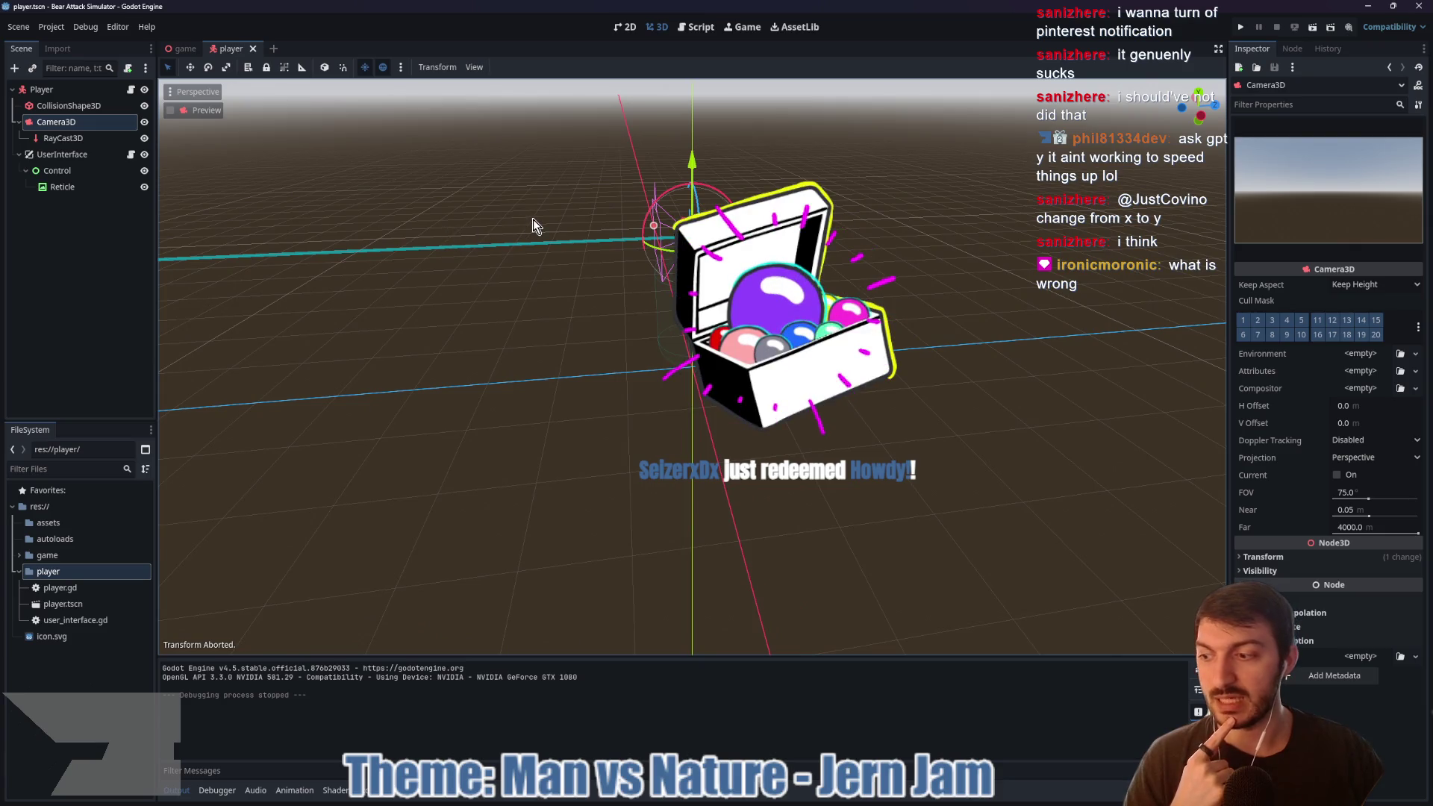
pyautogui.click(130, 91)
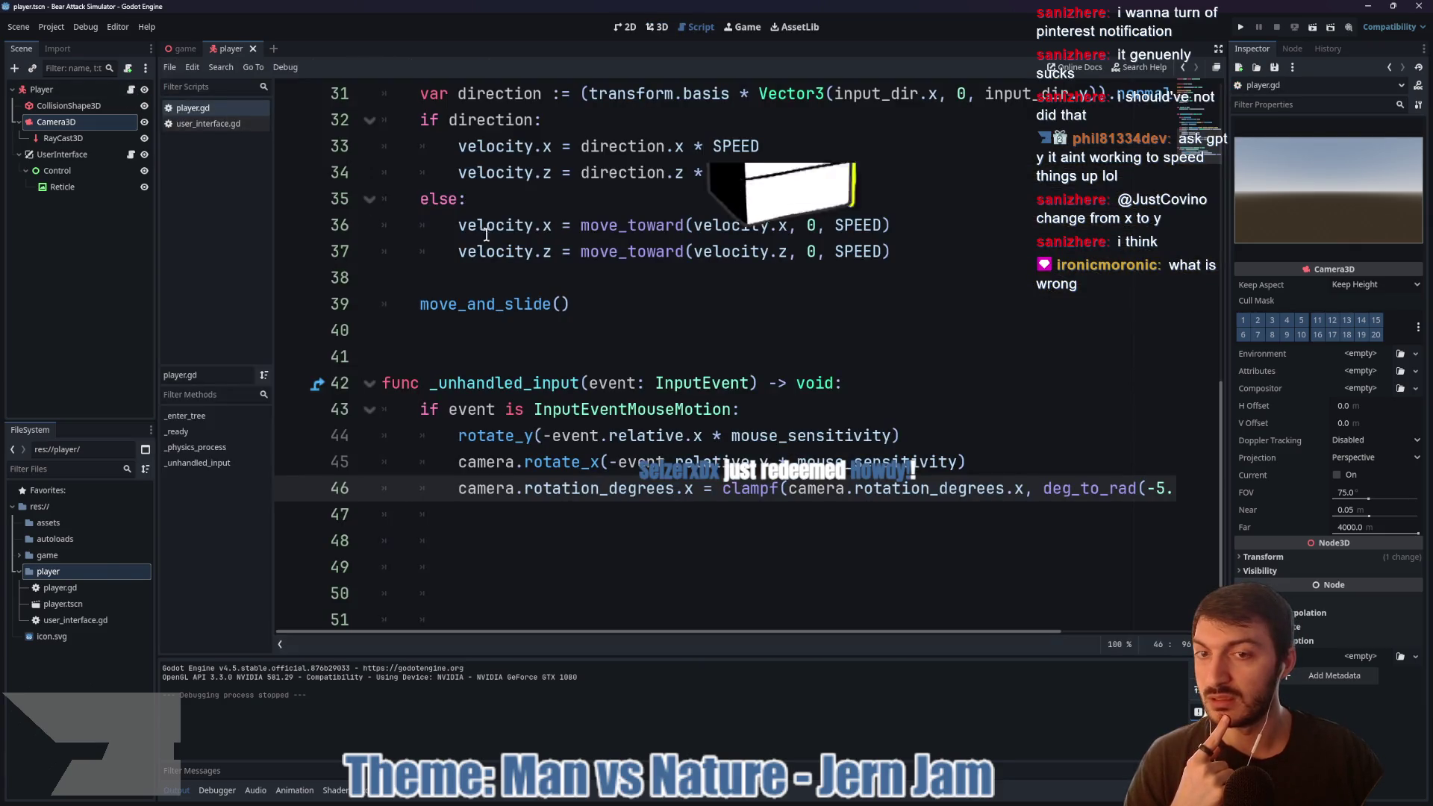
# Review line 46's camera.rotation_degrees.x clamp and select its first deg_to_rad call
pyautogui.doubleClick(563, 462)
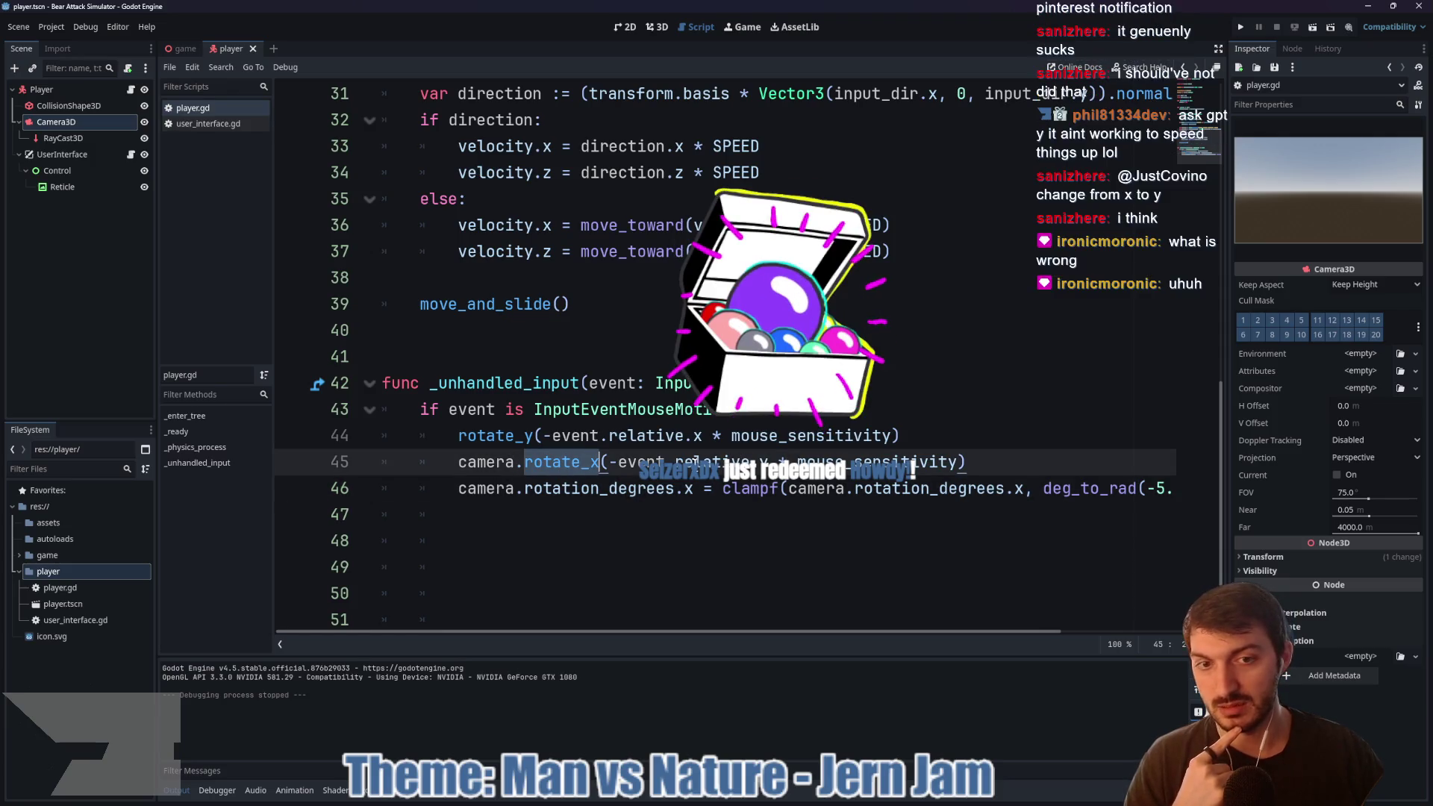
pyautogui.click(727, 462)
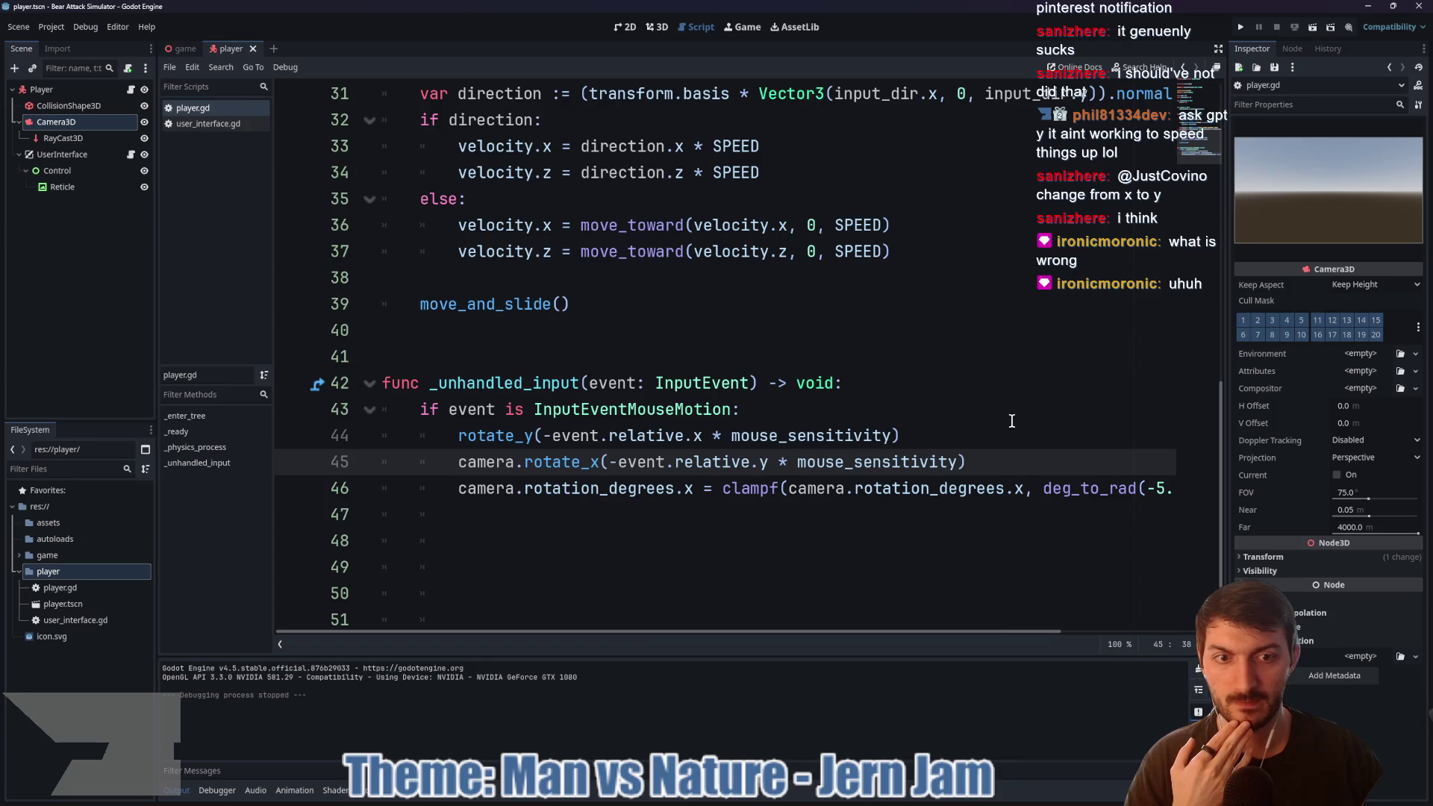
pyautogui.doubleClick(882, 460)
pyautogui.moveTo(446, 490); pyautogui.dragTo(1195, 502)
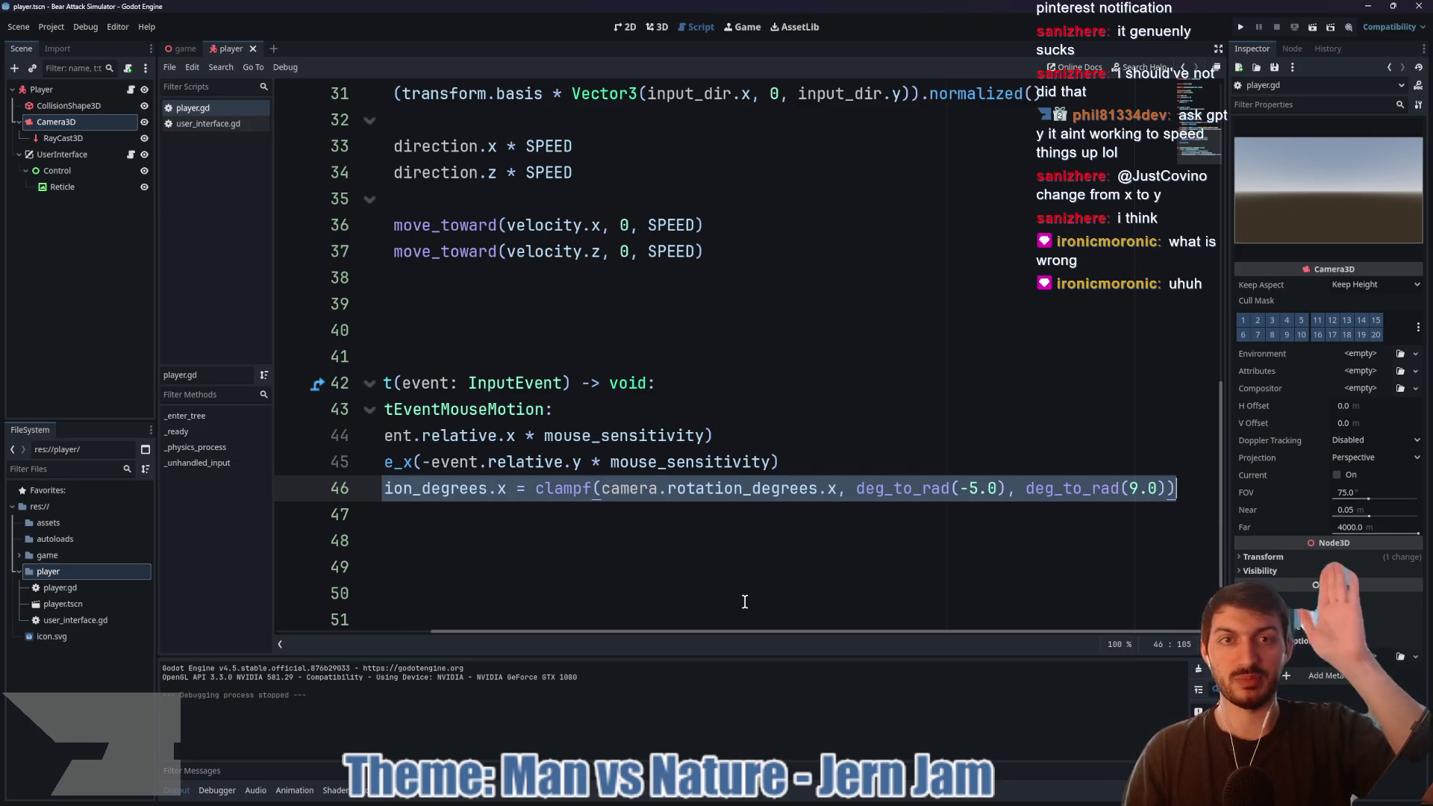
pyautogui.moveTo(754, 627); pyautogui.dragTo(601, 629)
pyautogui.doubleClick(617, 489)
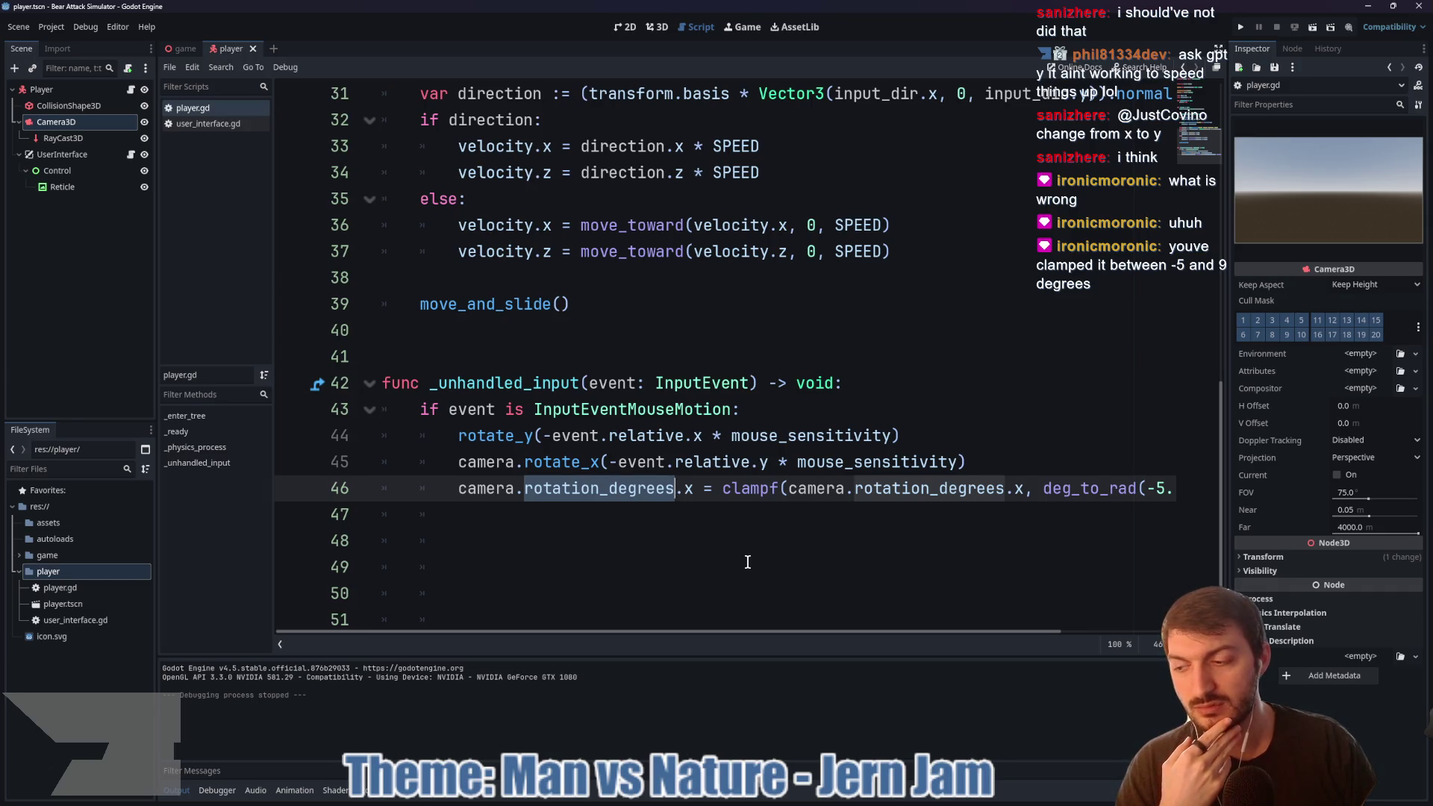
pyautogui.moveTo(772, 631); pyautogui.dragTo(963, 633)
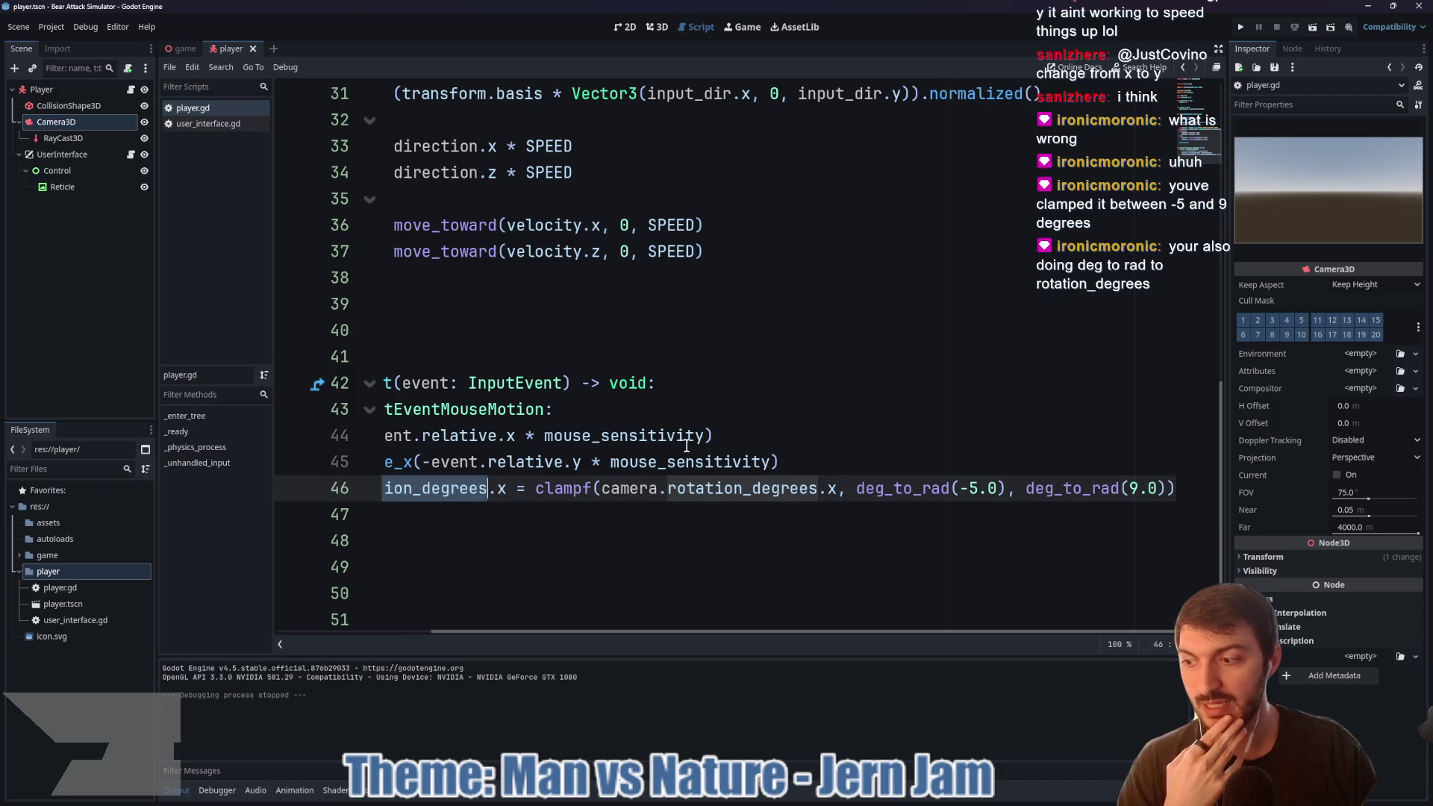
pyautogui.moveTo(960, 490); pyautogui.dragTo(859, 493)
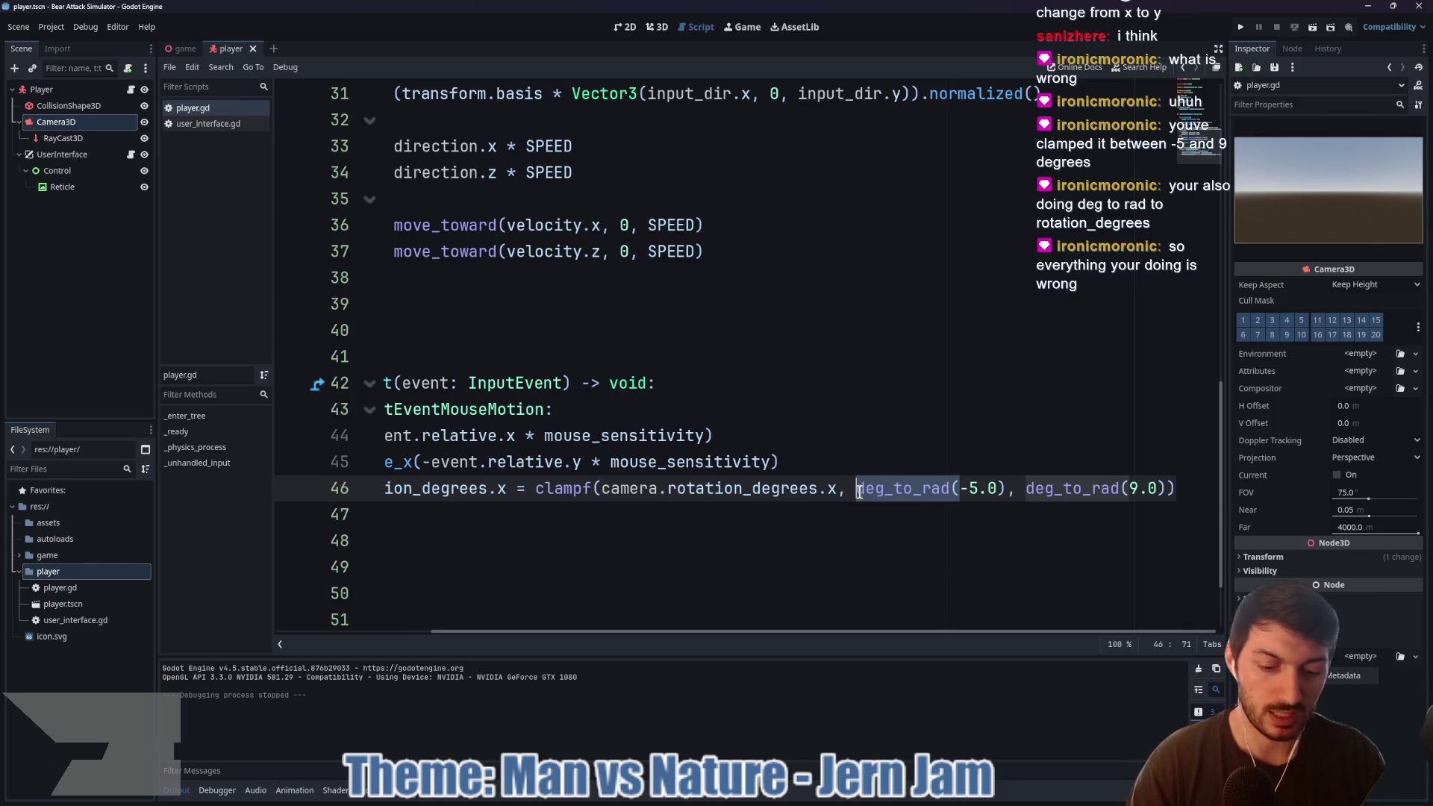
# Remove both deg_to_rad conversions from the pitch clamp and save player.gd
pyautogui.hotkey('ctrl', 'd')
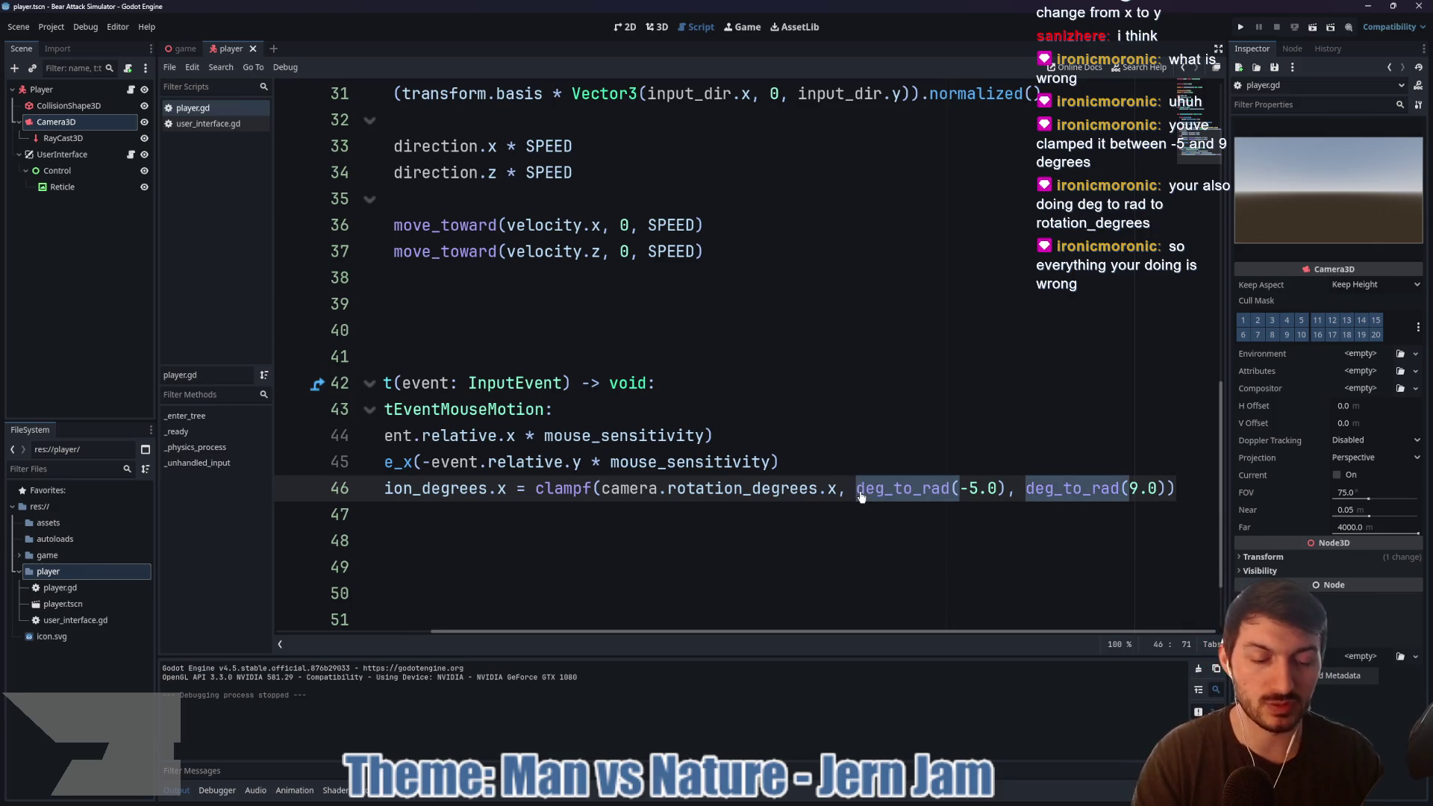
pyautogui.press('BackSpace')
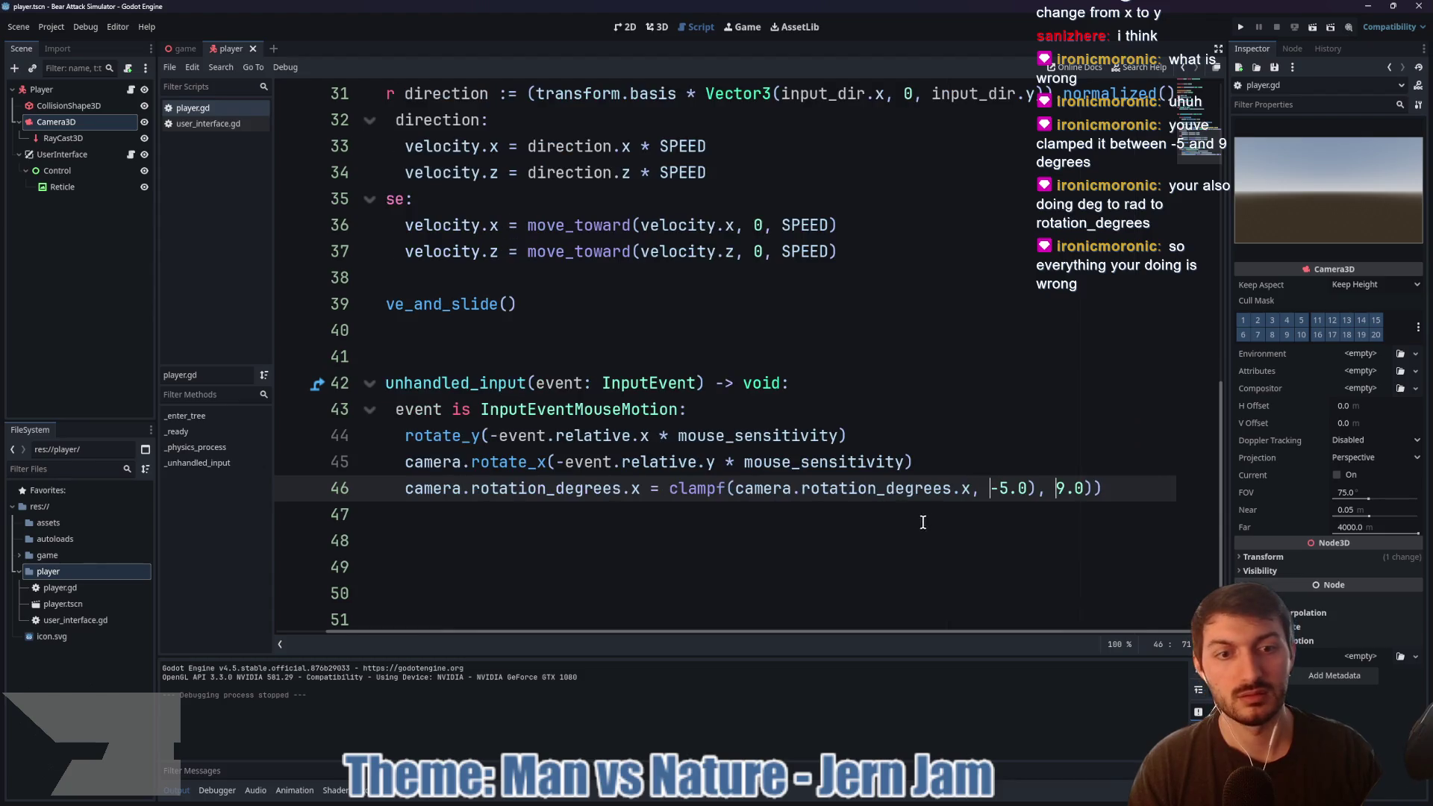
pyautogui.click(1103, 493)
pyautogui.press('BackSpace')
pyautogui.hotkey('ctrl', 's')
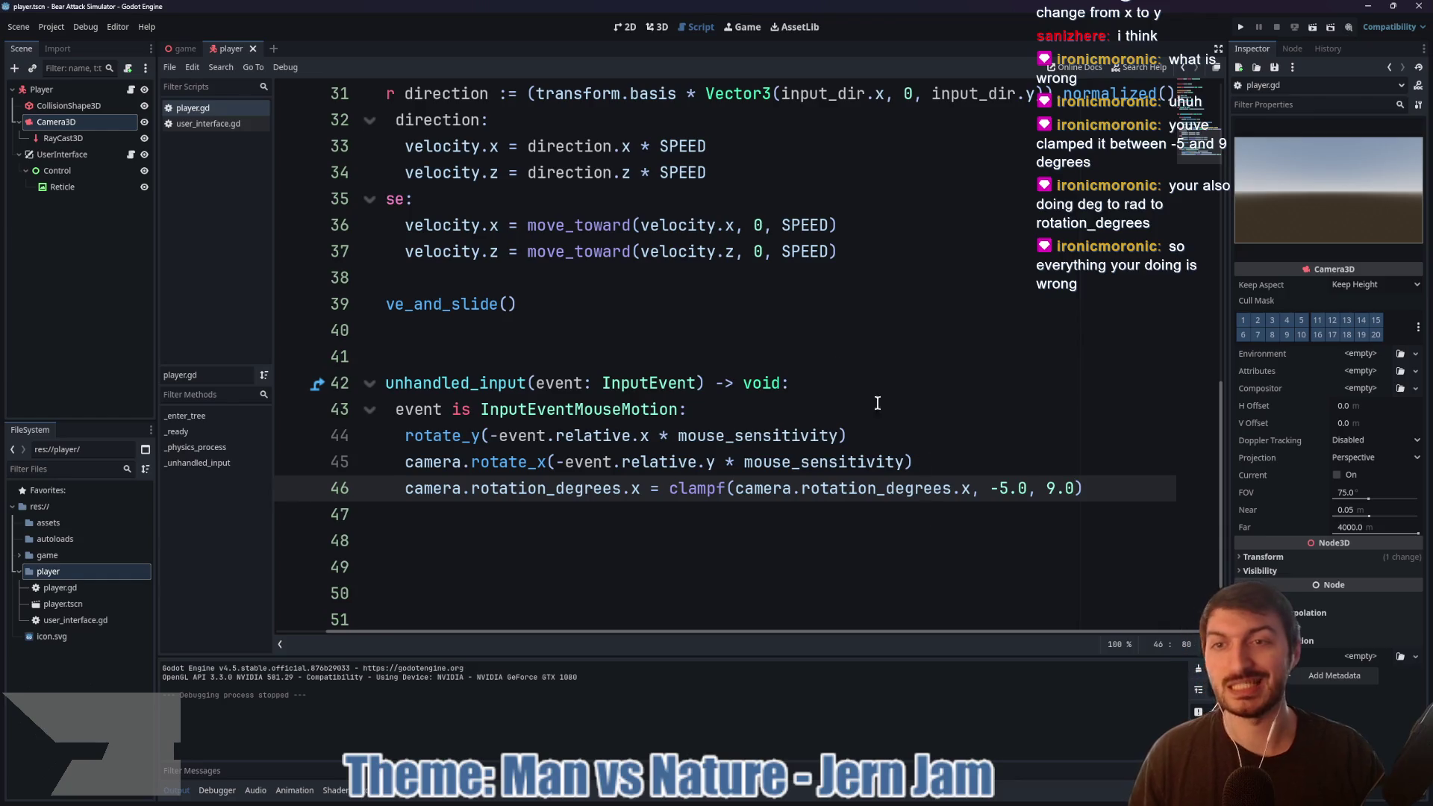
# Test-run the game scene with the degree-based pitch clamp
pyautogui.click(179, 48)
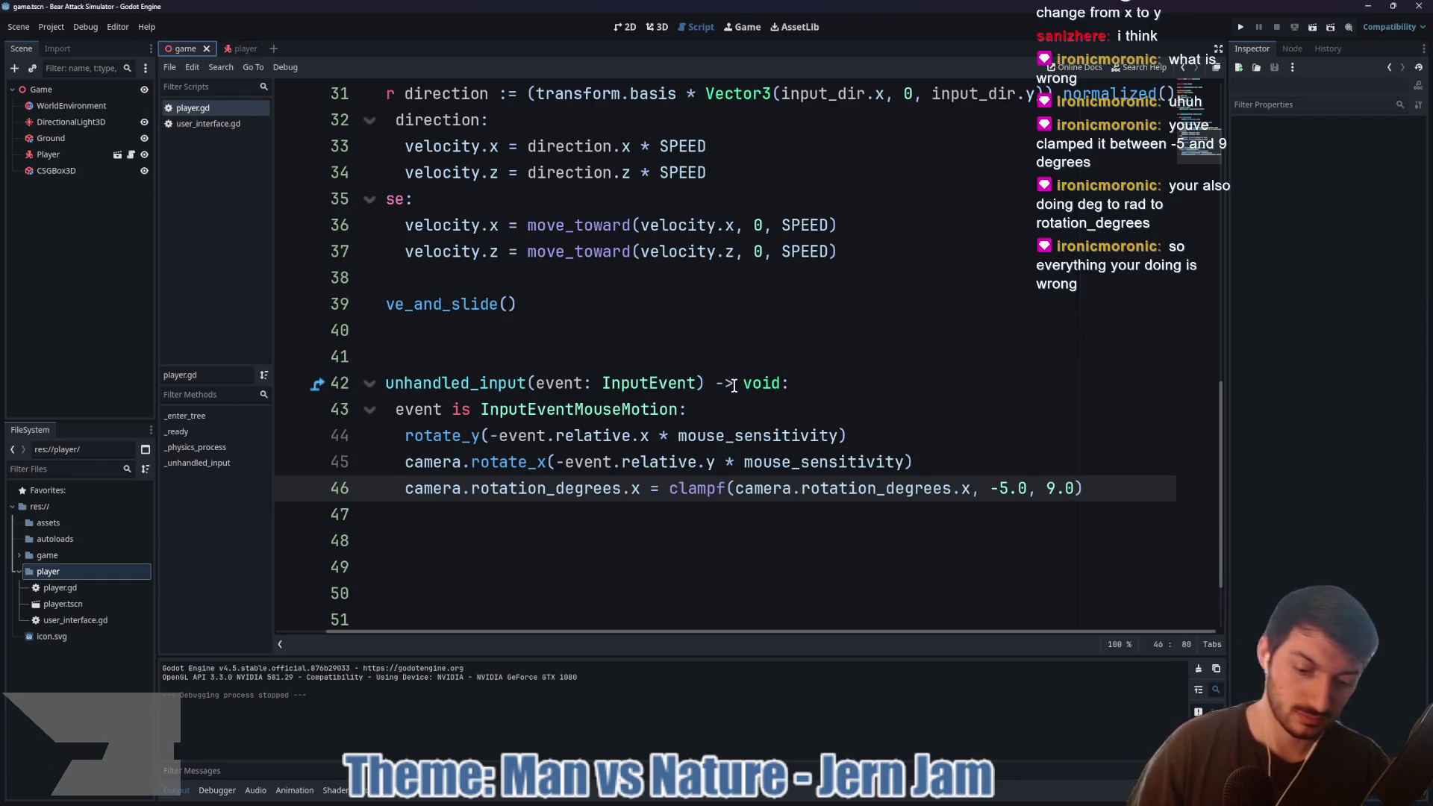
pyautogui.press('F5')
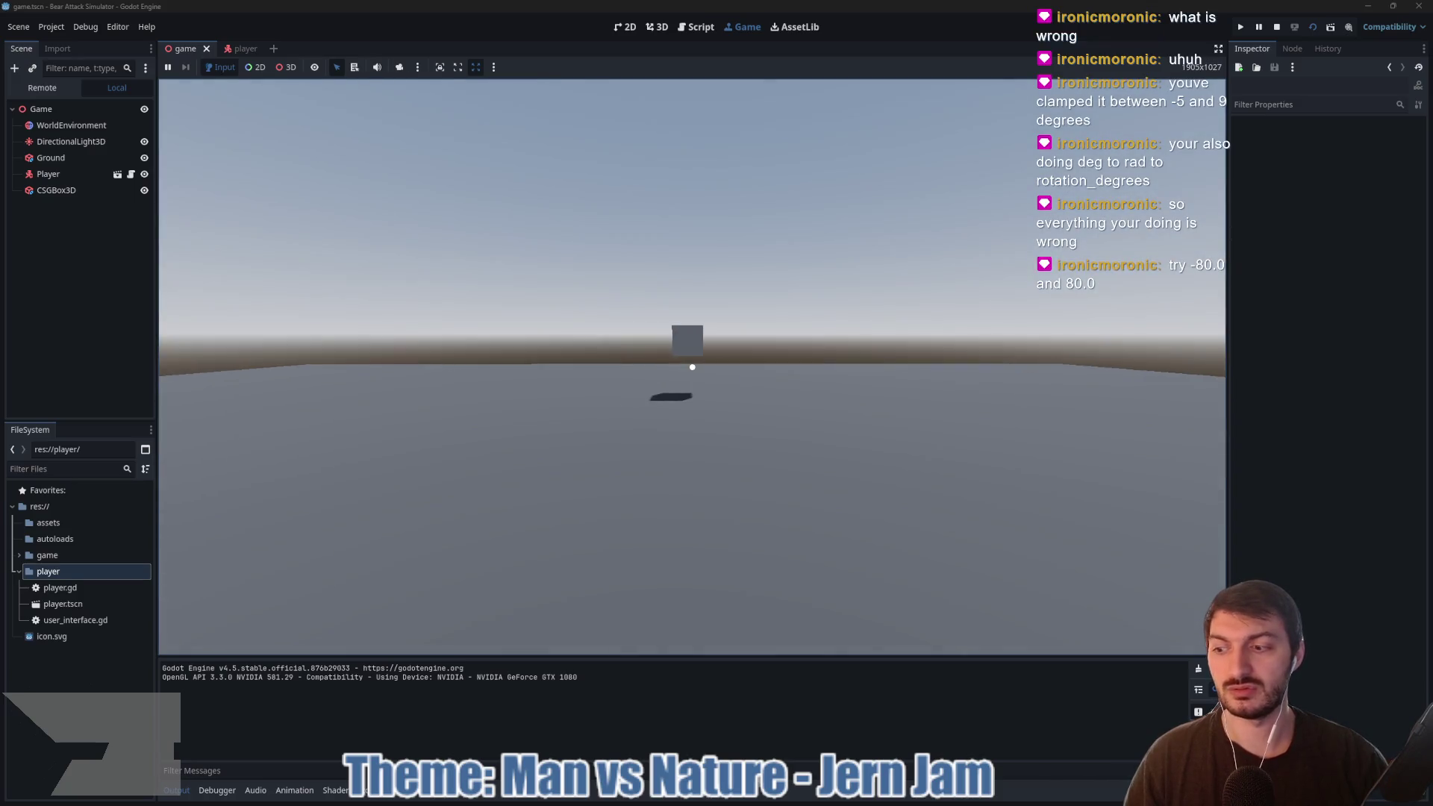
pyautogui.press('F8')
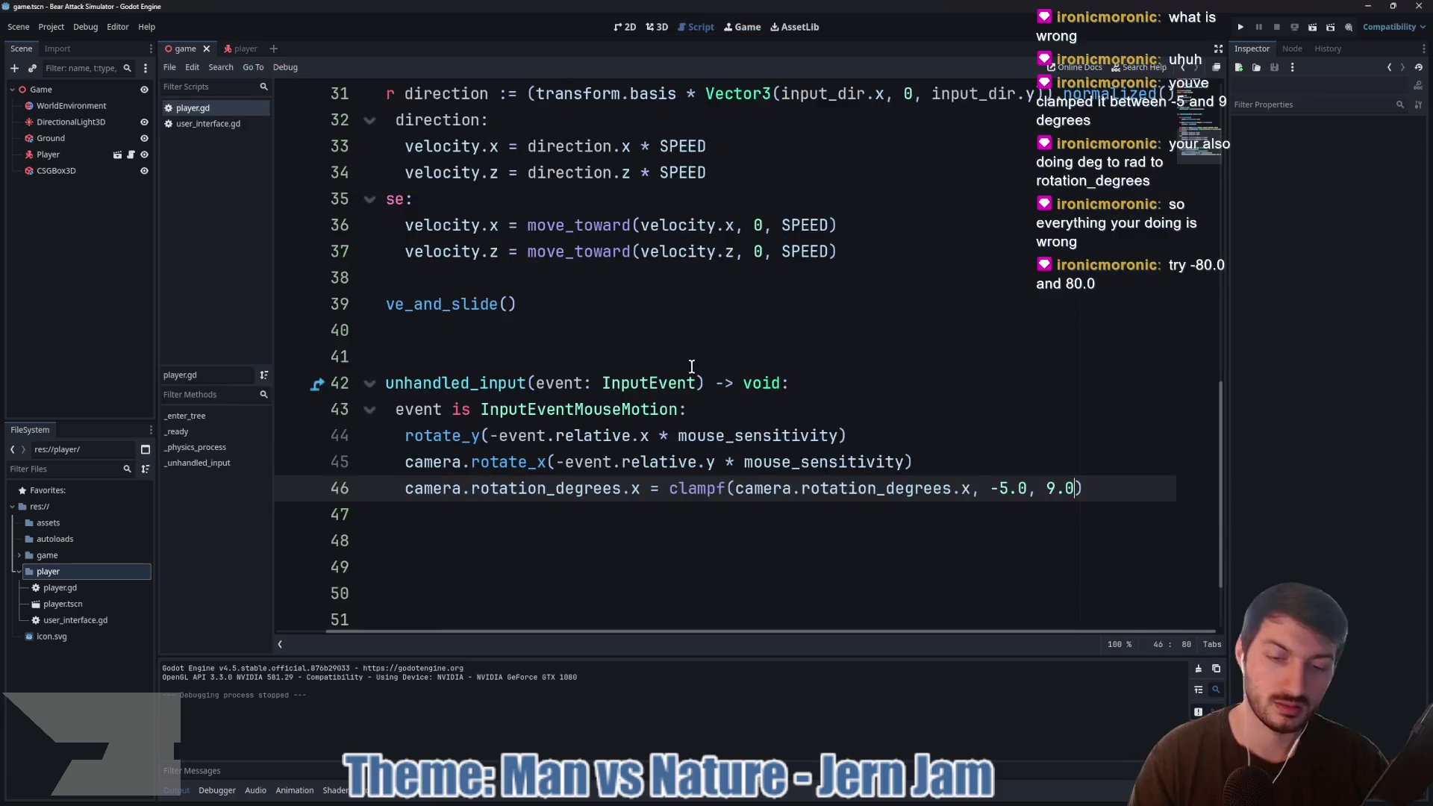
# Change the lower pitch limit to -80.0 and select the upper limit value
pyautogui.doubleClick(1004, 489)
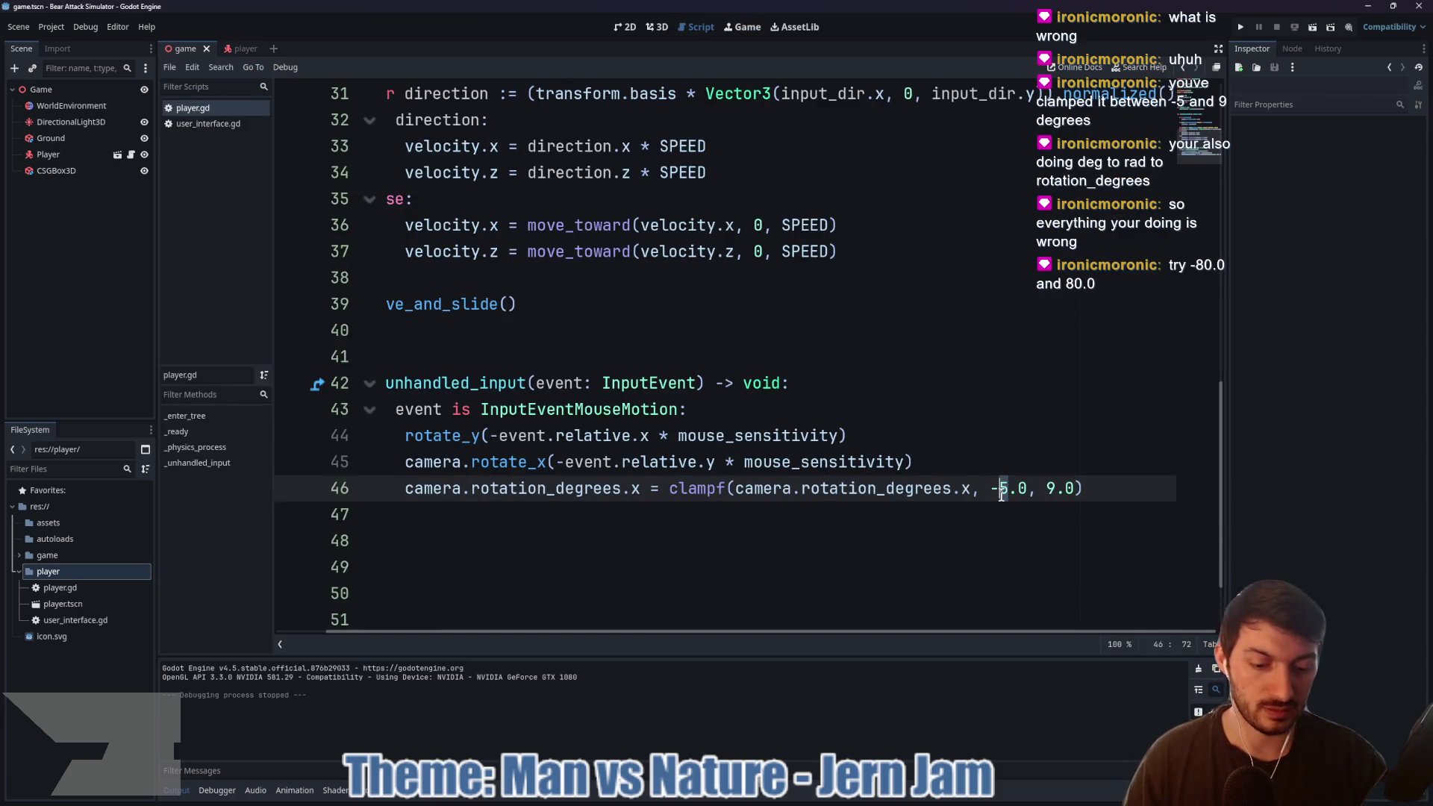
pyautogui.write('80')
pyautogui.doubleClick(1066, 489)
# Set the upper pitch limit to 80.0 and test-run the game, walking toward the cube
pyautogui.write('80')
pyautogui.click(913, 489)
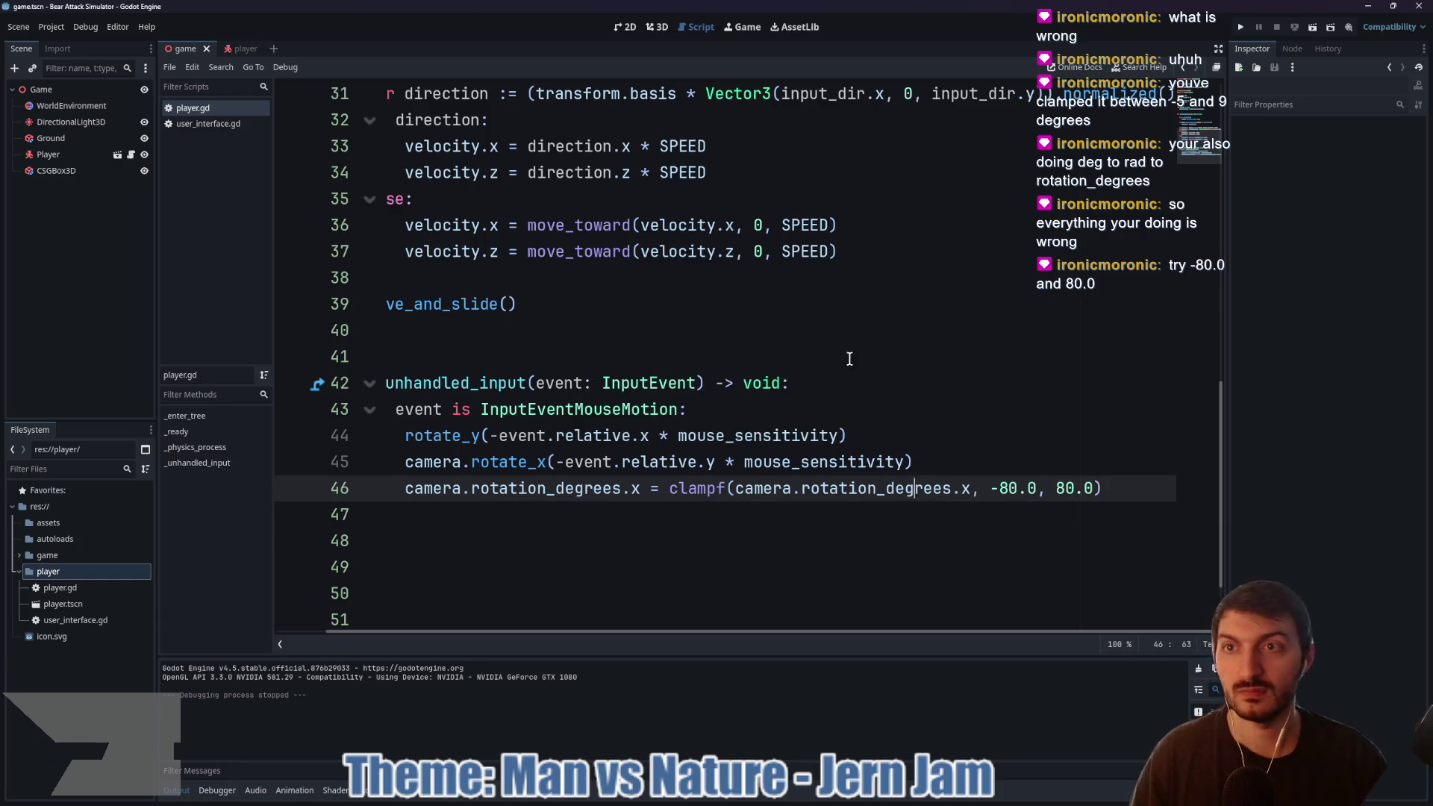
pyautogui.press('F5')
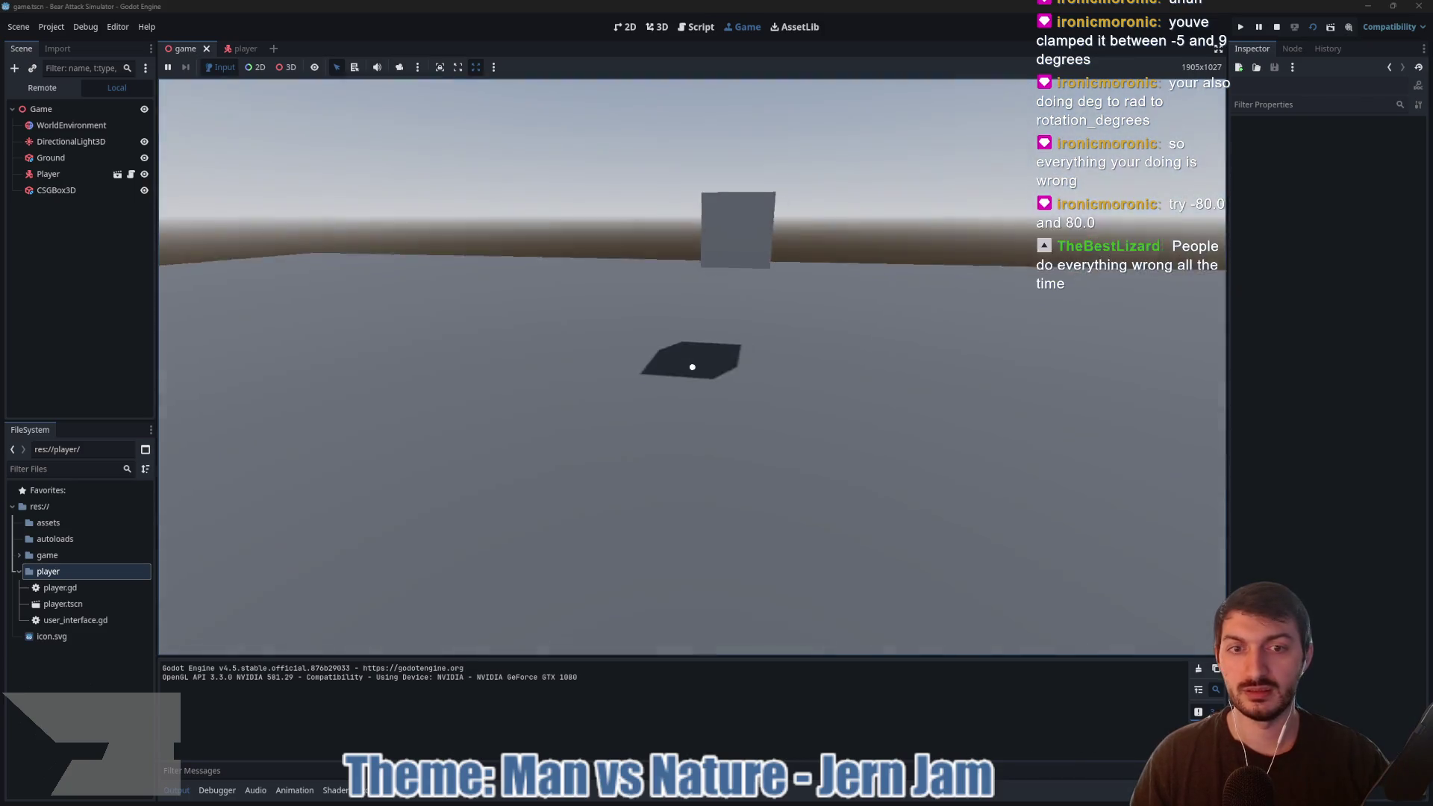
pyautogui.press('w')
pyautogui.press('w')
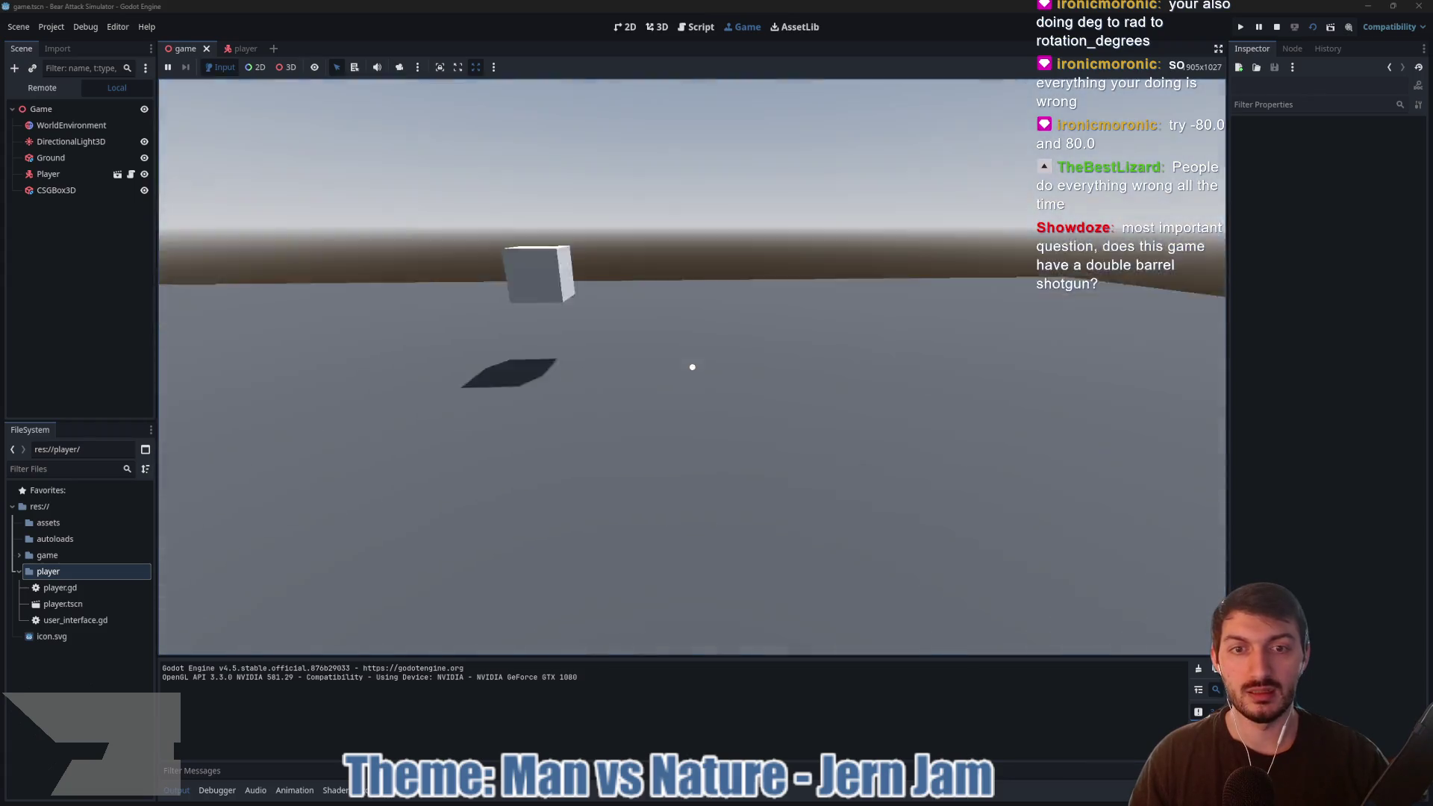
pyautogui.press('F8')
pyautogui.scroll(10, 692, 366)
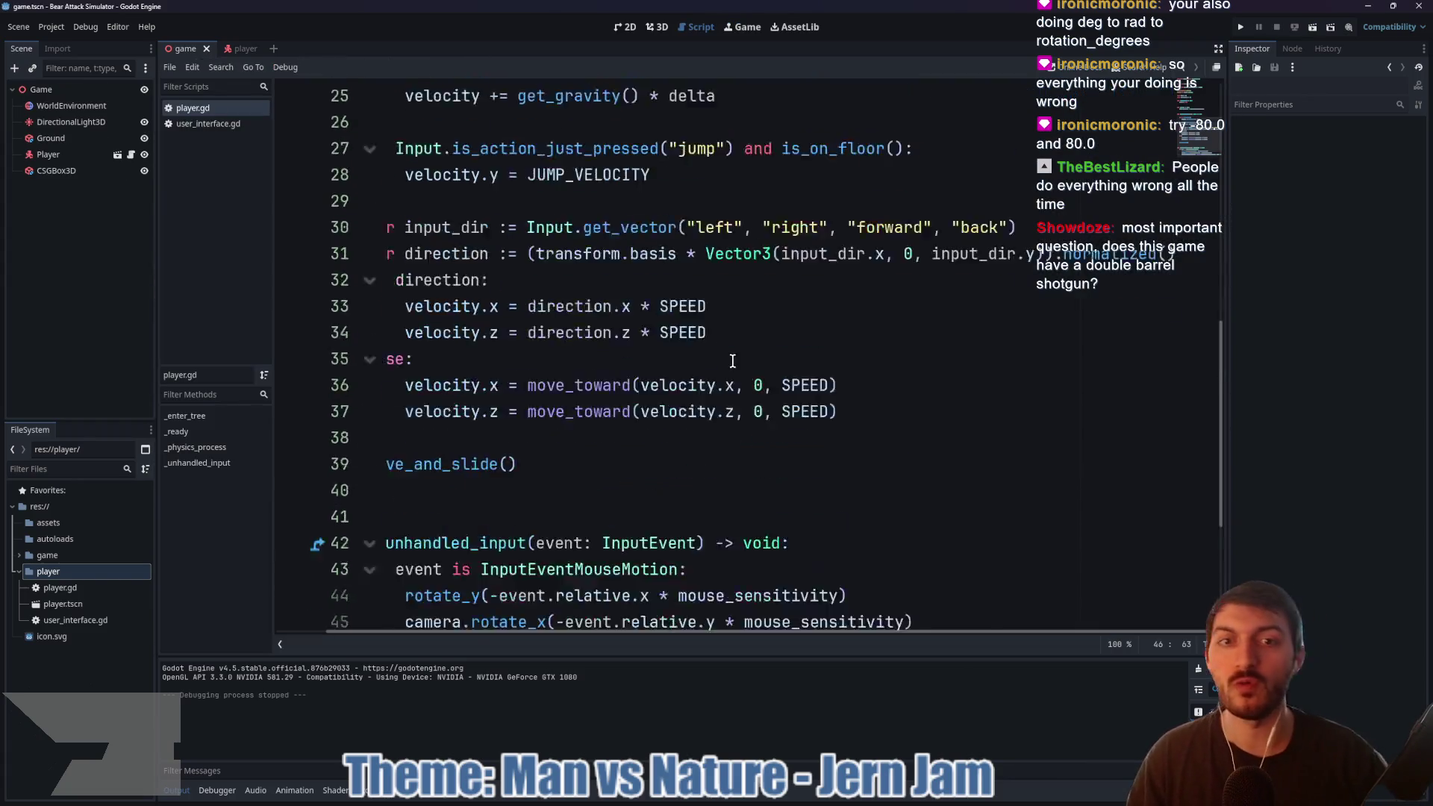
# Lower the mouse_sensitivity value from 0.0125 and test it in a game run
pyautogui.moveTo(753, 225); pyautogui.dragTo(695, 226)
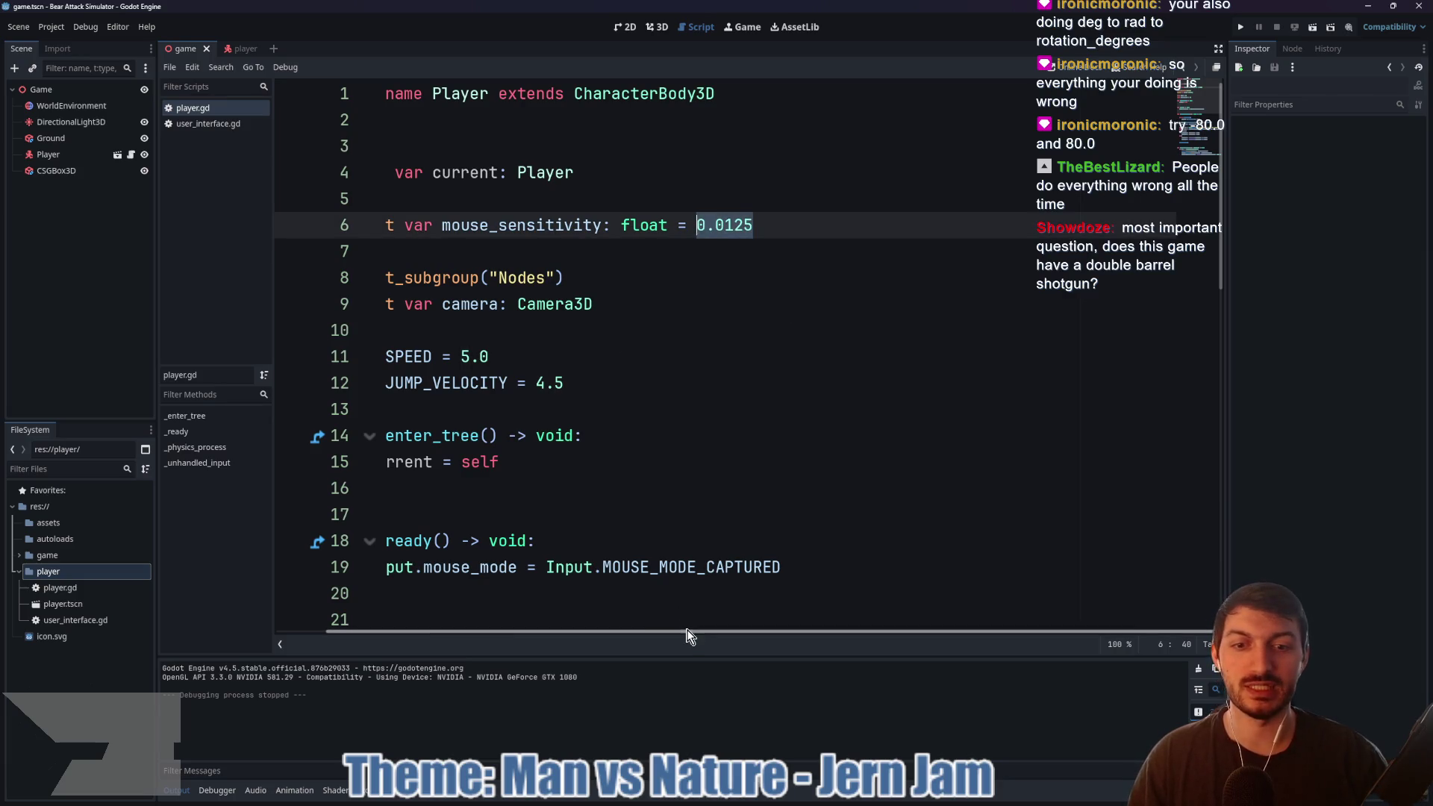
pyautogui.hscroll(-2, 672, 627)
pyautogui.click(811, 227)
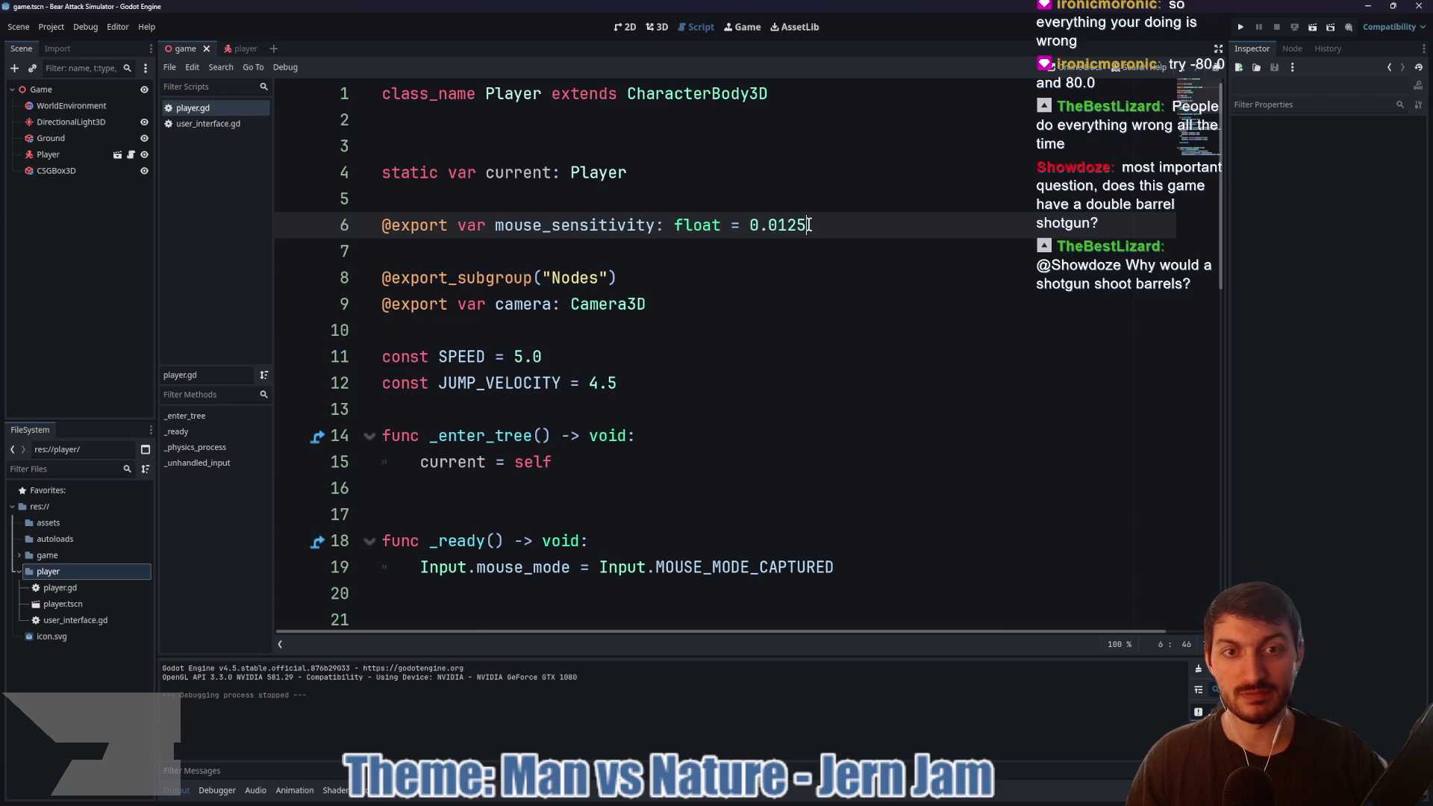
pyautogui.write('0')
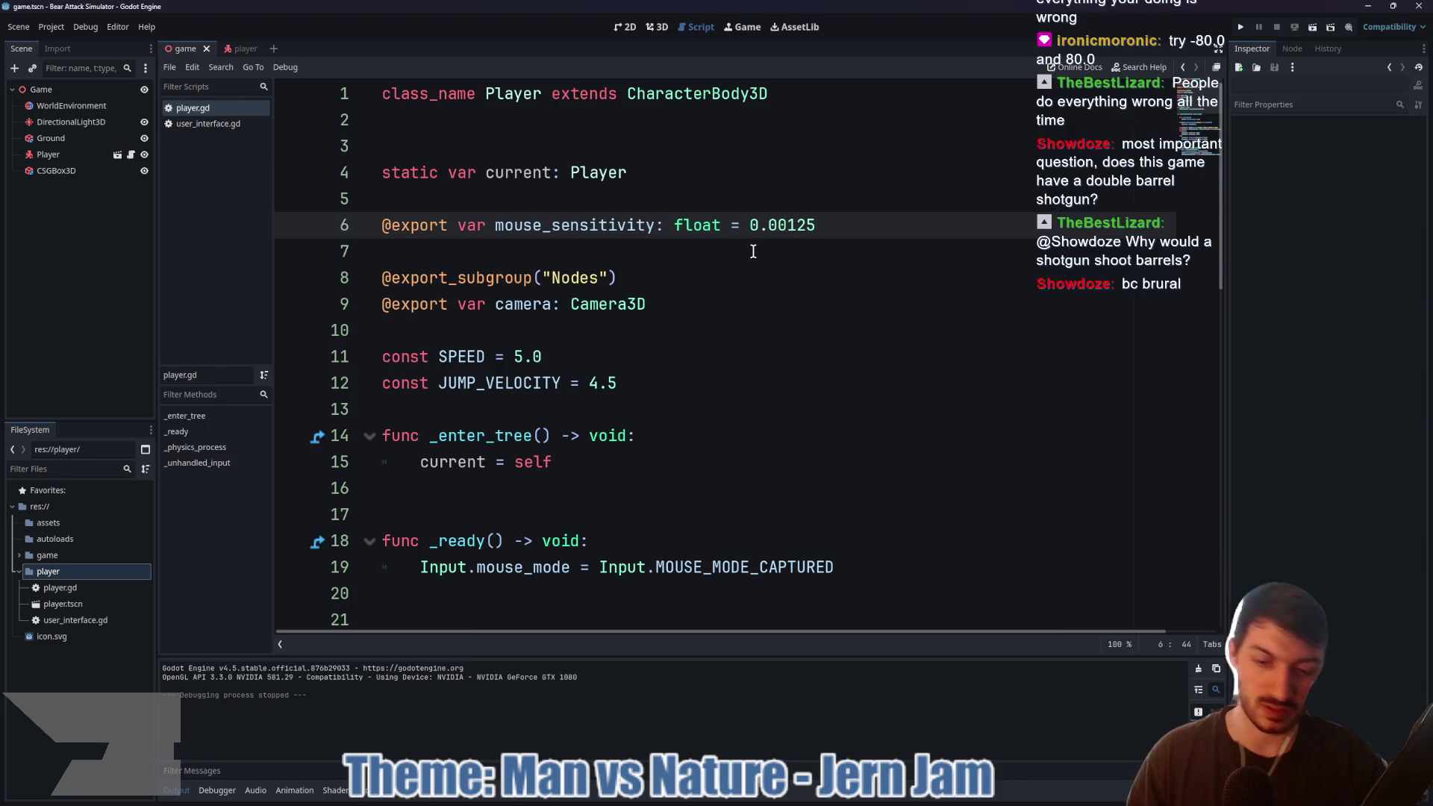
pyautogui.press('F5')
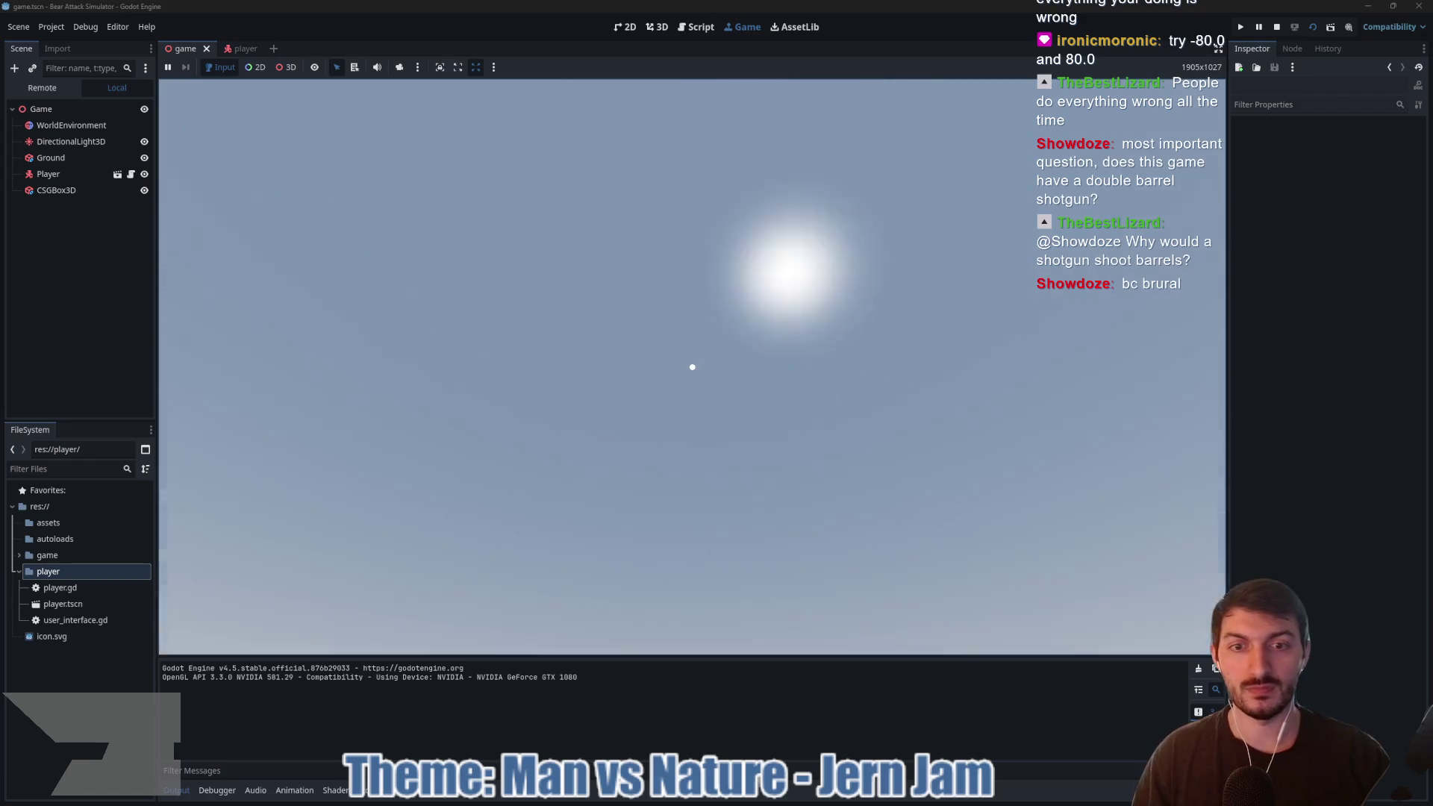
pyautogui.moveTo(693, 367)
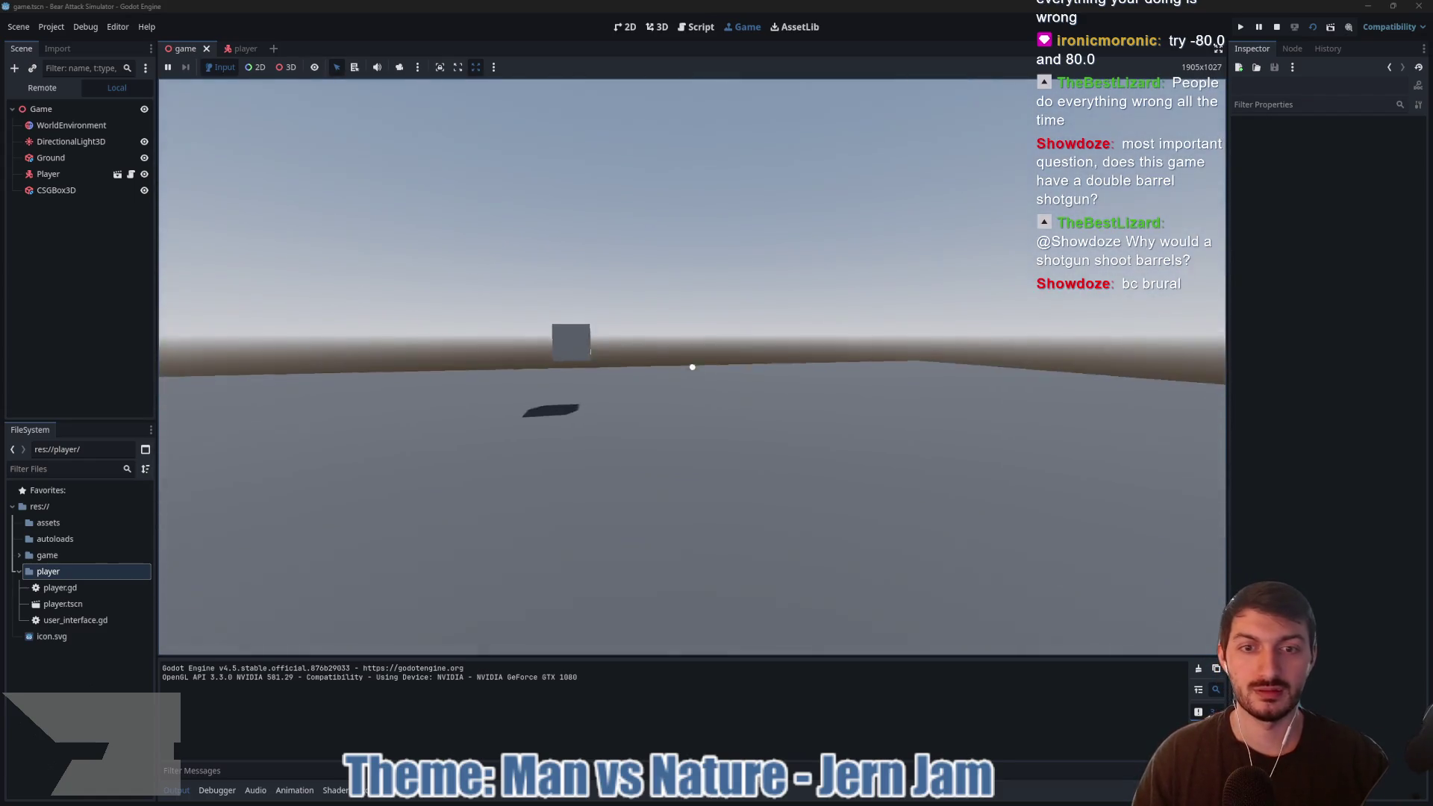
pyautogui.press('F8')
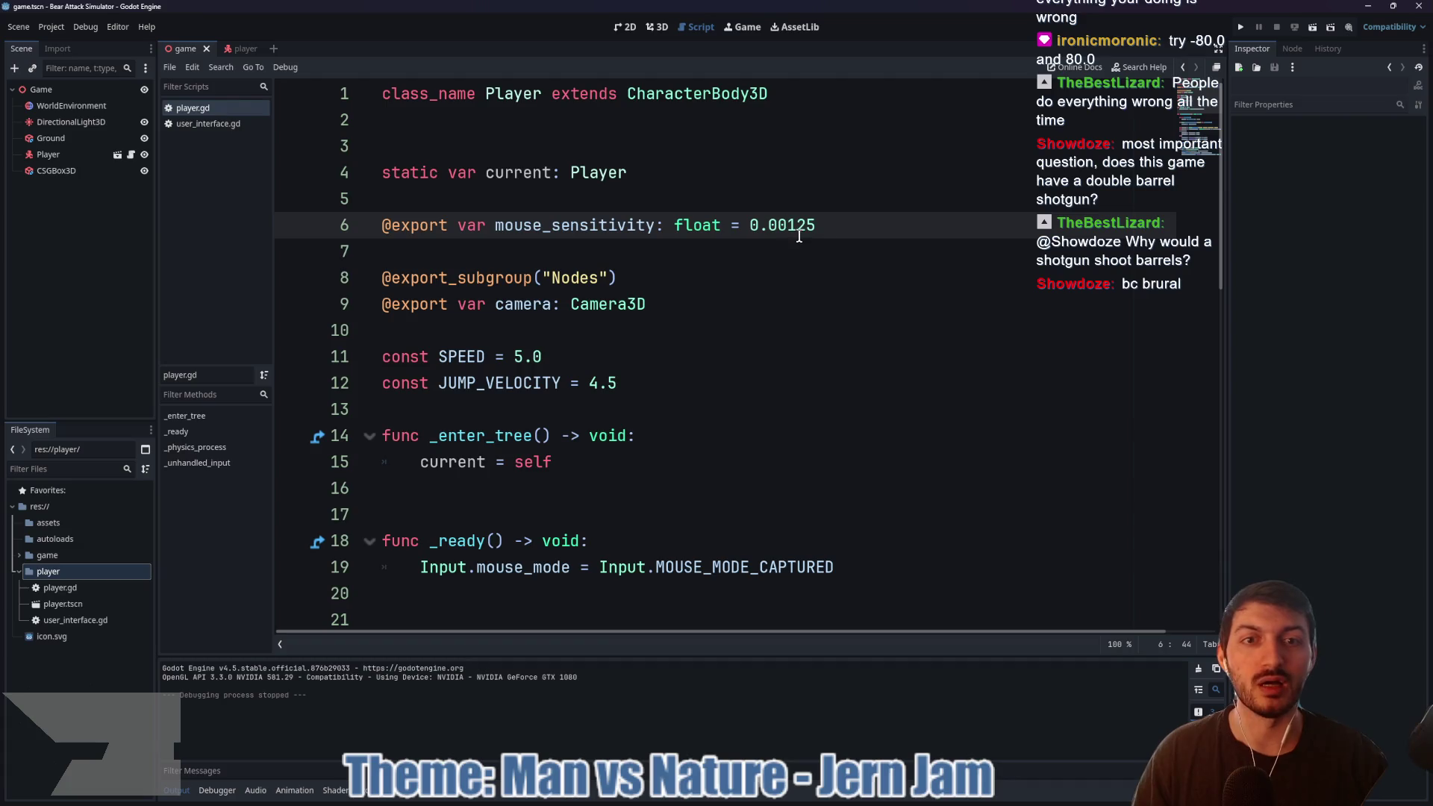
# Set mouse sensitivity to 0.005, save, and test walking around the cube in the game
pyautogui.hotkey('shift', 'Left')
pyautogui.hotkey('shift', 'Left')
pyautogui.hotkey('shift', 'Left')
pyautogui.hotkey('shift', 'Right')
pyautogui.hotkey('shift', 'Right')
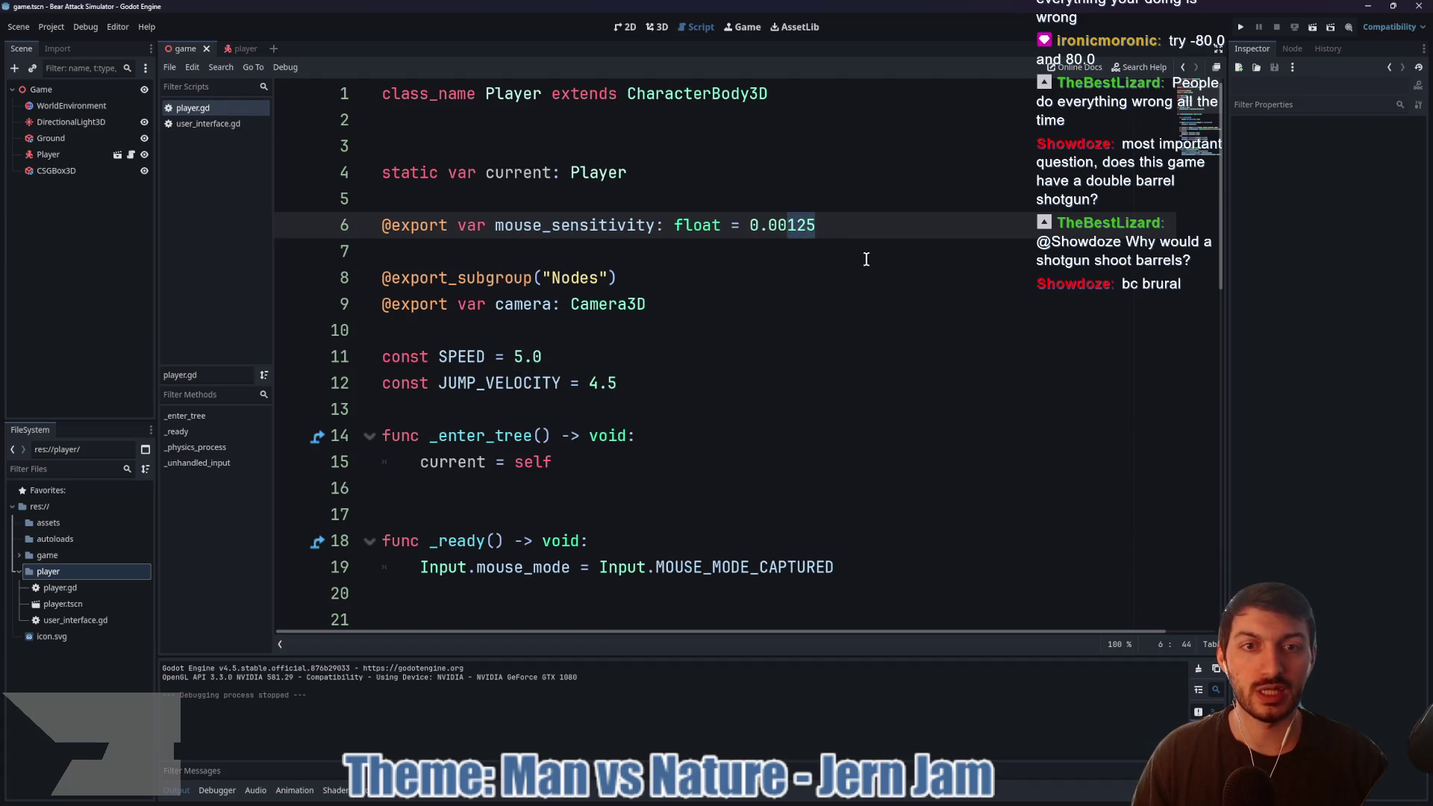
pyautogui.write('5')
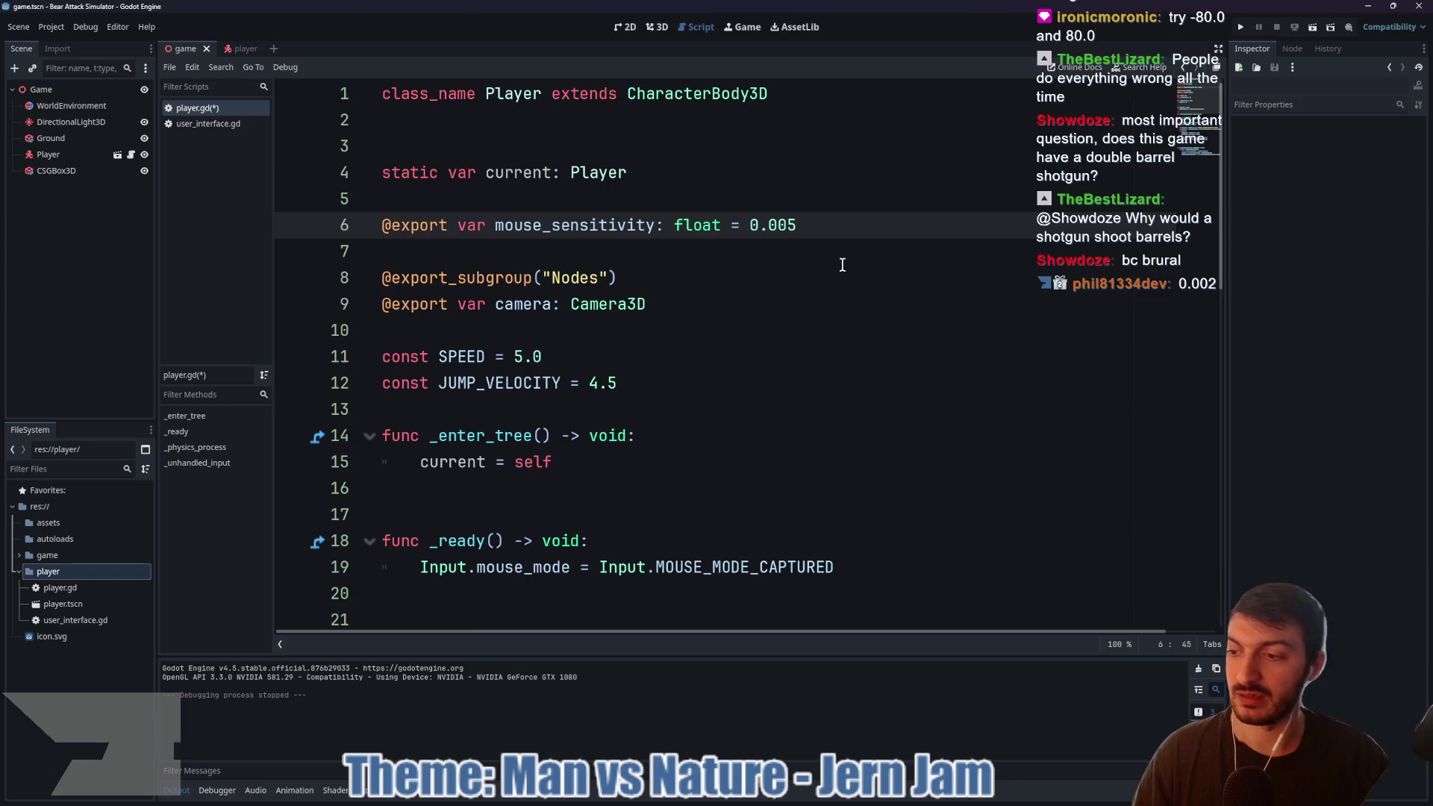
pyautogui.hotkey('ctrl', 's')
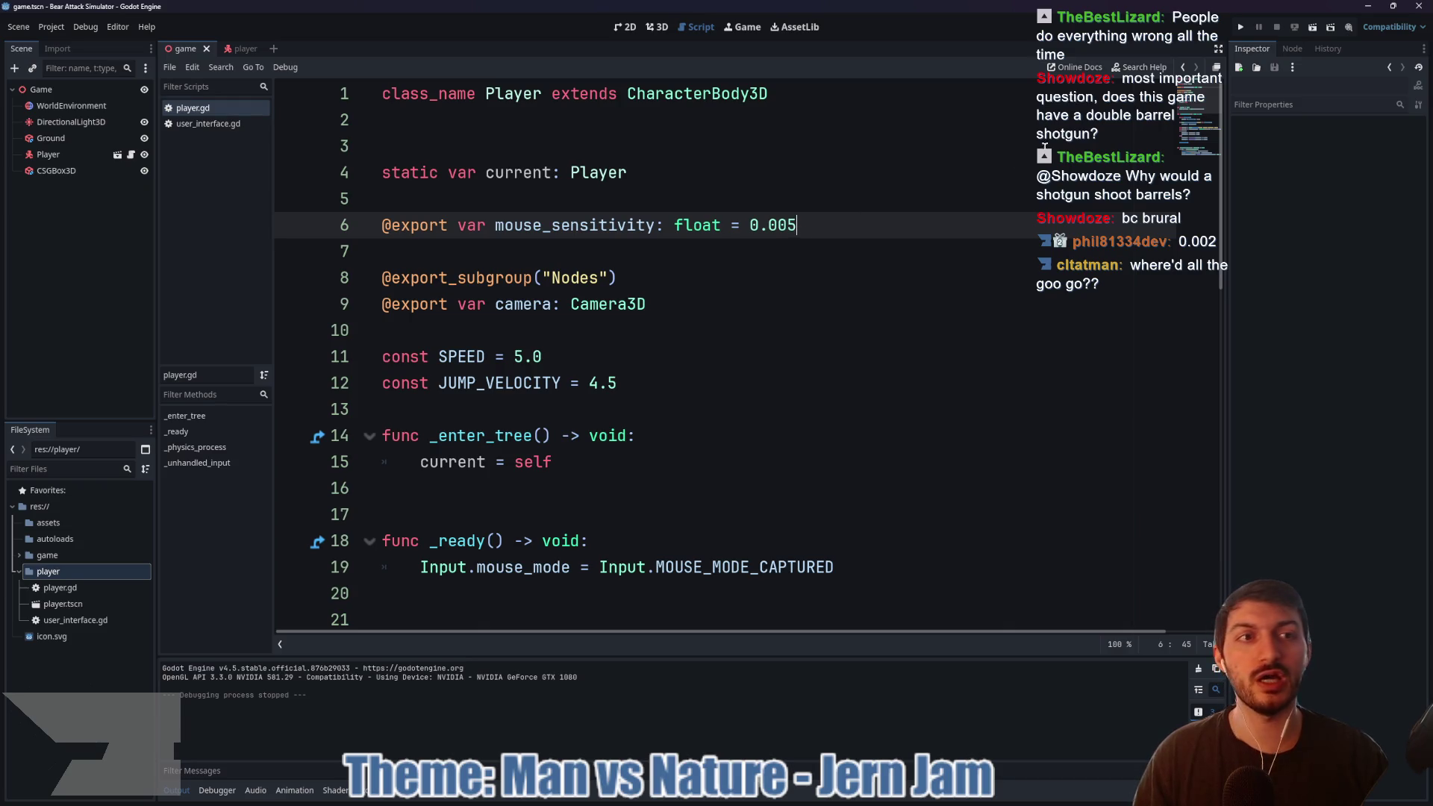
pyautogui.press('F5')
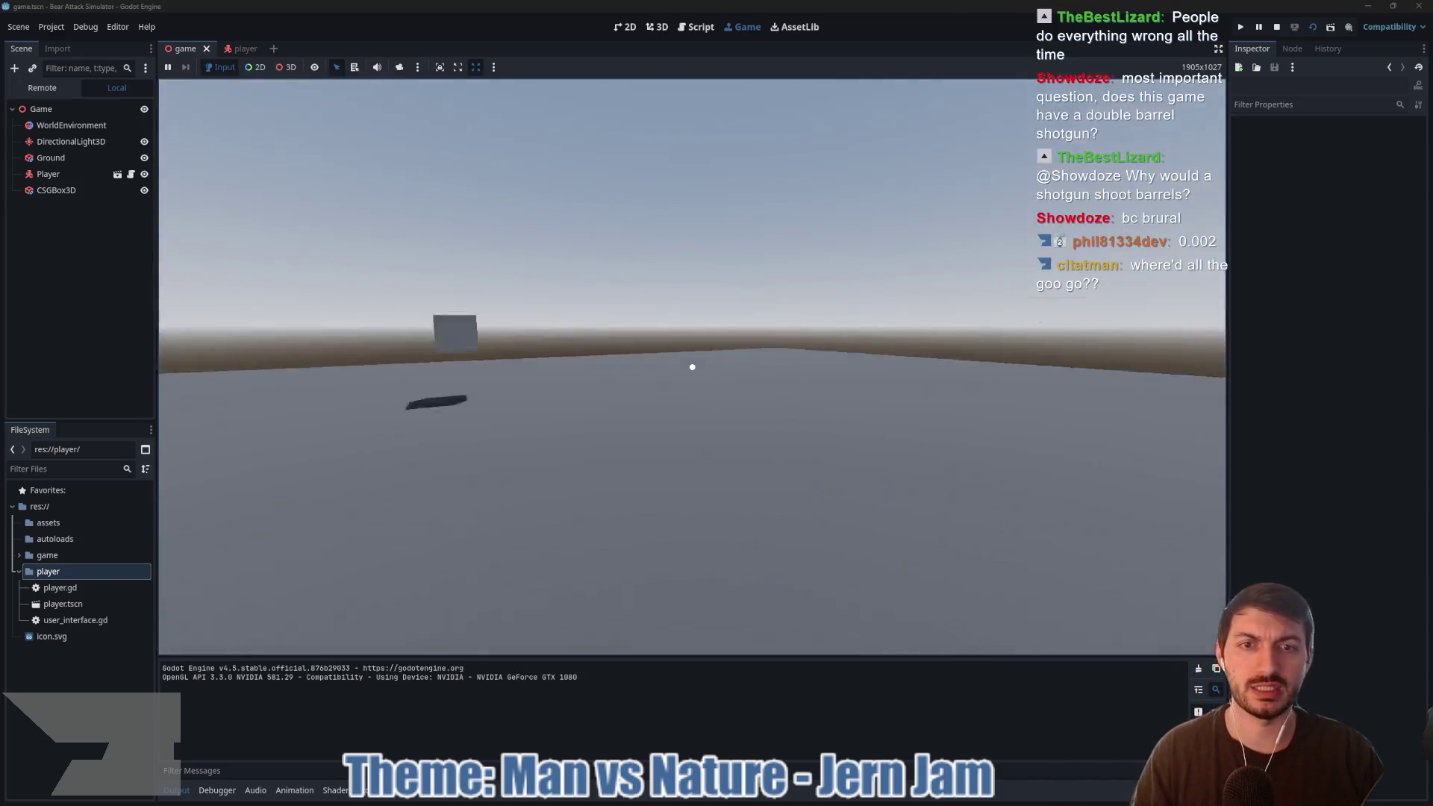
pyautogui.press('w')
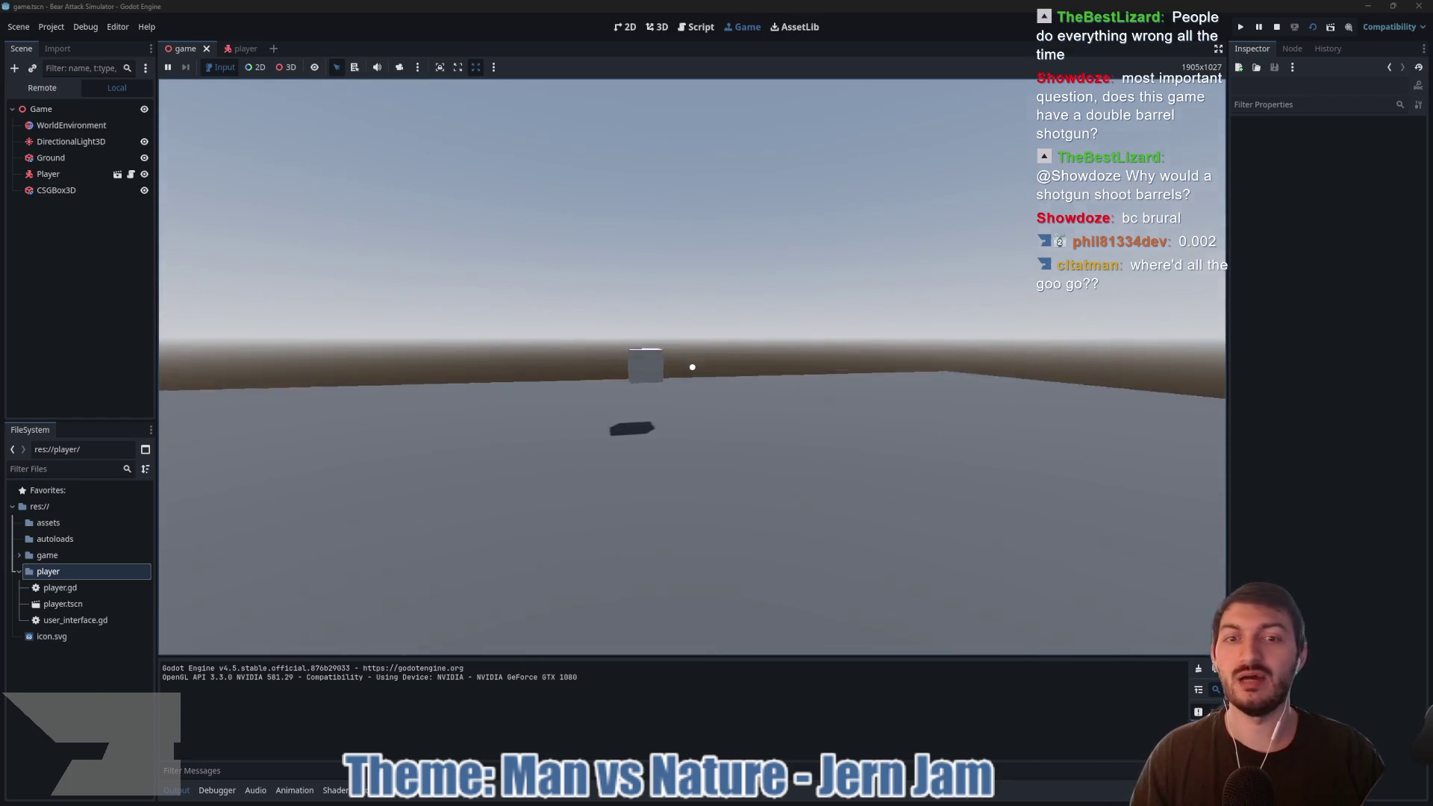
pyautogui.press('w')
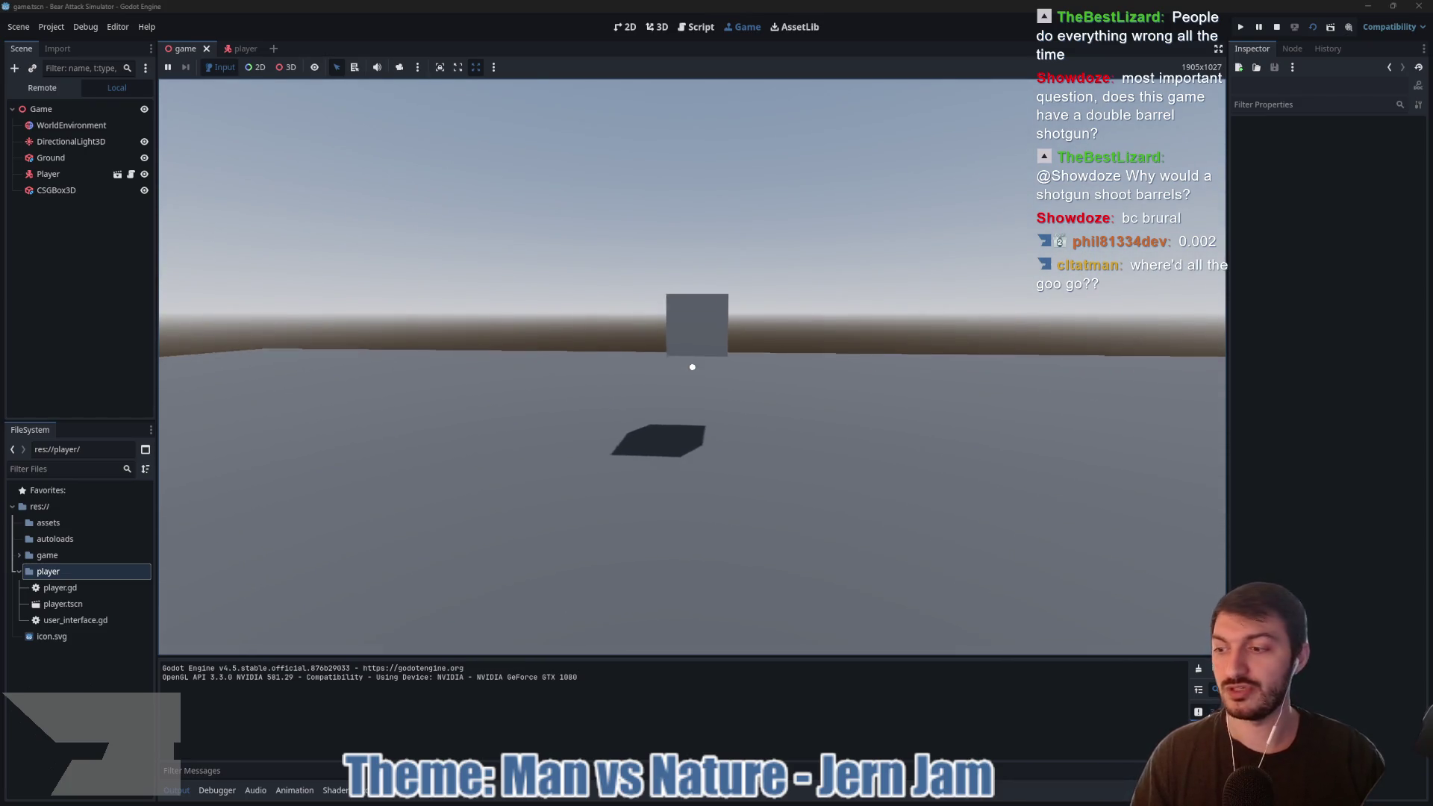
pyautogui.press('s')
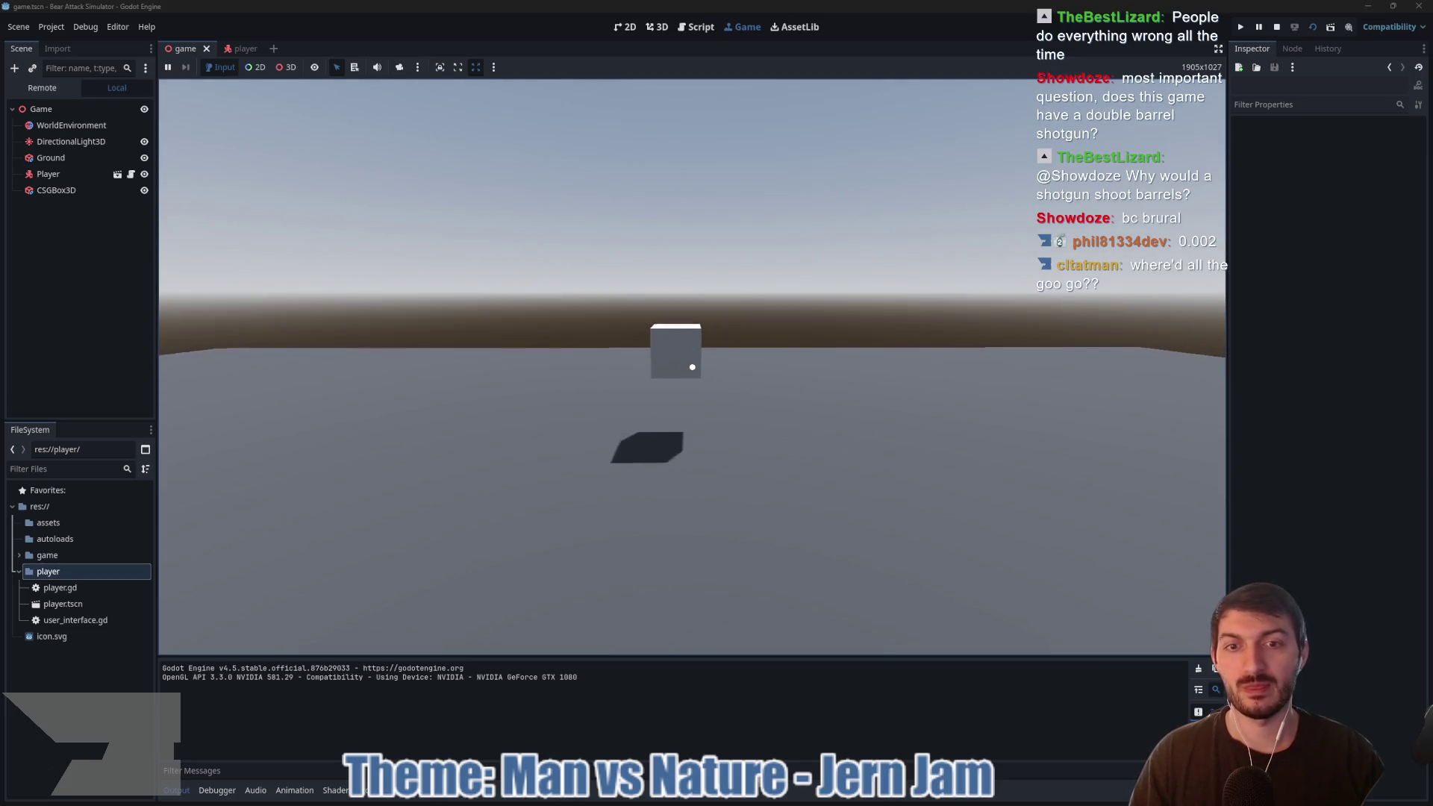
pyautogui.press('w')
pyautogui.press('s')
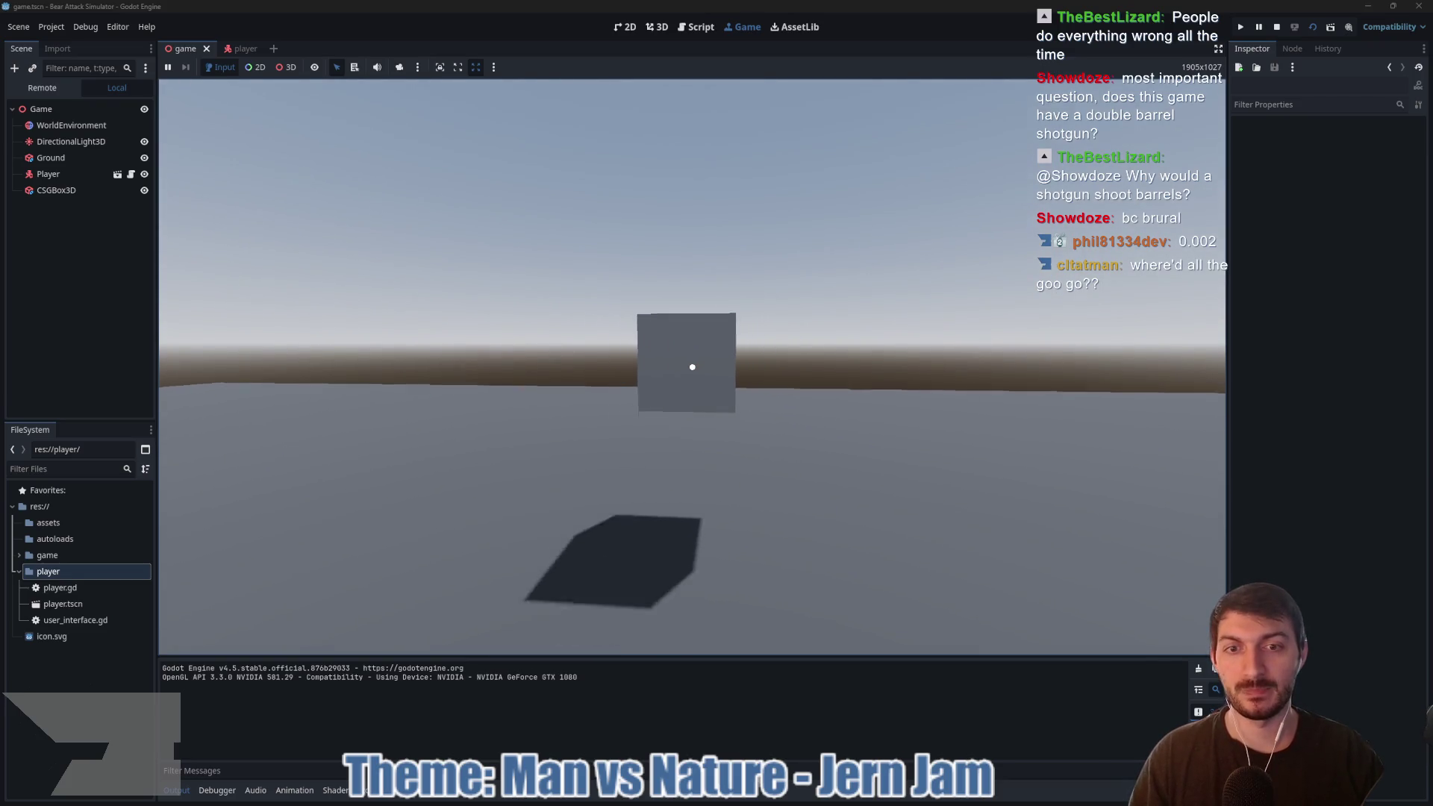
pyautogui.press('F8')
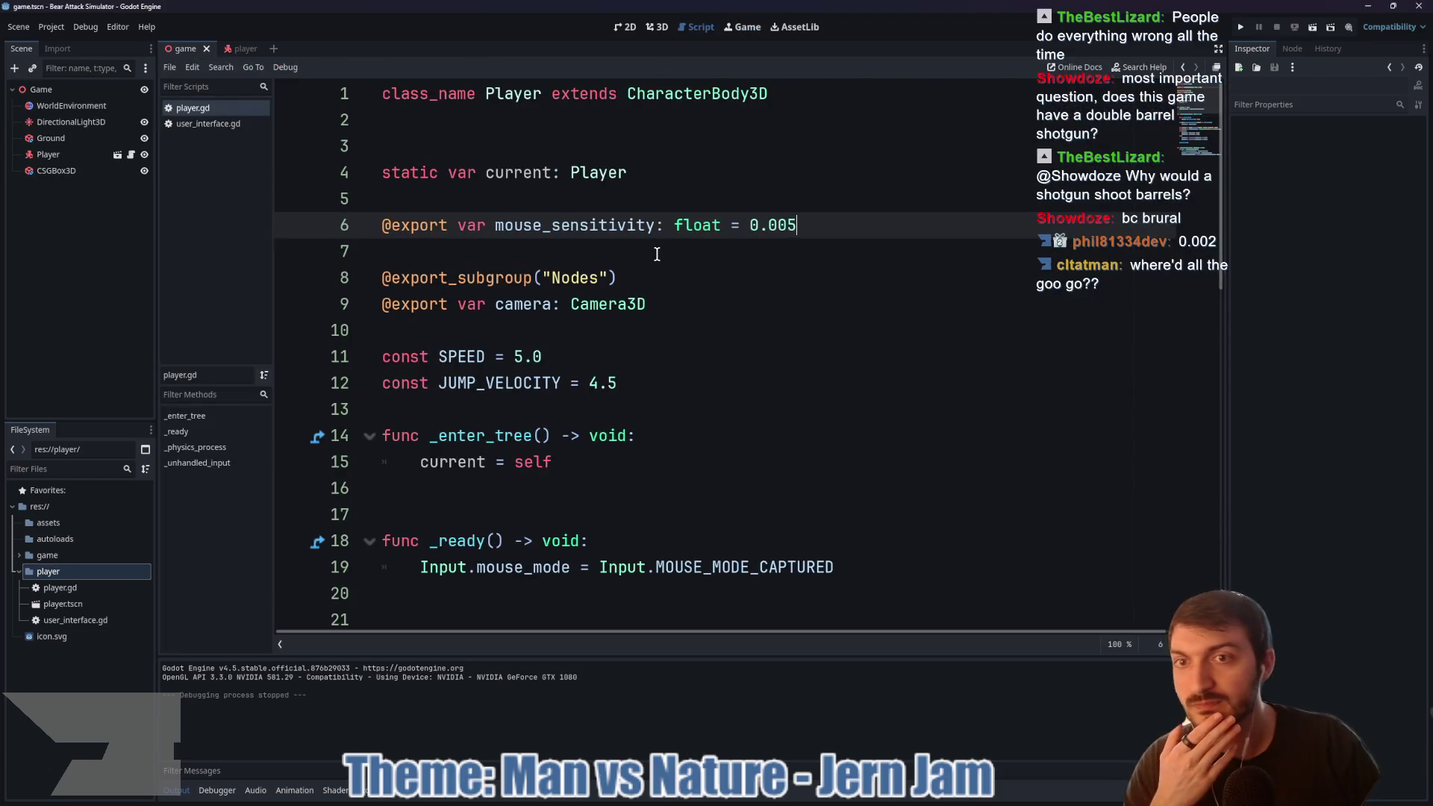
pyautogui.click(642, 258)
# Insert a blank line above the SPEED constant
pyautogui.click(493, 351)
pyautogui.click(478, 333)
pyautogui.press('Return')
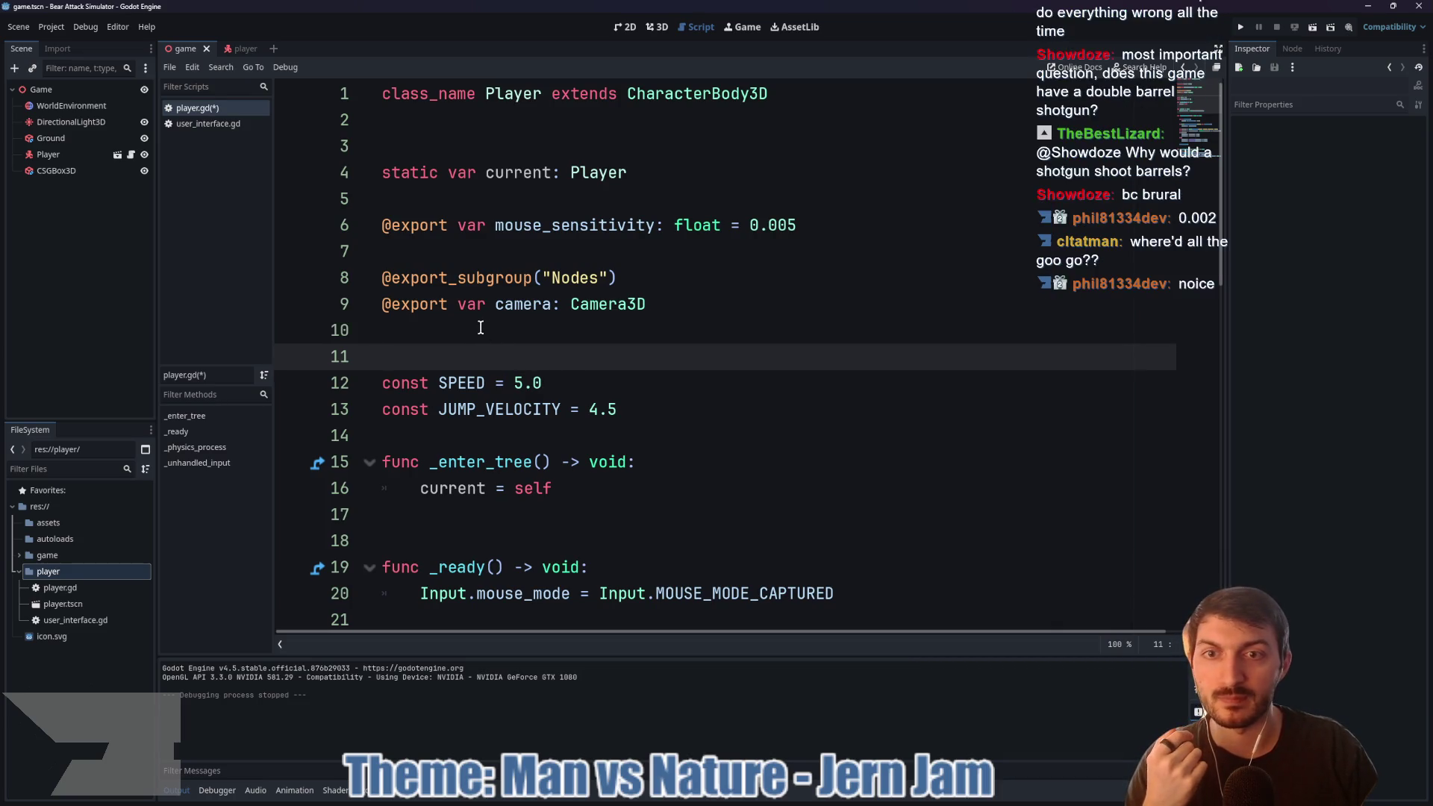
pyautogui.click(433, 252)
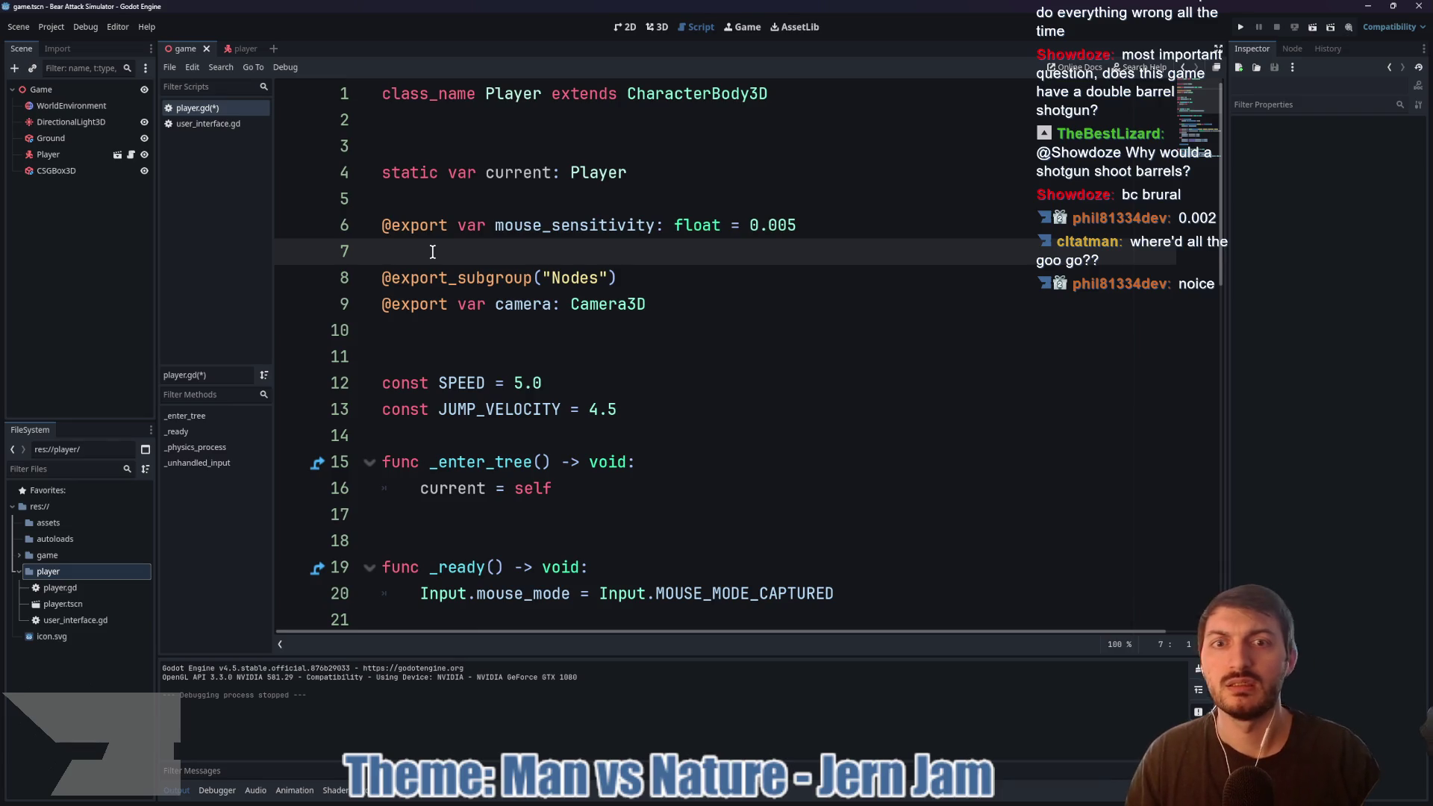
pyautogui.click(451, 205)
pyautogui.press('Return')
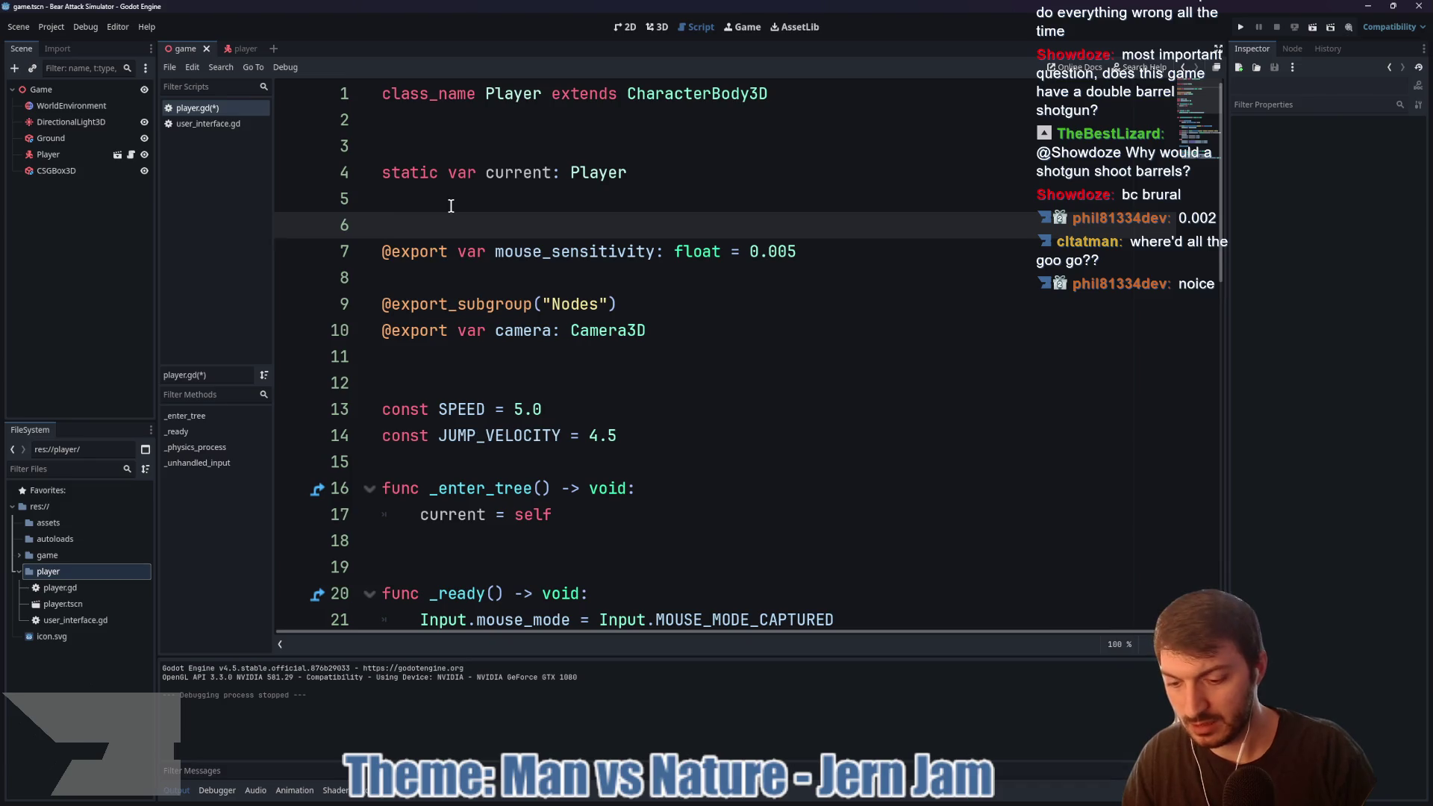
pyautogui.write('@export_sub')
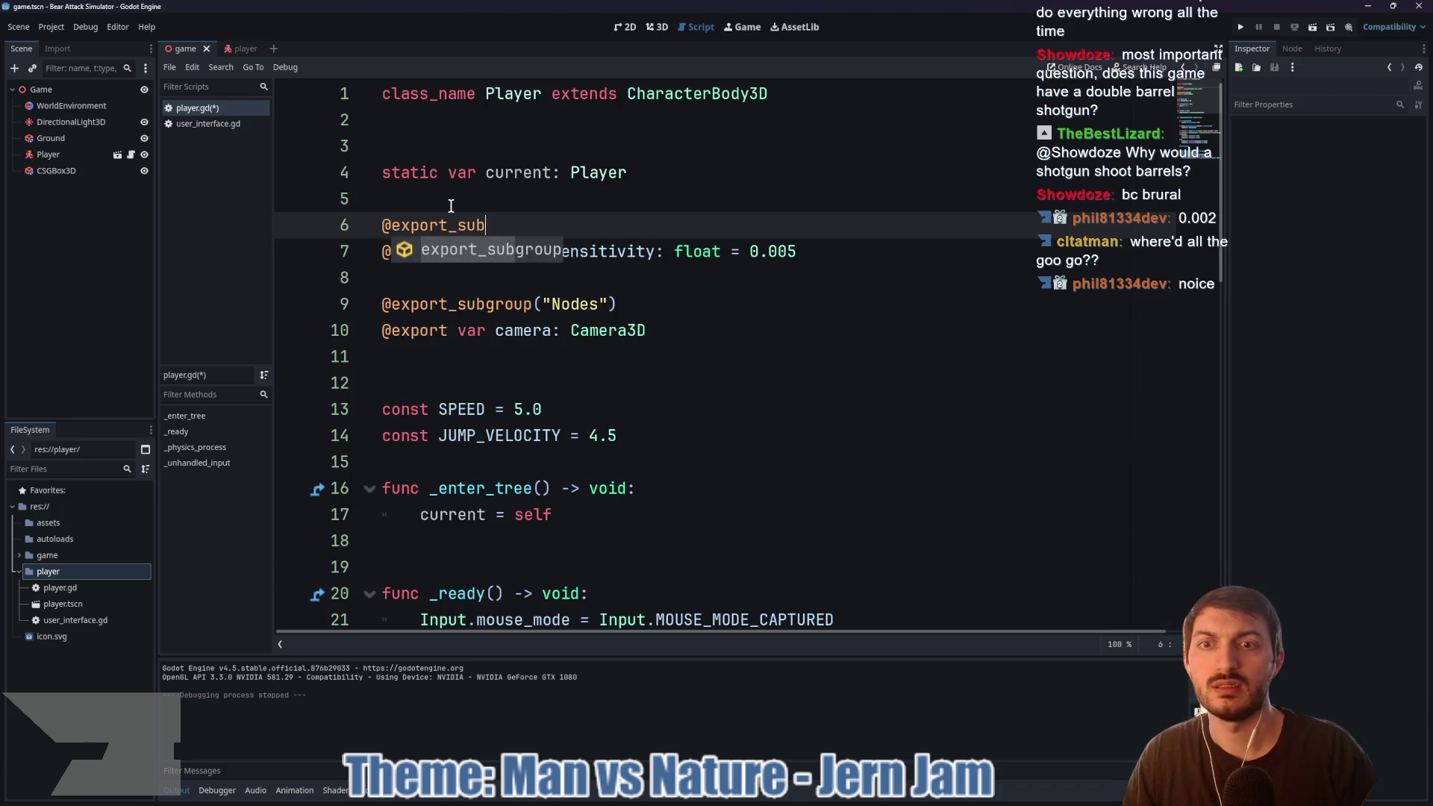
pyautogui.press('Return')
pyautogui.write('"Stats')
pyautogui.click(685, 218)
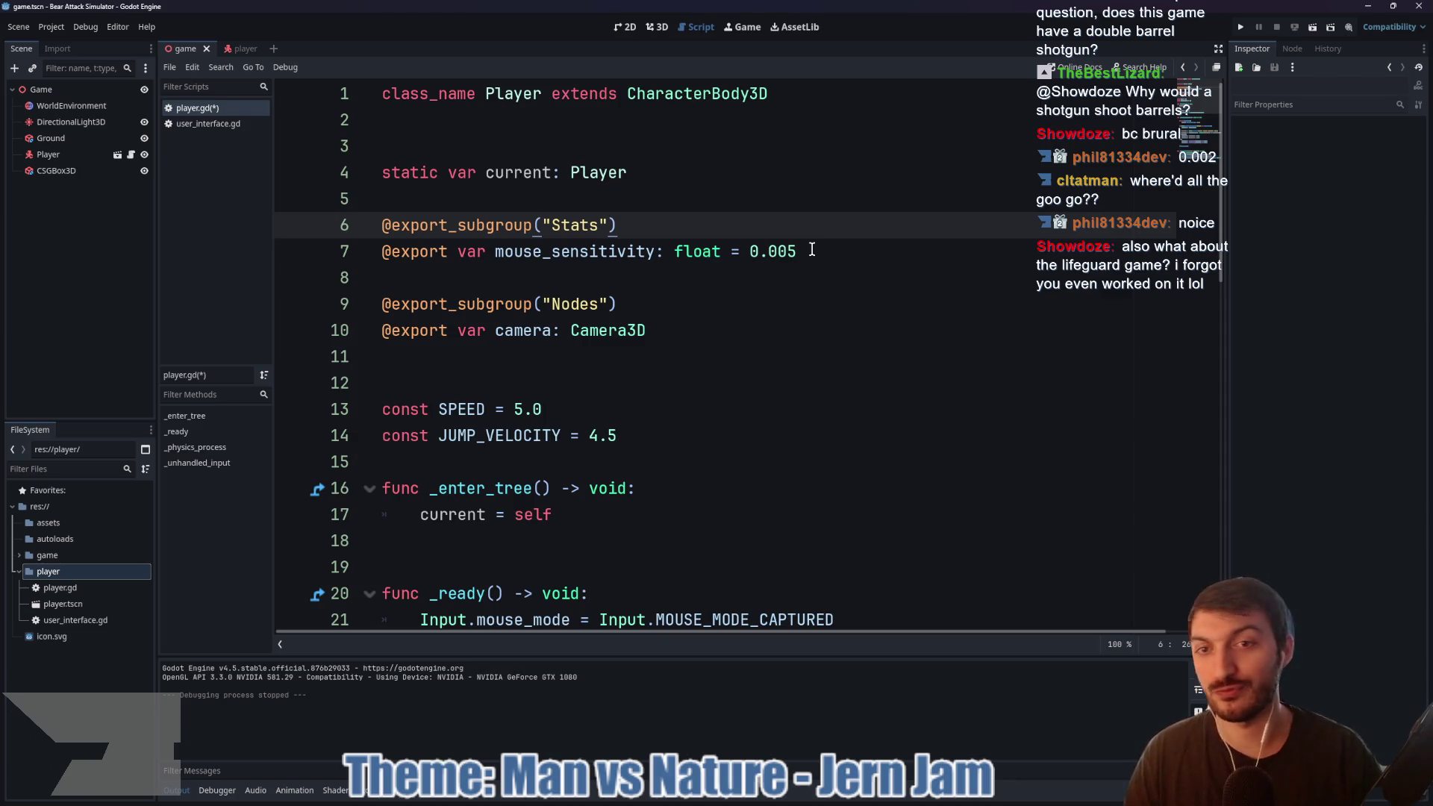
pyautogui.press('Return')
pyautogui.write('@export ')
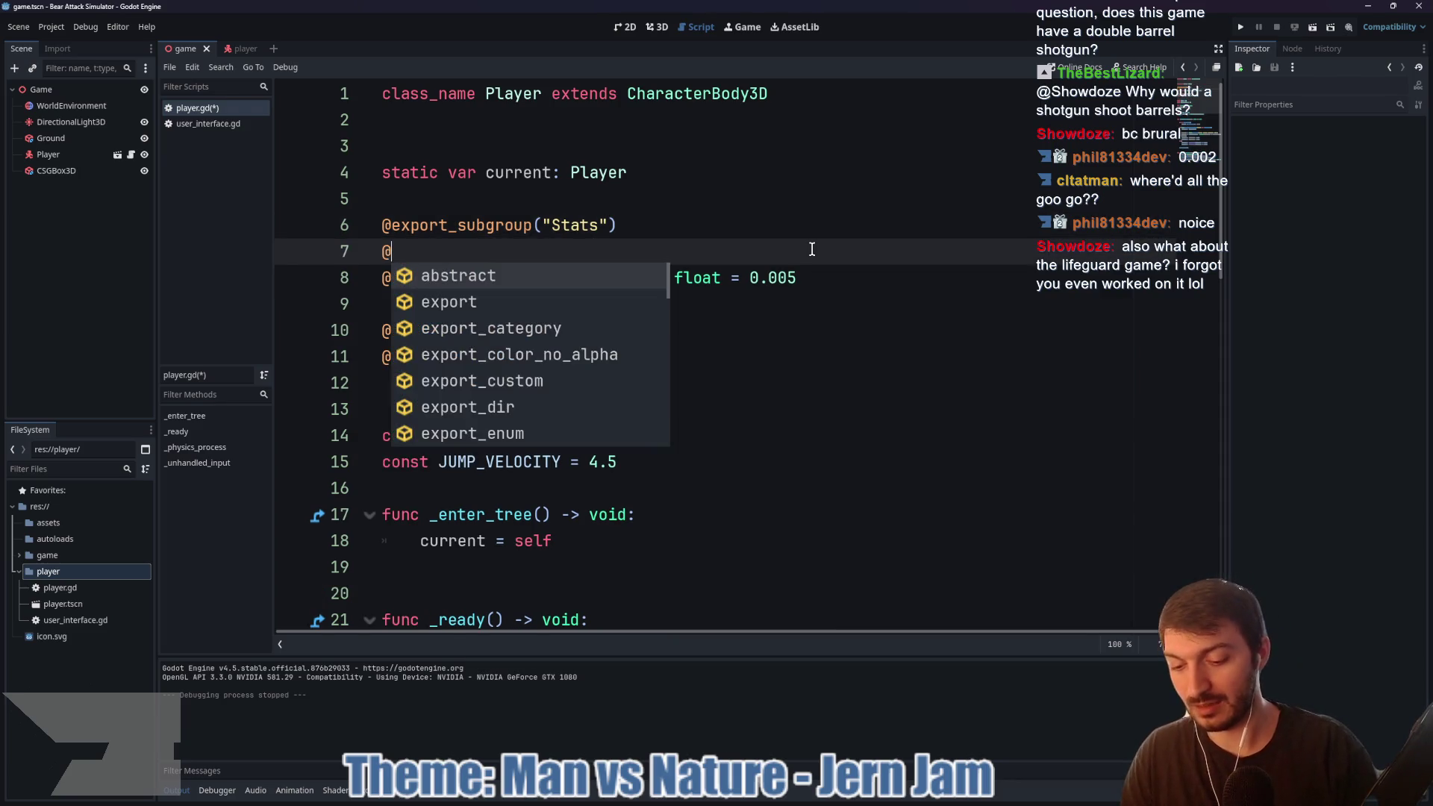
pyautogui.write('var')
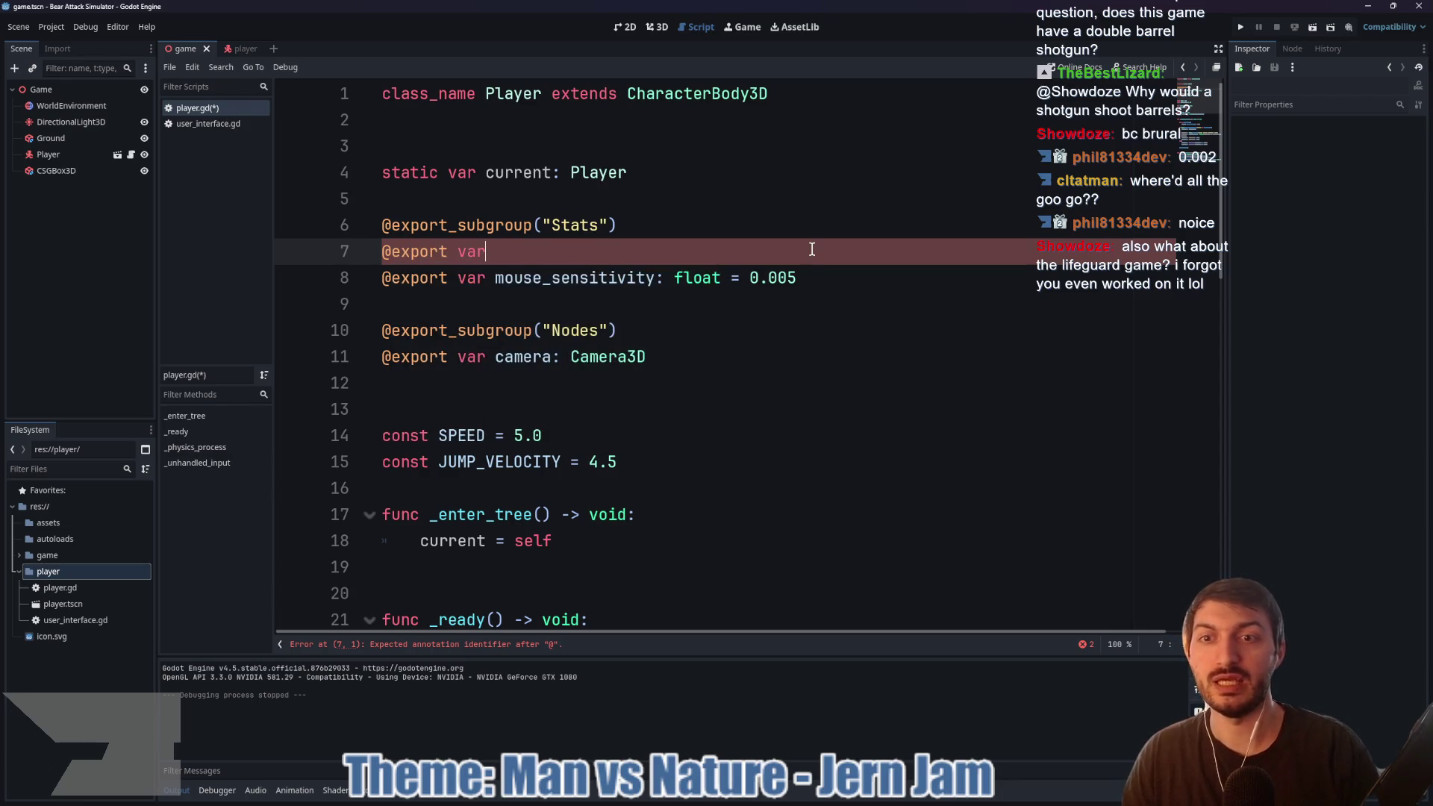
pyautogui.write('movement_spee')
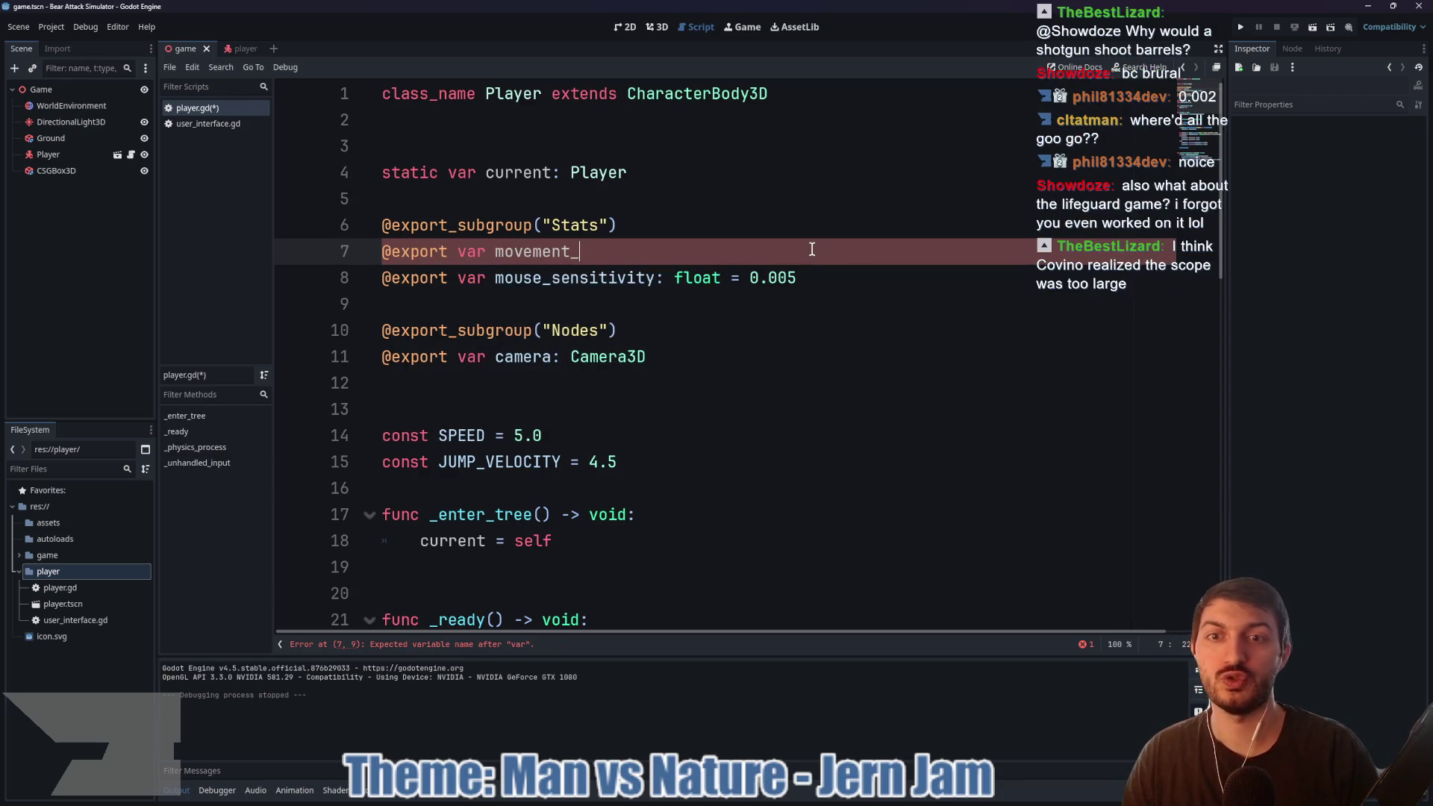
pyautogui.write(' float = ')
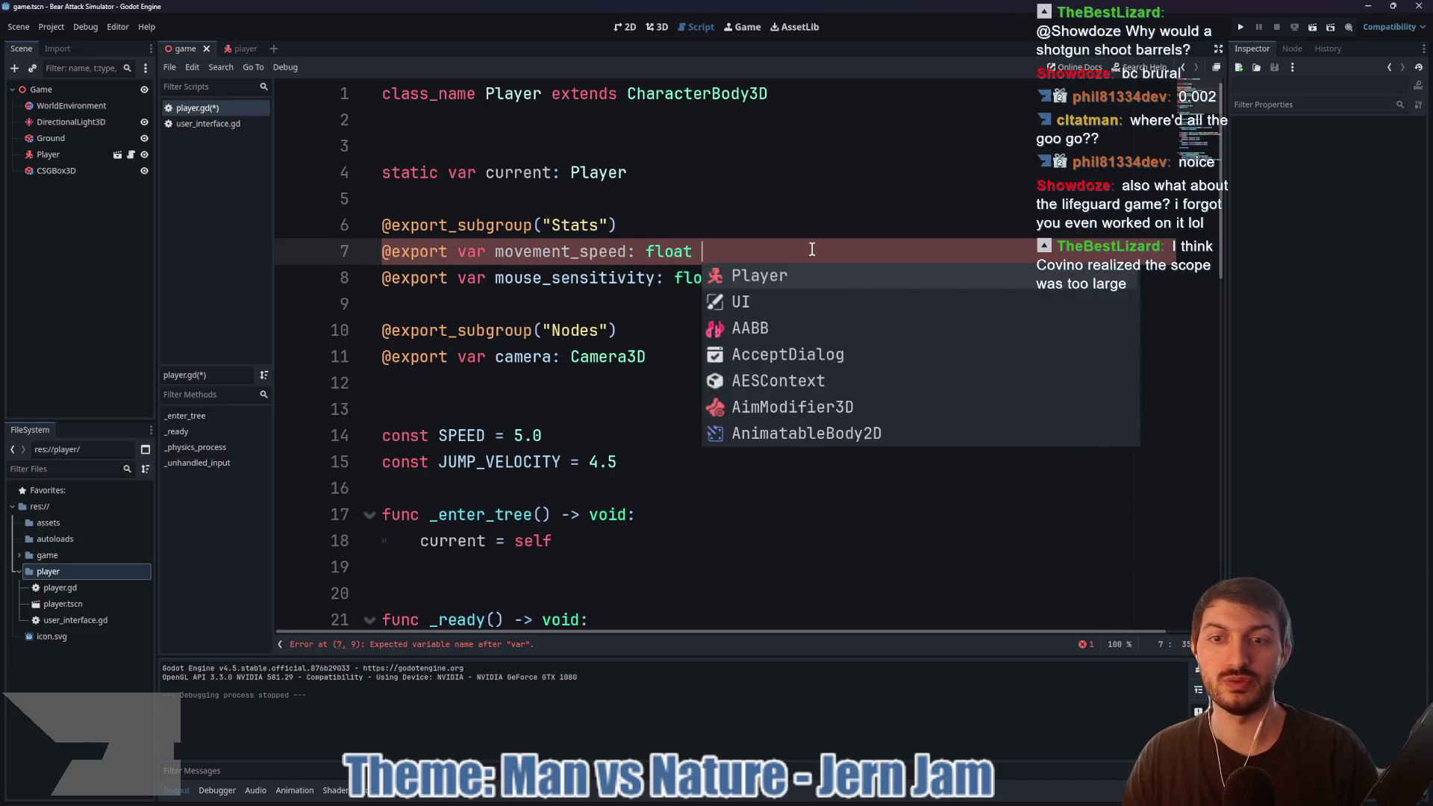
pyautogui.write('5')
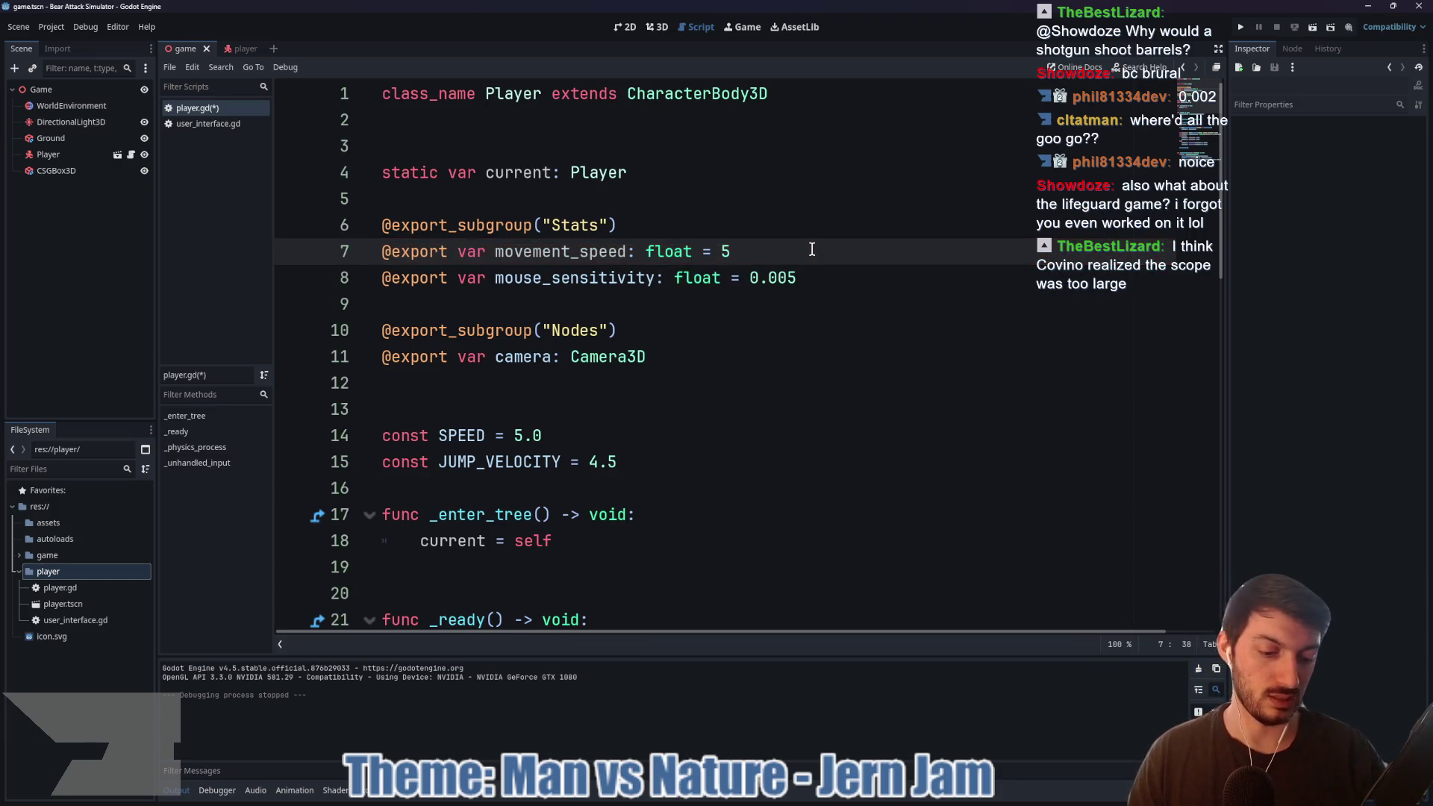
pyautogui.write('8.0')
pyautogui.hotkey('ctrl', 's')
# Delete the SPEED constant declaration
pyautogui.moveTo(587, 435); pyautogui.dragTo(351, 438)
pyautogui.press('BackSpace')
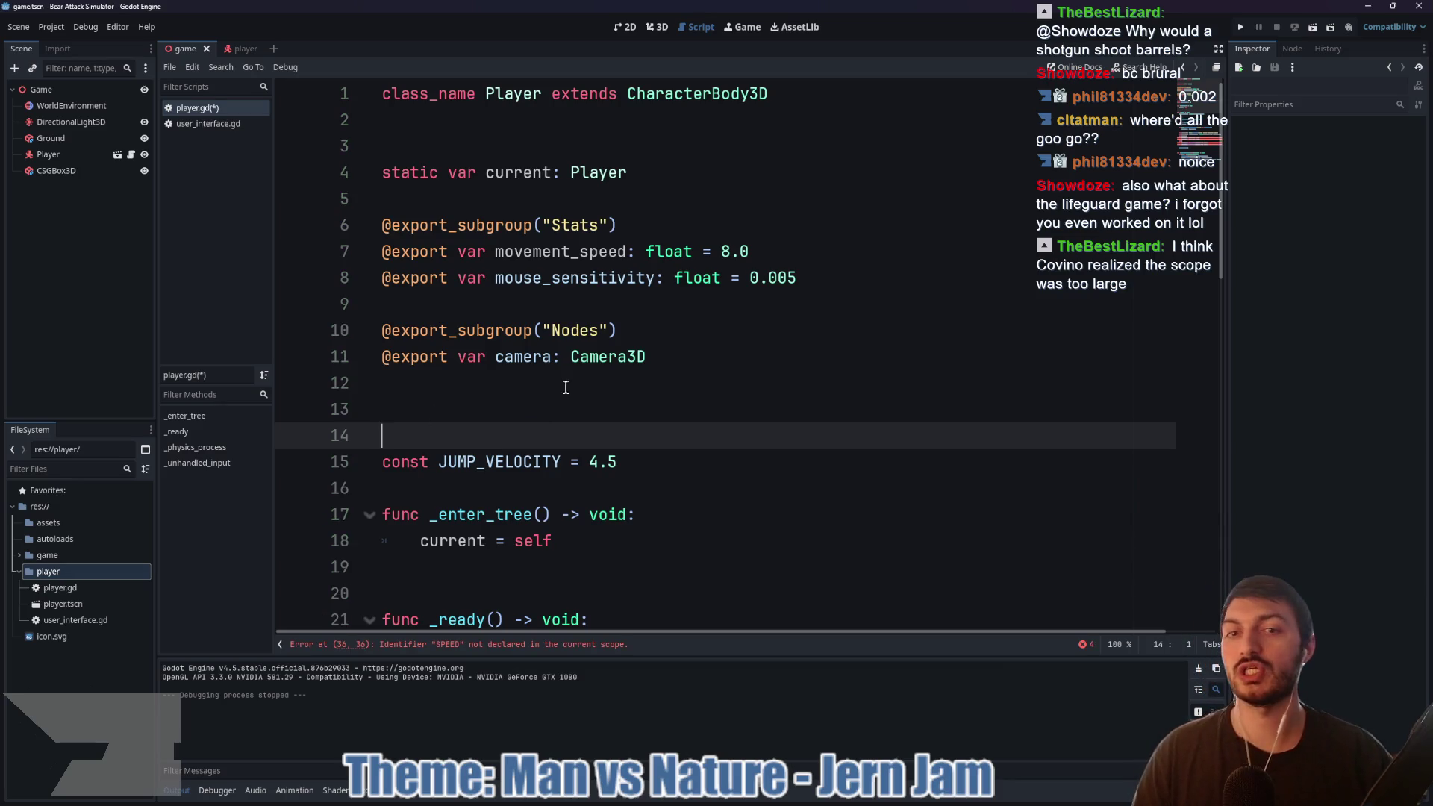
pyautogui.scroll(-8, 701, 441)
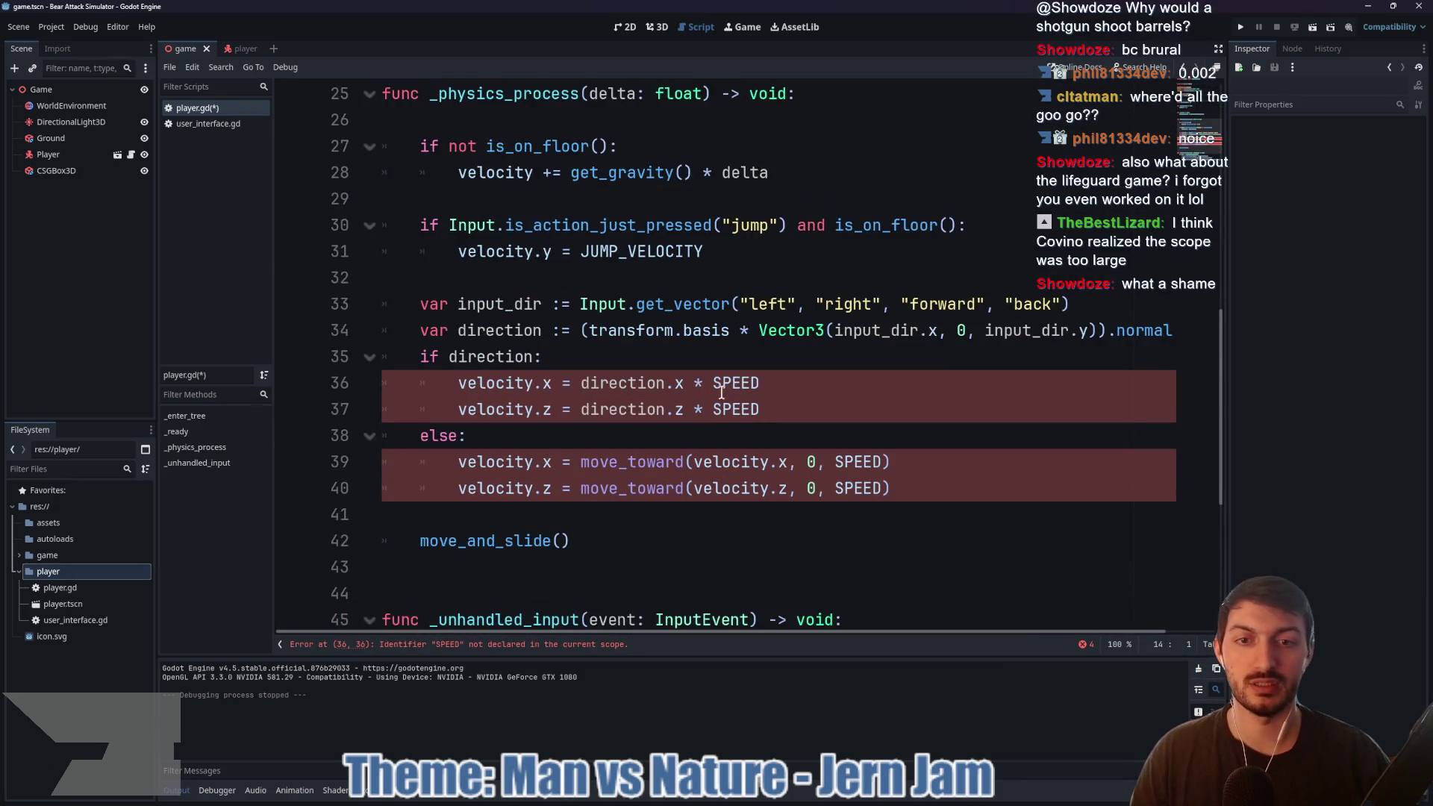
# Replace every SPEED usage in the movement code with movement_speed and save
pyautogui.moveTo(715, 382); pyautogui.dragTo(759, 384)
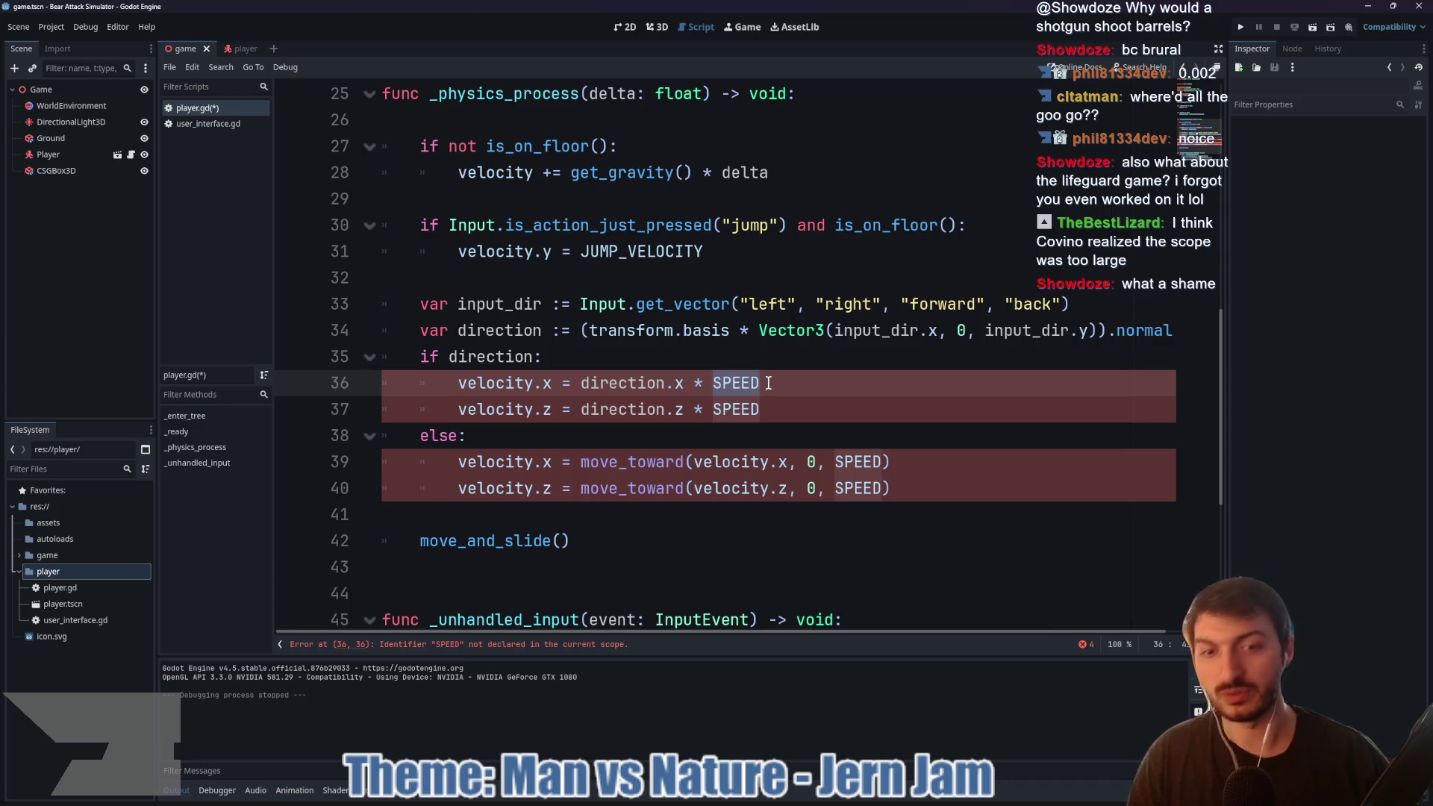
pyautogui.hotkey('ctrl', 'd')
pyautogui.hotkey('ctrl', 'd')
pyautogui.hotkey('ctrl', 'd')
pyautogui.write('movement_speed')
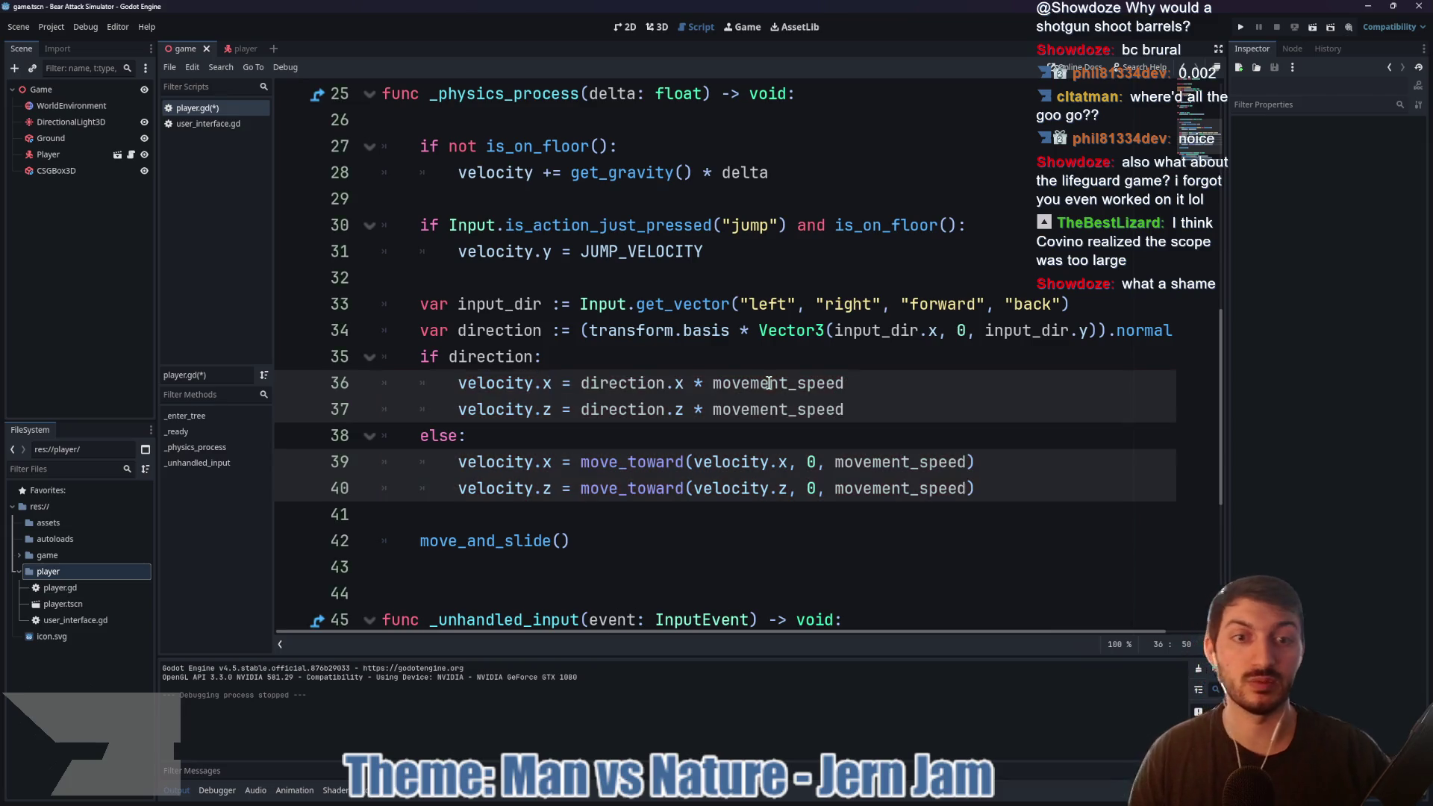
pyautogui.click(912, 408)
pyautogui.hotkey('ctrl', 's')
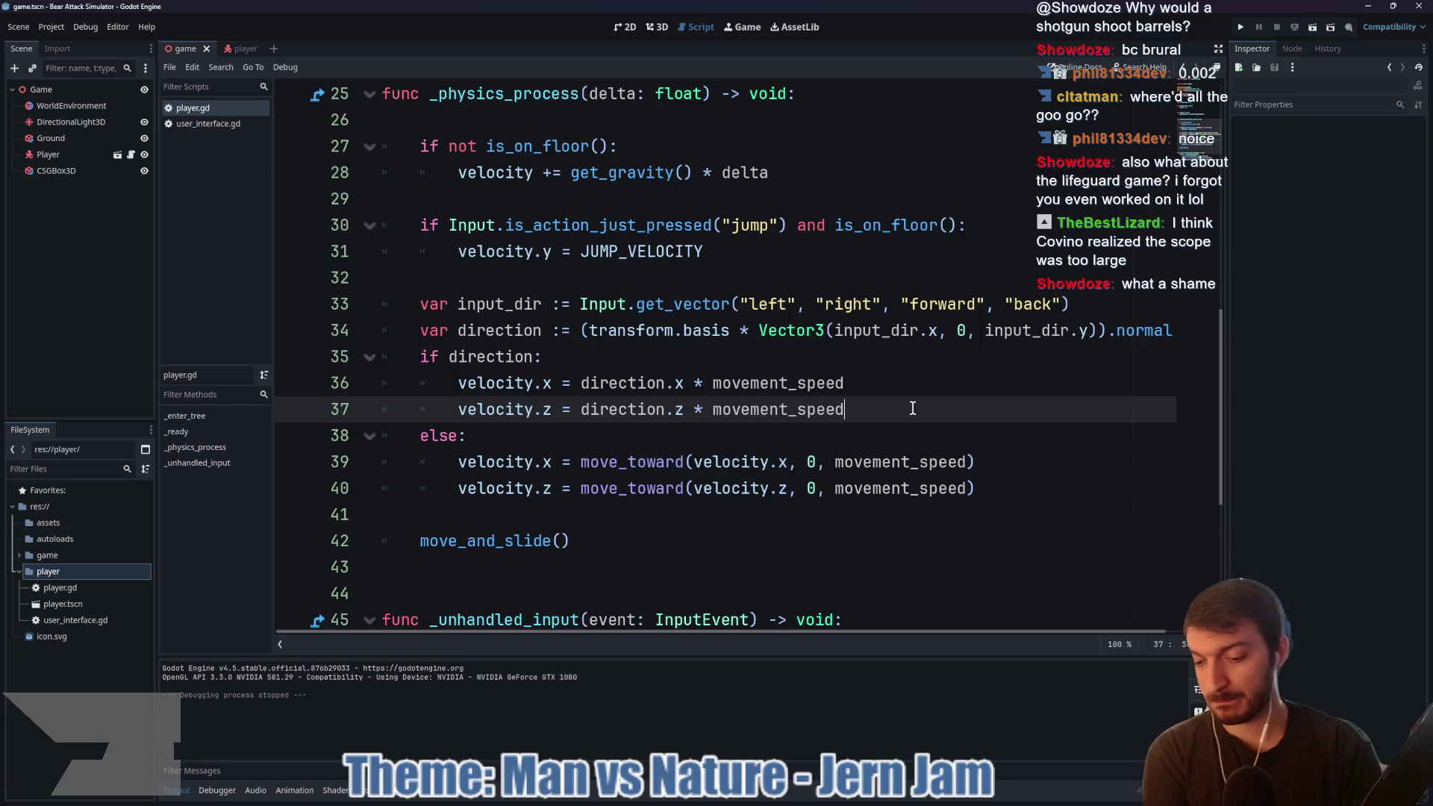
# Test-run the game walking toward and away from the cube, then save and open the player scene
pyautogui.press('F5')
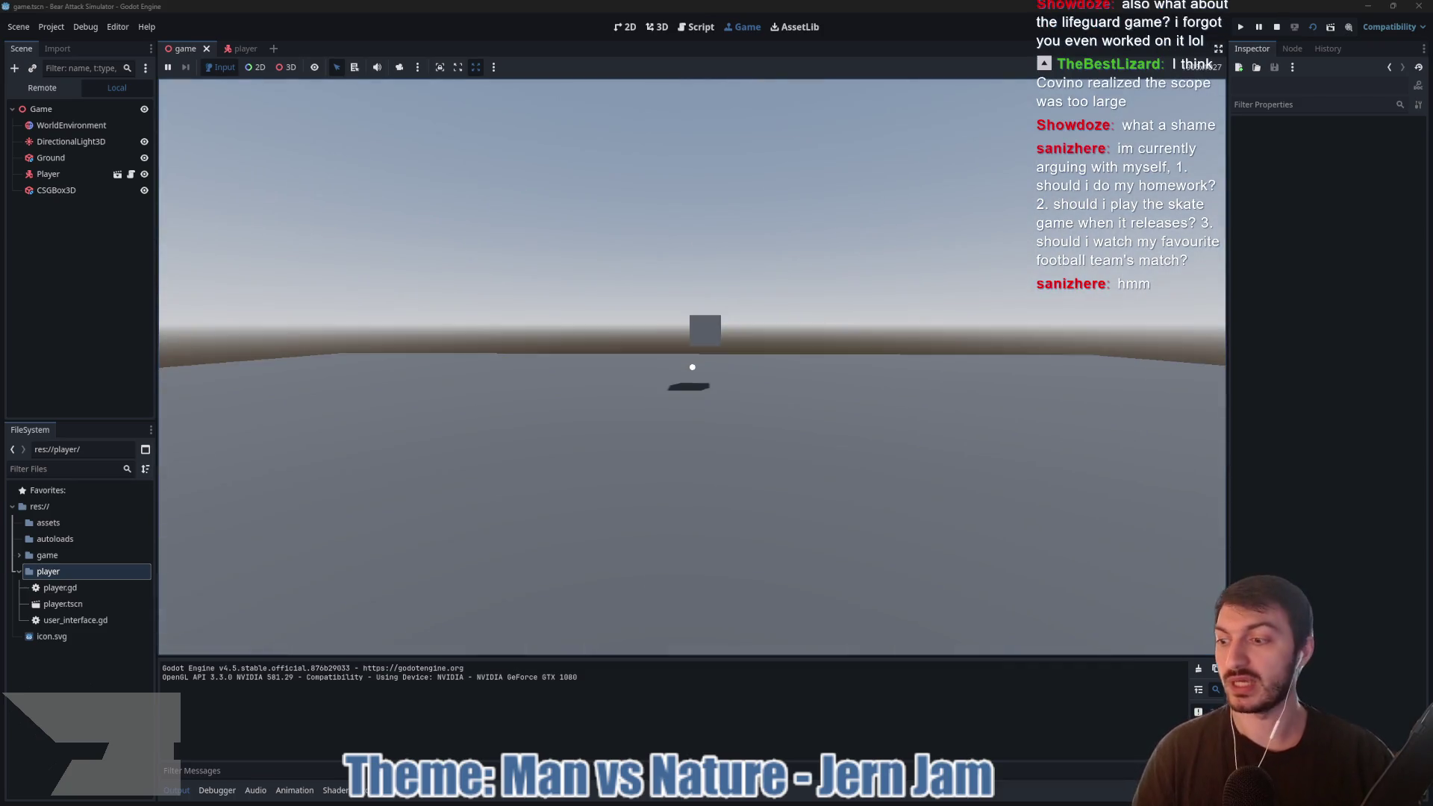
pyautogui.press('w')
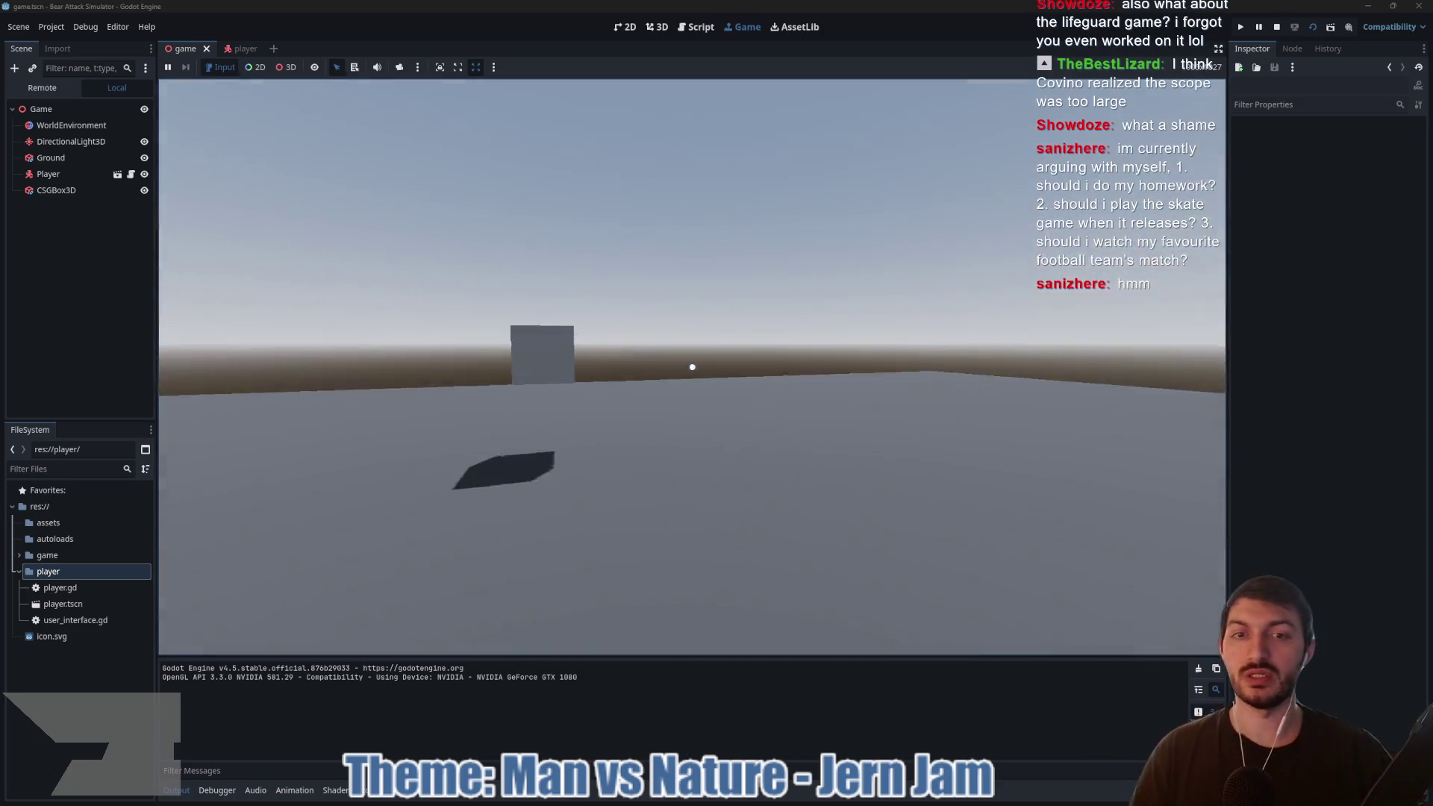
pyautogui.press('s')
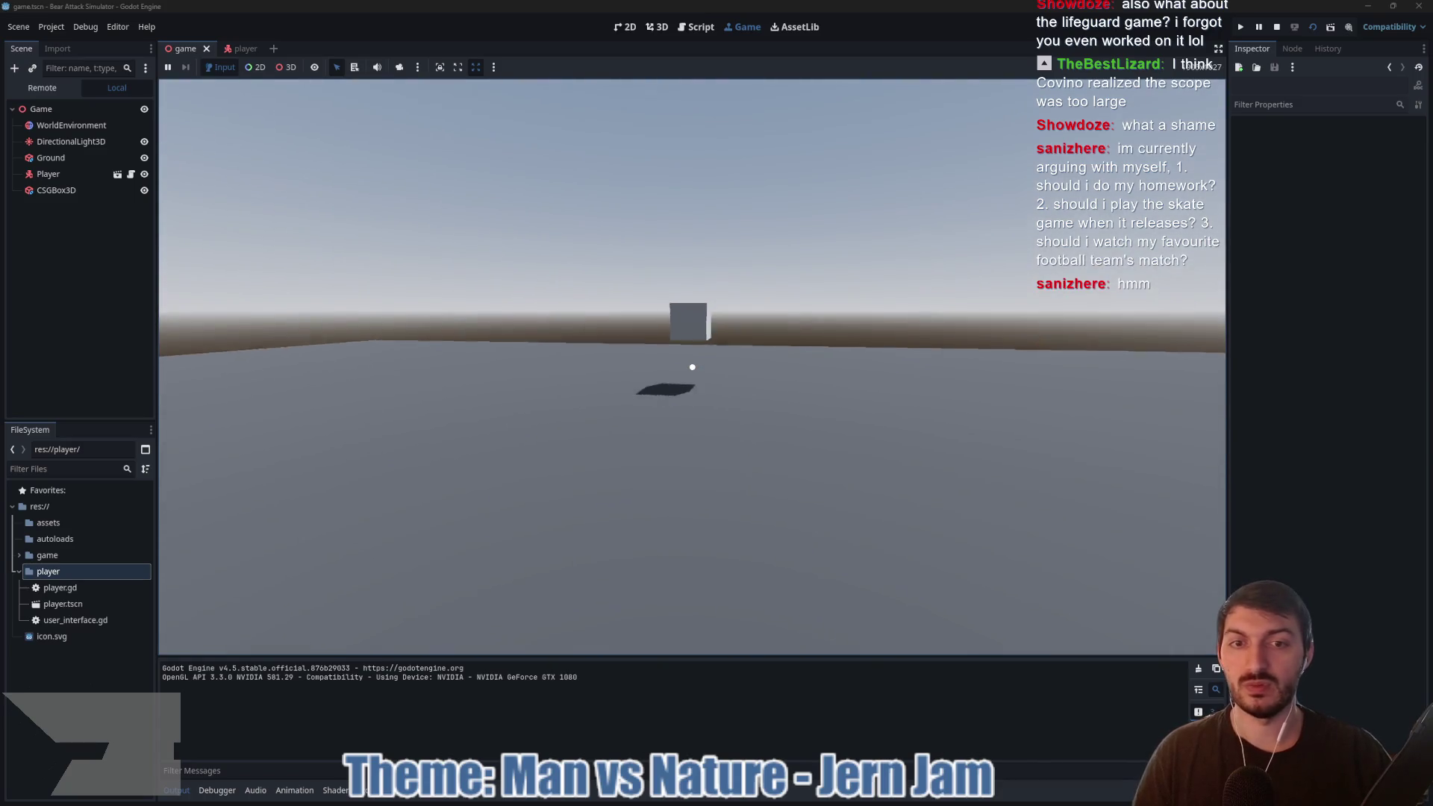
pyautogui.press('F8')
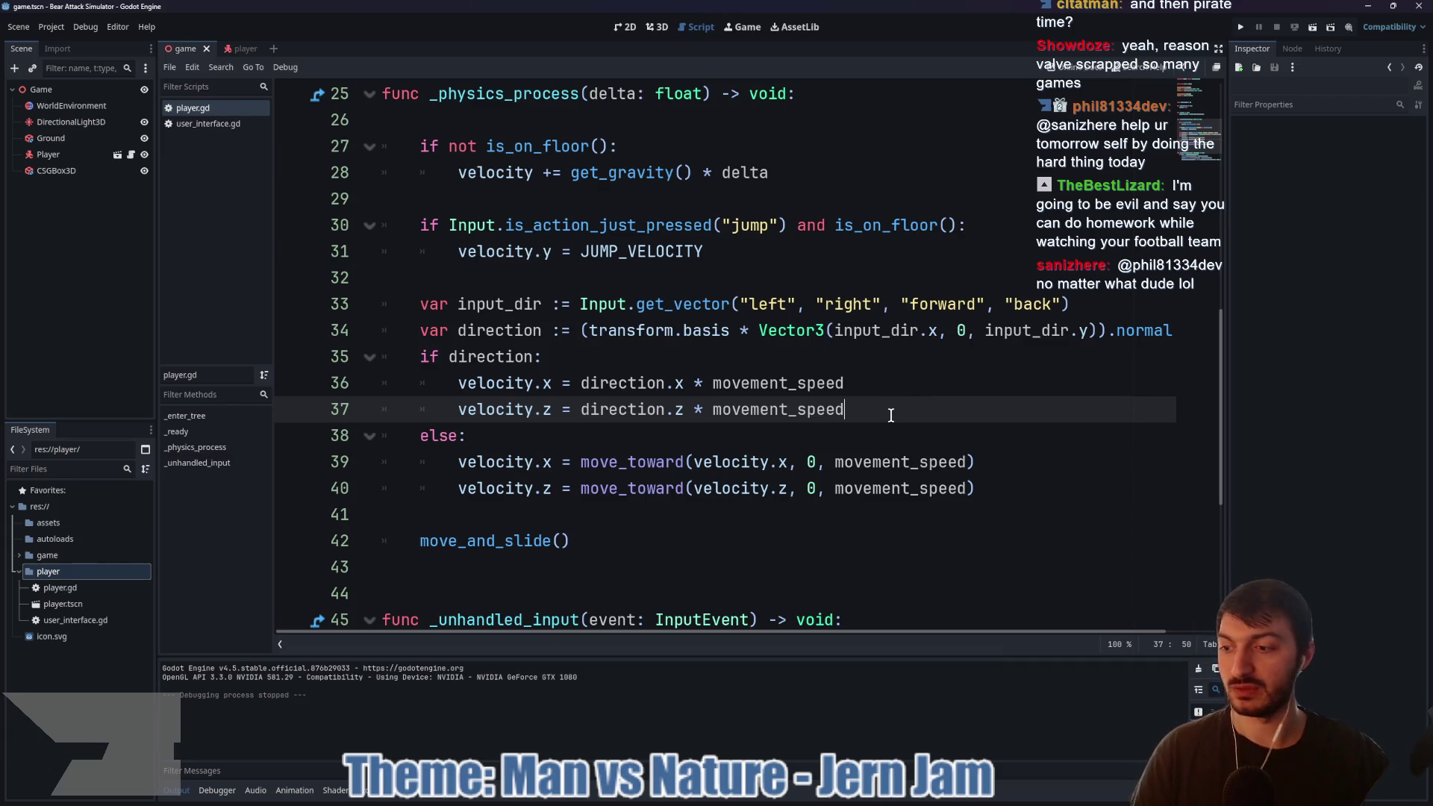
pyautogui.hotkey('ctrl', 's')
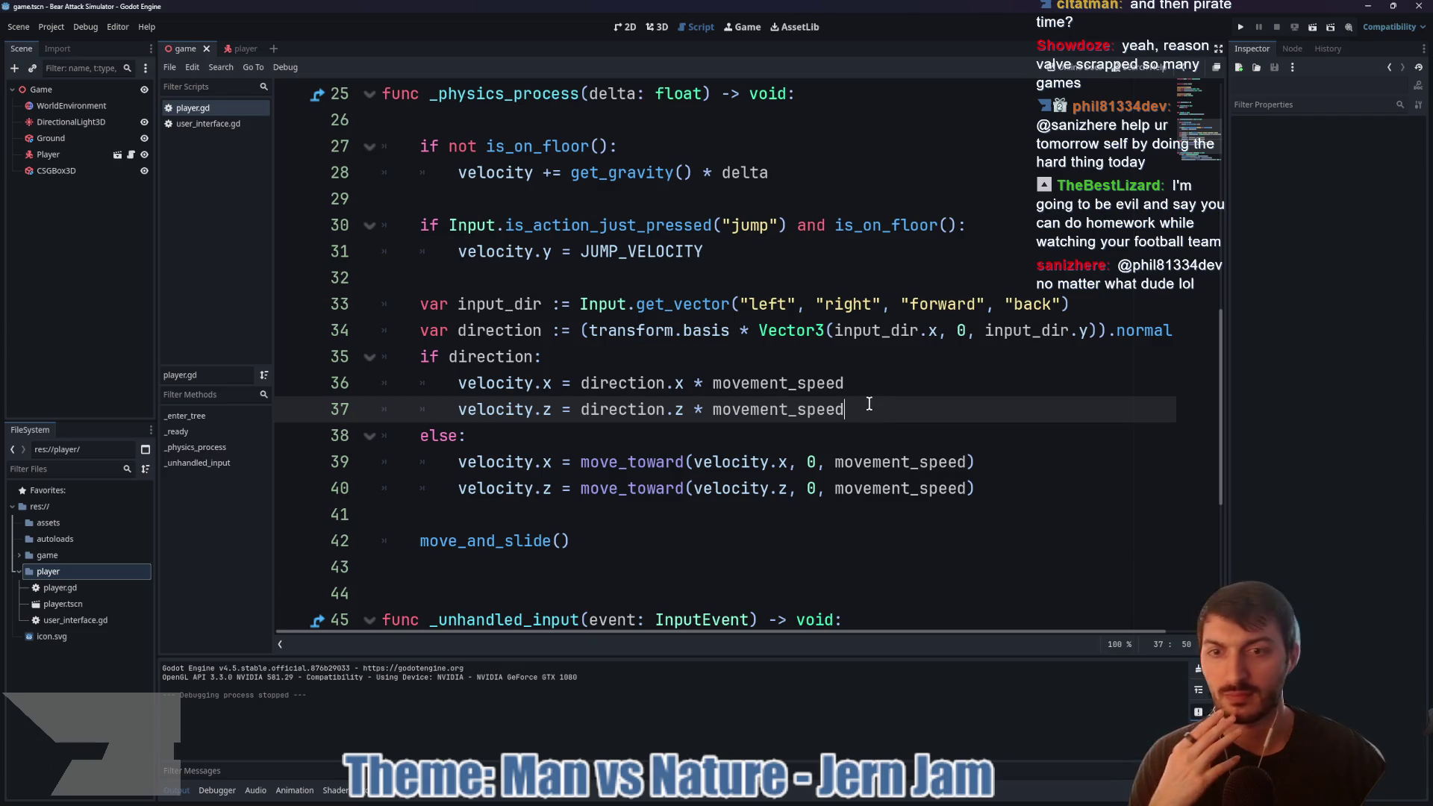
pyautogui.scroll(-4, 821, 411)
pyautogui.click(232, 48)
# Show the player scene in 3D and select its RayCast3D node
pyautogui.click(657, 26)
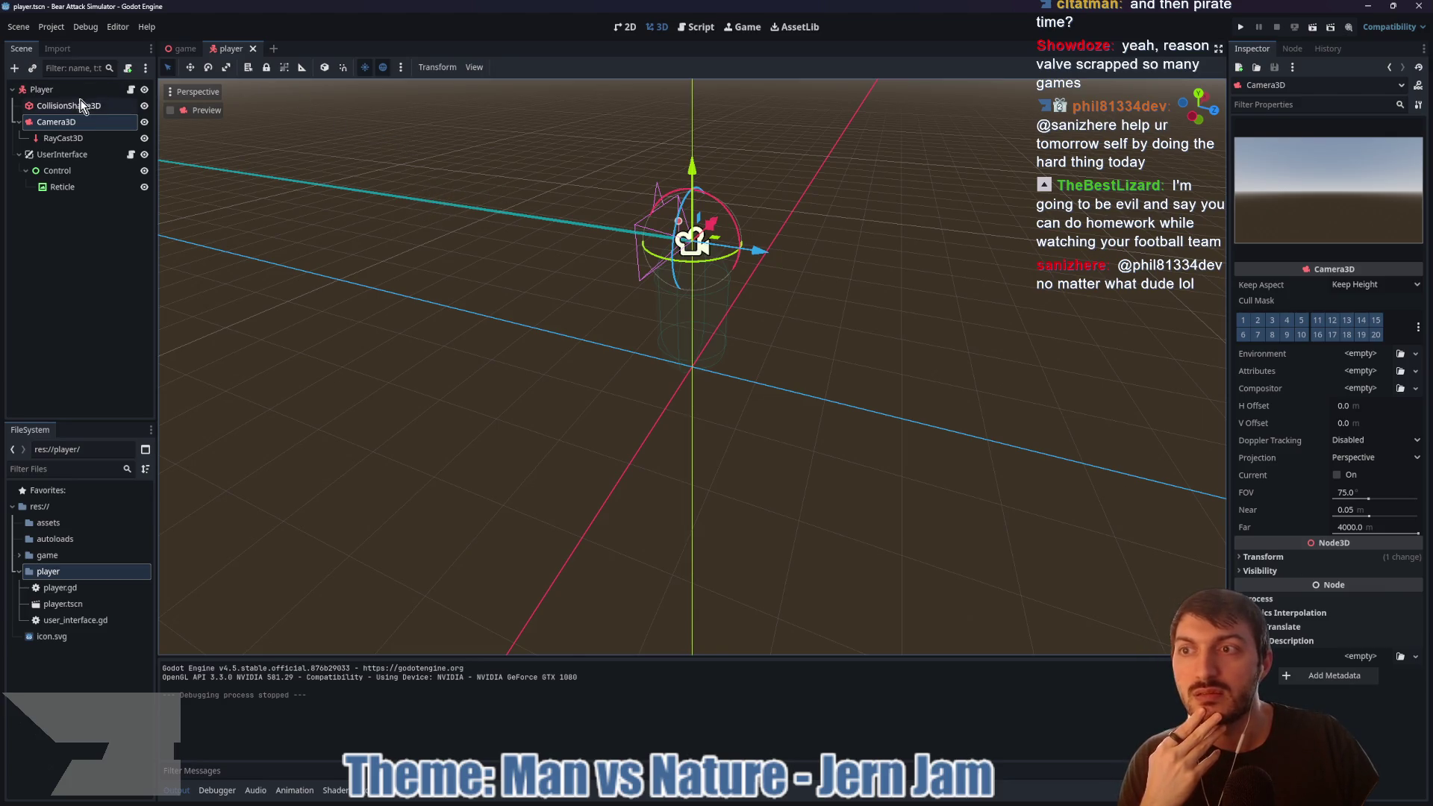
pyautogui.click(64, 90)
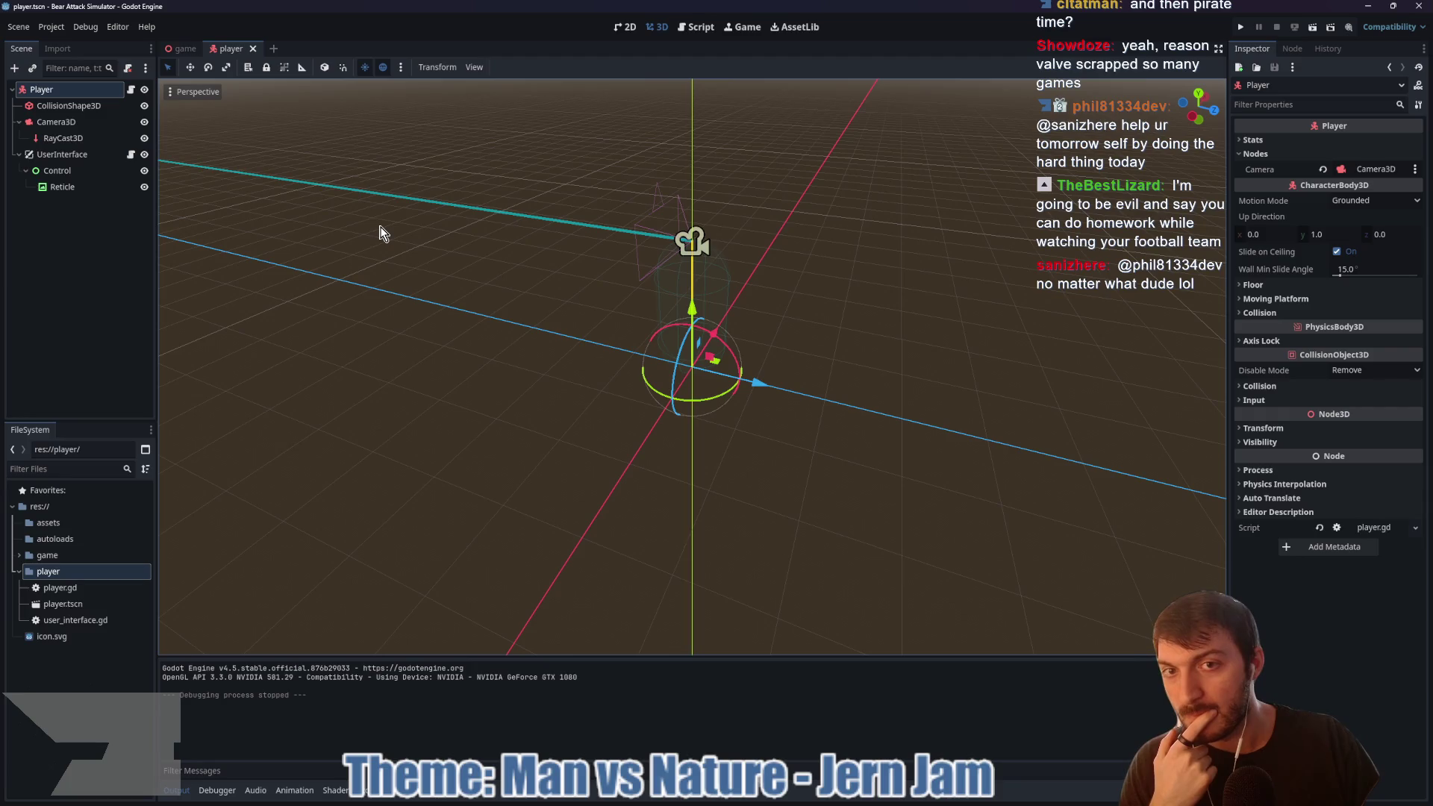
pyautogui.click(87, 140)
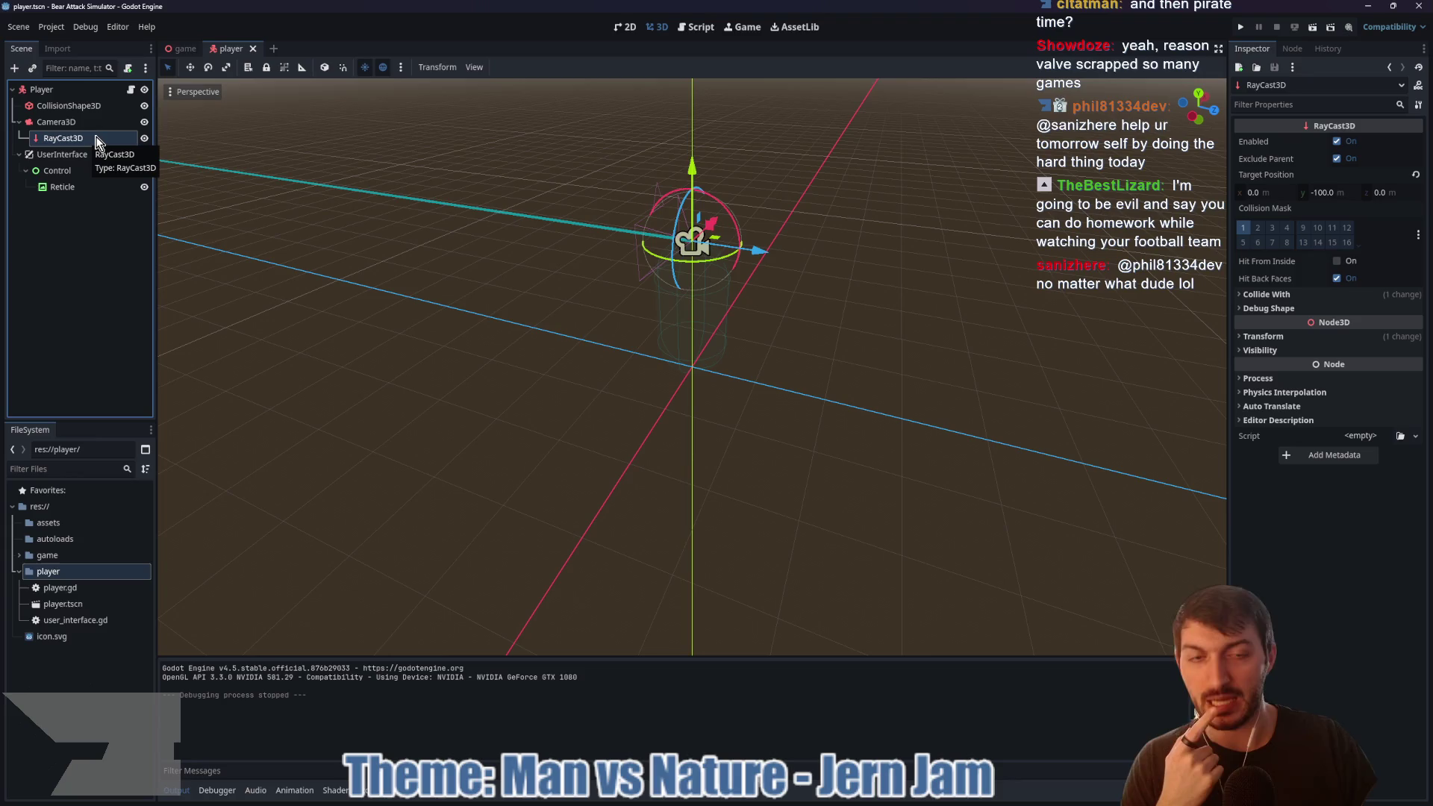
# Change the RayCast3D node's type to ShapeCast3D, searching for 'shape'
pyautogui.rightClick(97, 142)
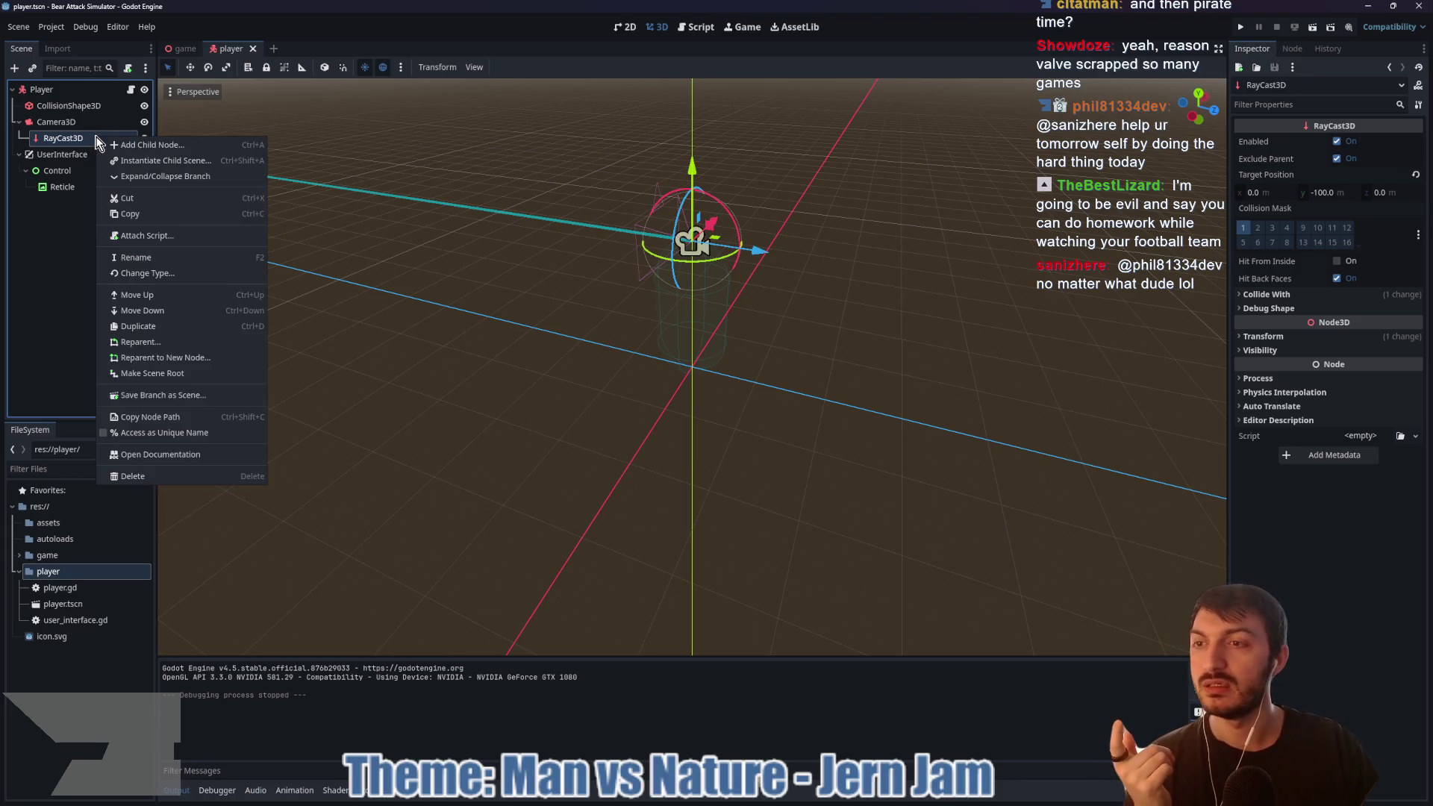
pyautogui.click(123, 276)
pyautogui.write('shape')
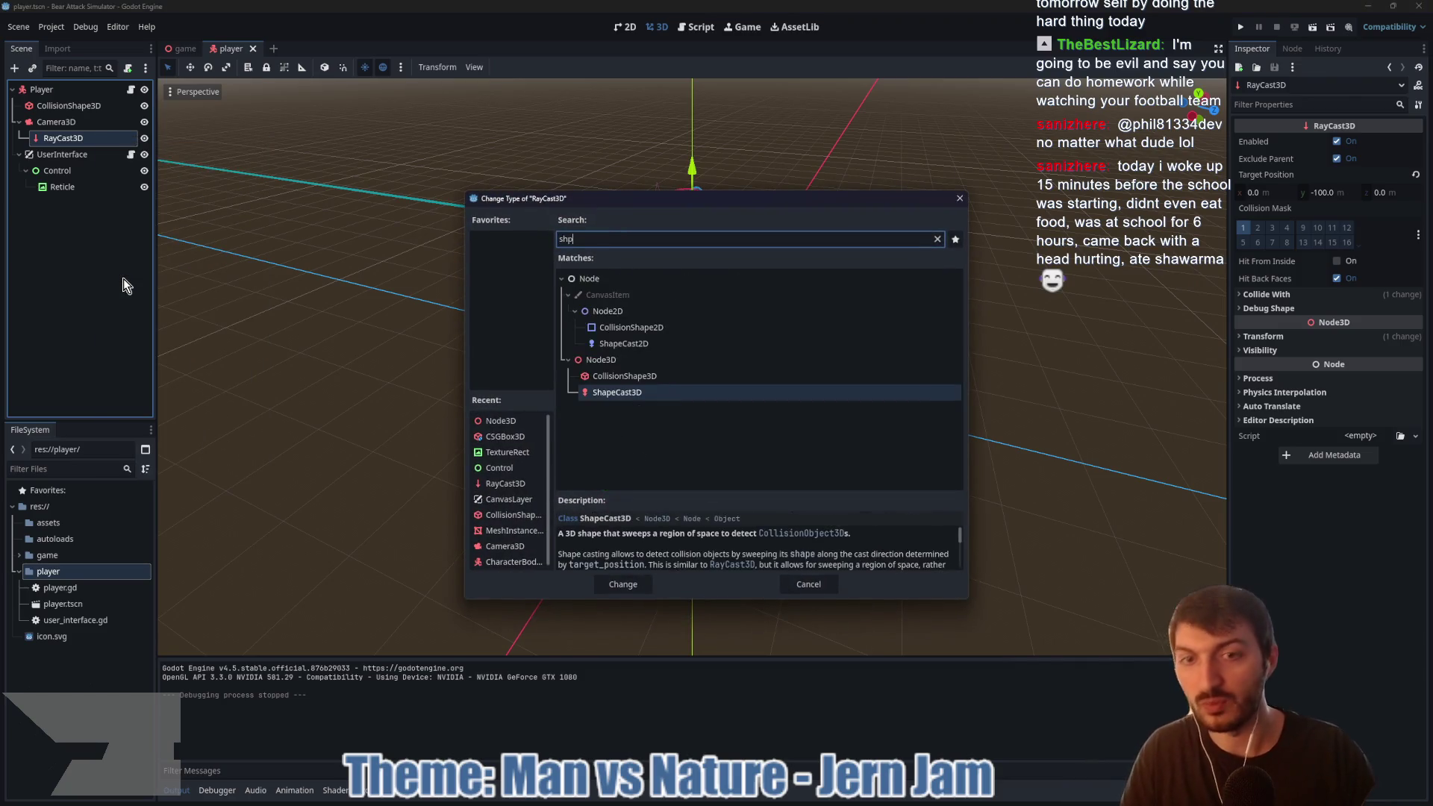
pyautogui.click(639, 581)
pyautogui.click(1367, 159)
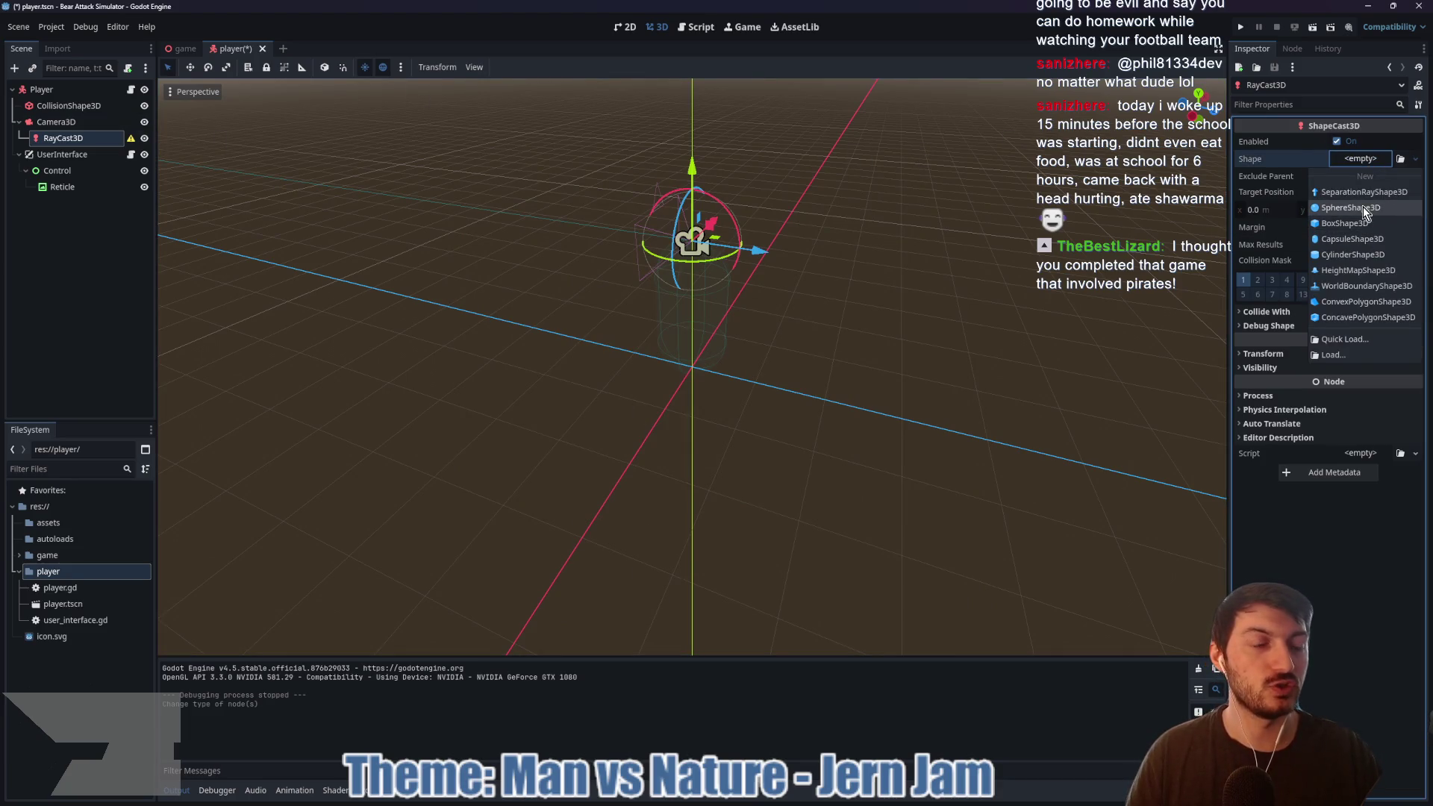
# Give the ShapeCast3D a BoxShape3D and set its target position y to -25
pyautogui.click(1343, 224)
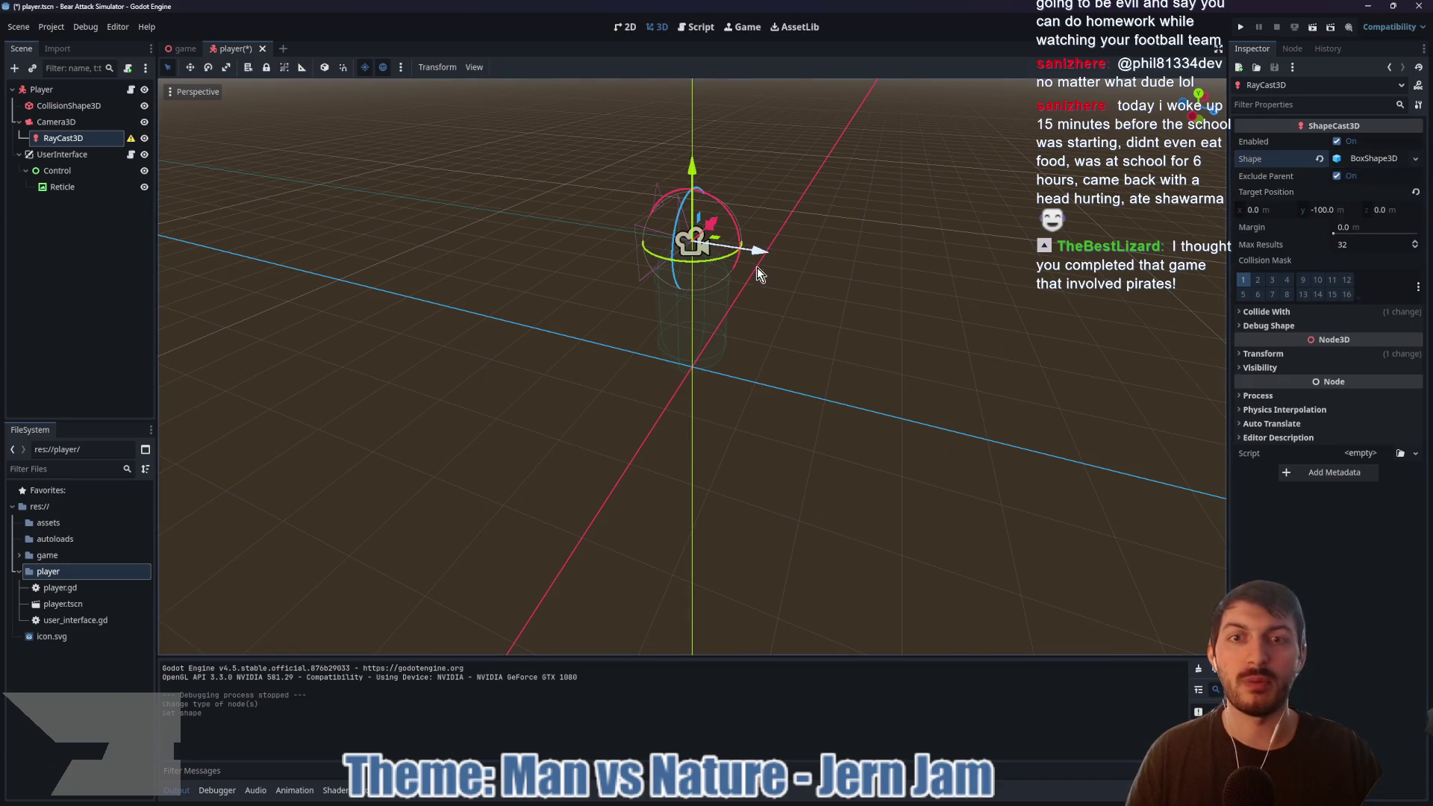
pyautogui.click(1339, 210)
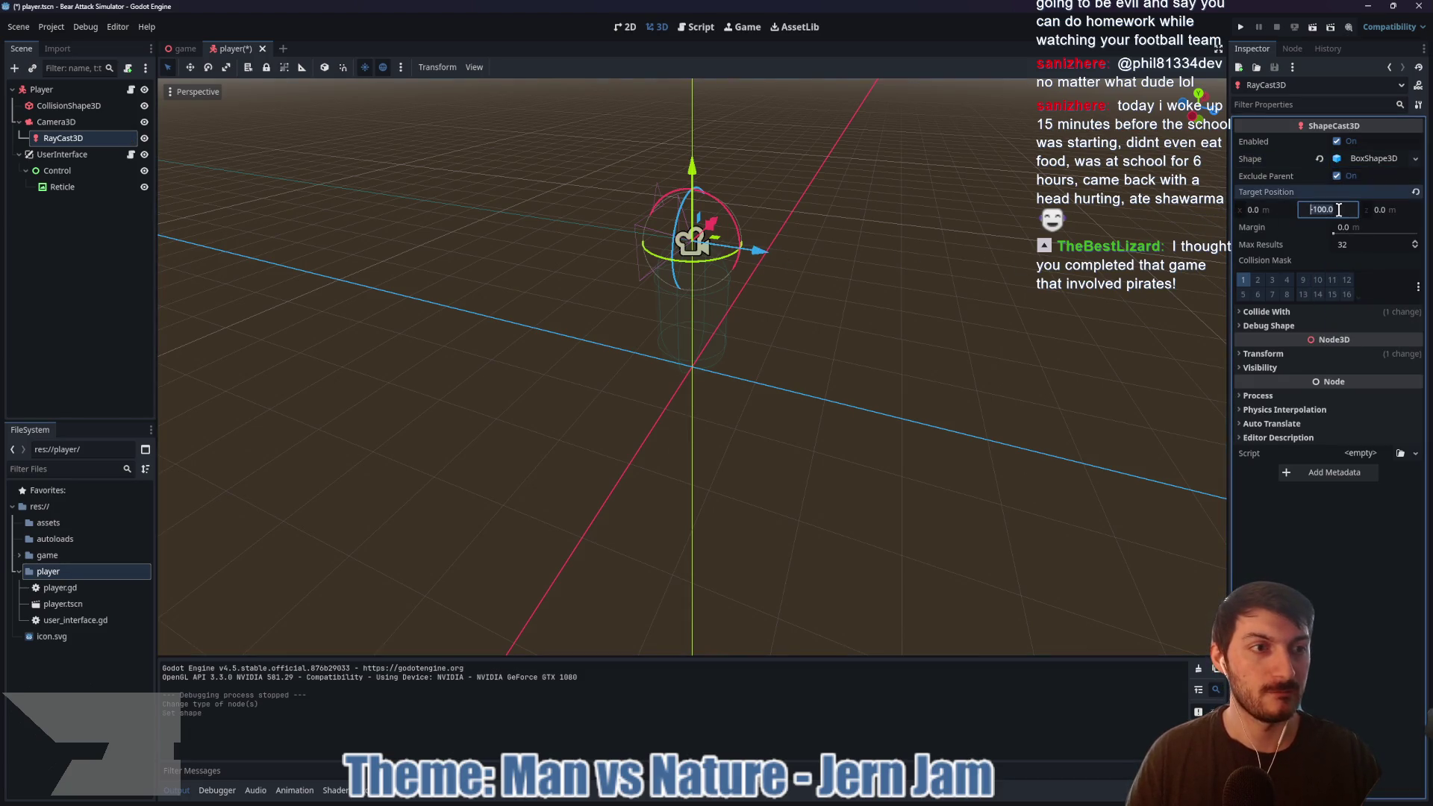
pyautogui.write('-')
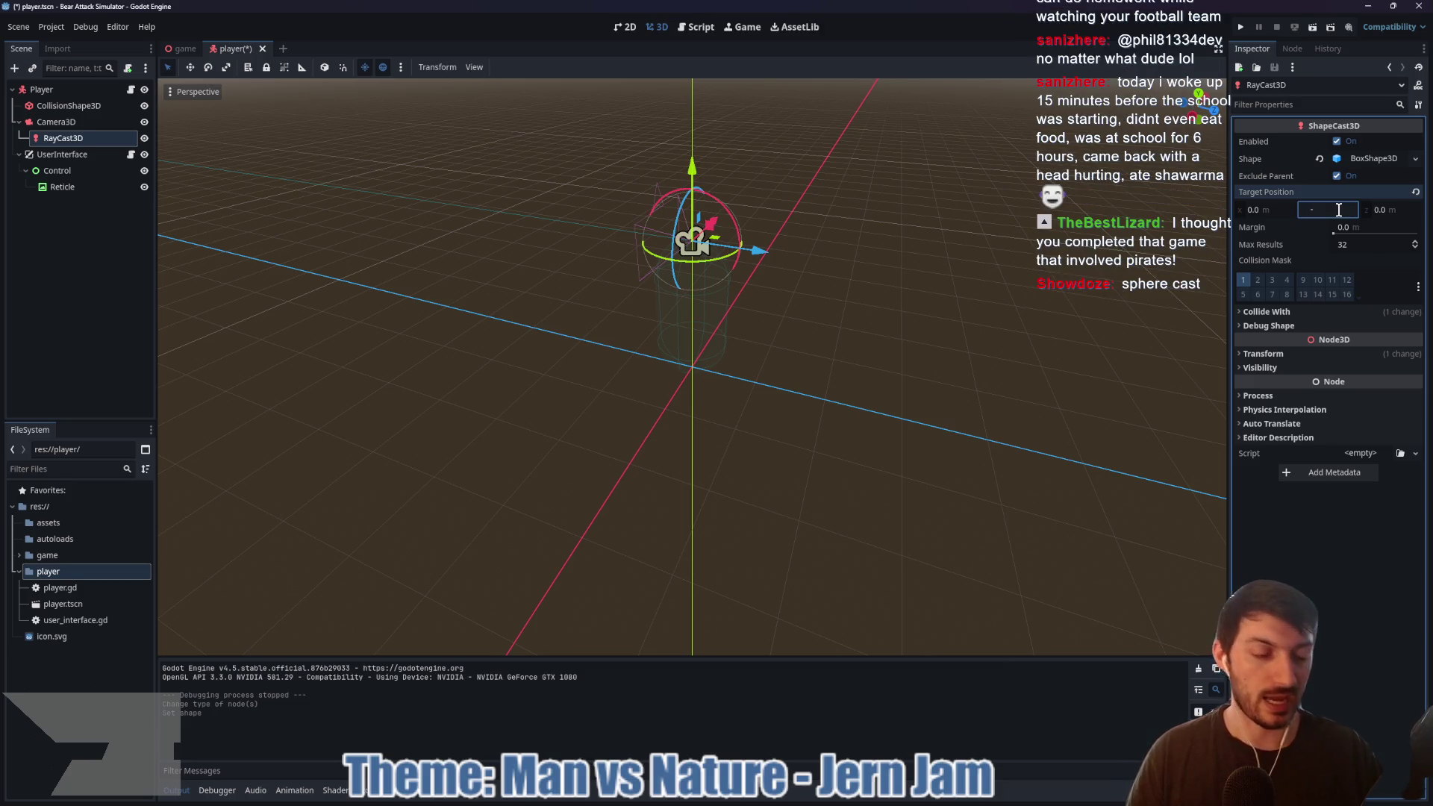
pyautogui.write('25')
pyautogui.press('Return')
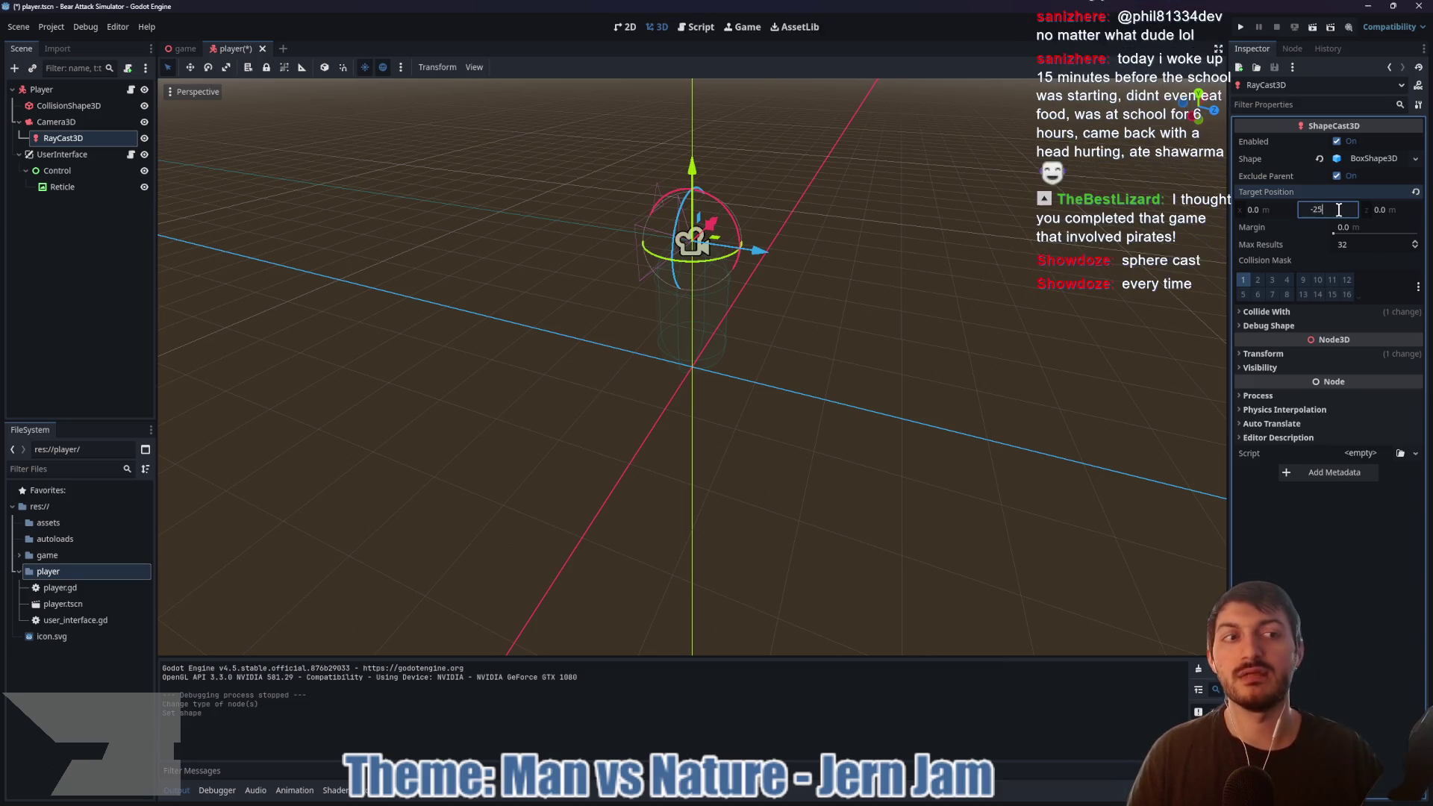
# Change the target position y to -10 and orbit the viewport to inspect the cast
pyautogui.scroll(-3, 618, 378)
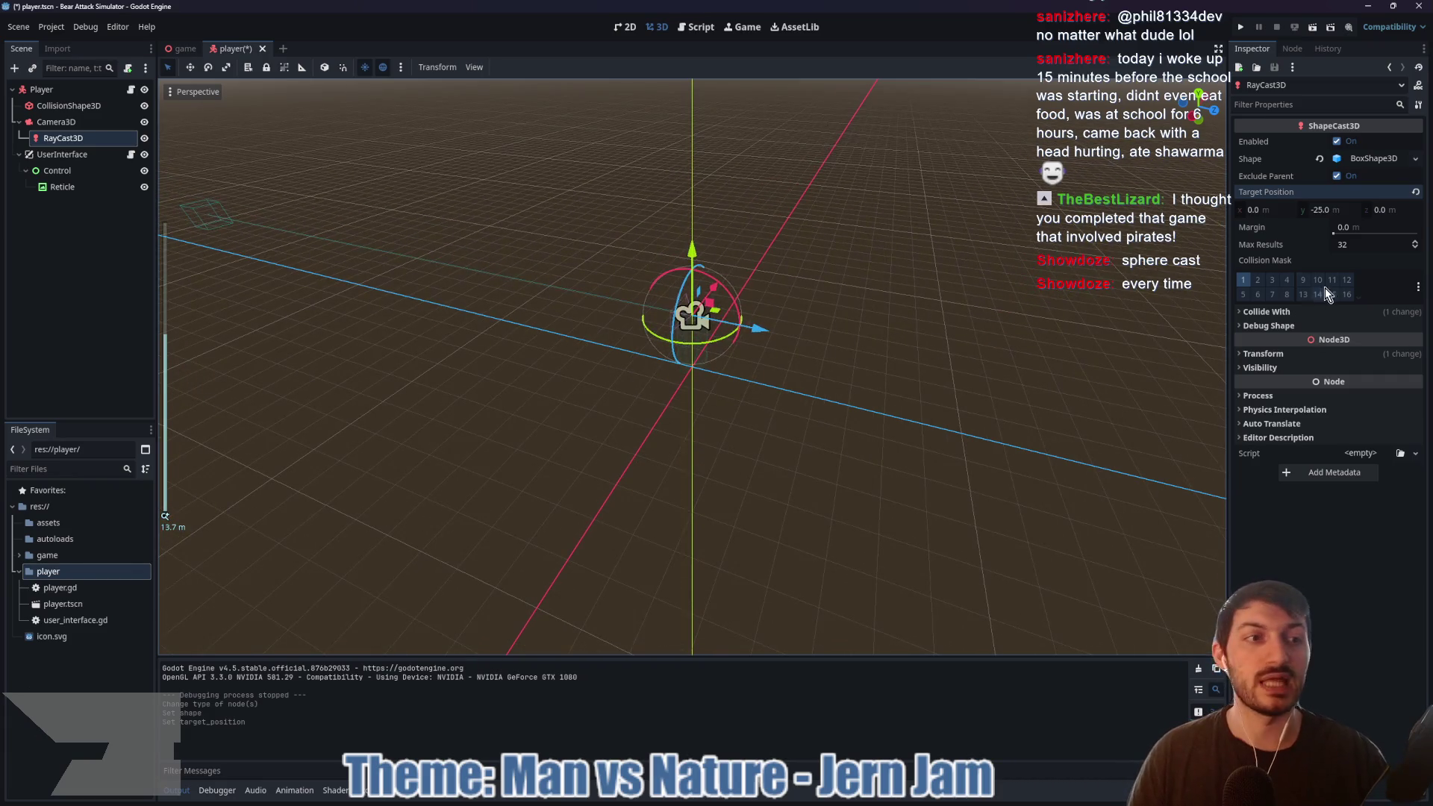
pyautogui.click(1339, 208)
pyautogui.write('-10')
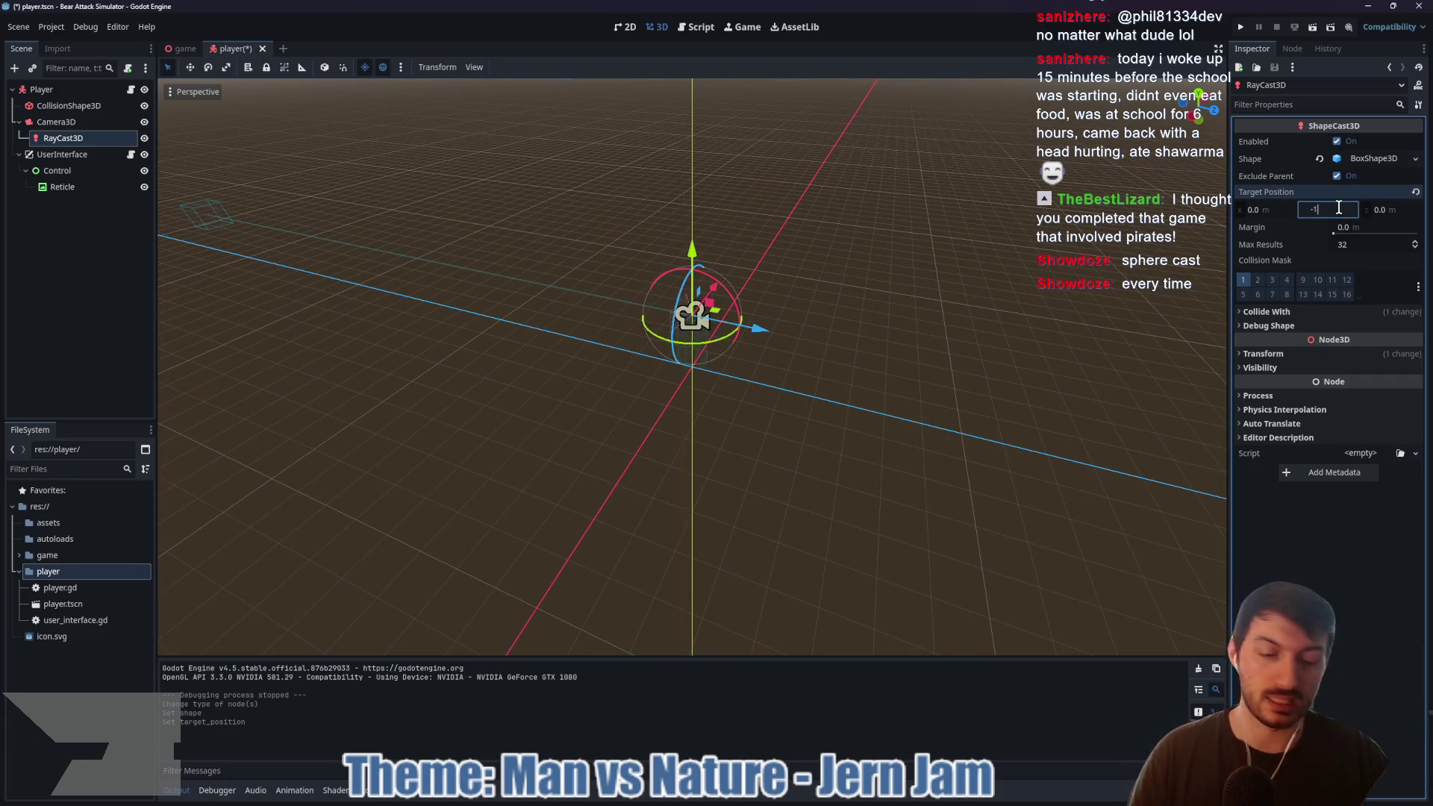
pyautogui.press('Return')
pyautogui.moveTo(565, 336)
pyautogui.mouseDown()
pyautogui.moveTo(704, 291)
pyautogui.moveTo(631, 312)
pyautogui.mouseUp()
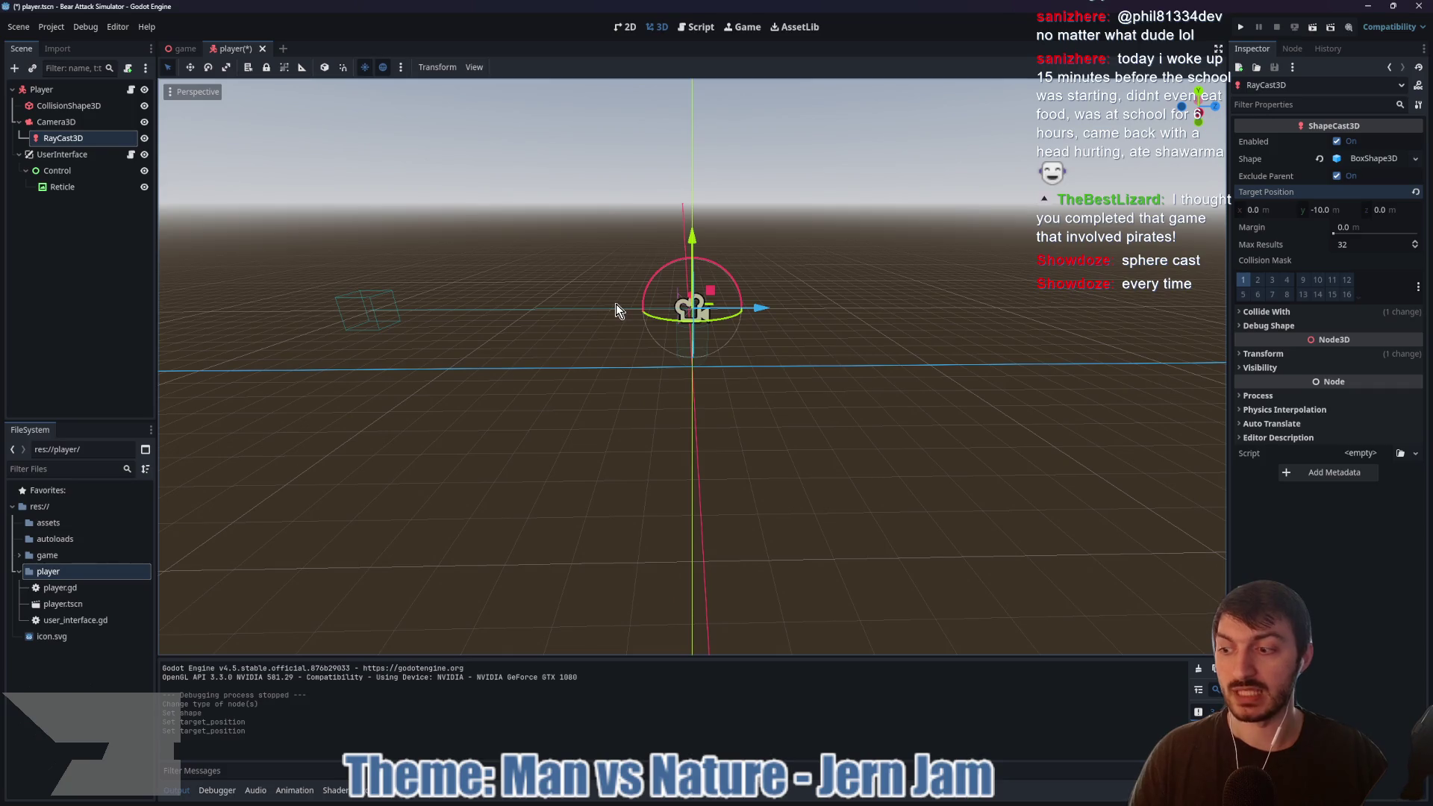
pyautogui.moveTo(422, 381)
pyautogui.mouseDown()
pyautogui.moveTo(589, 343)
pyautogui.moveTo(595, 384)
pyautogui.moveTo(435, 384)
pyautogui.mouseUp()
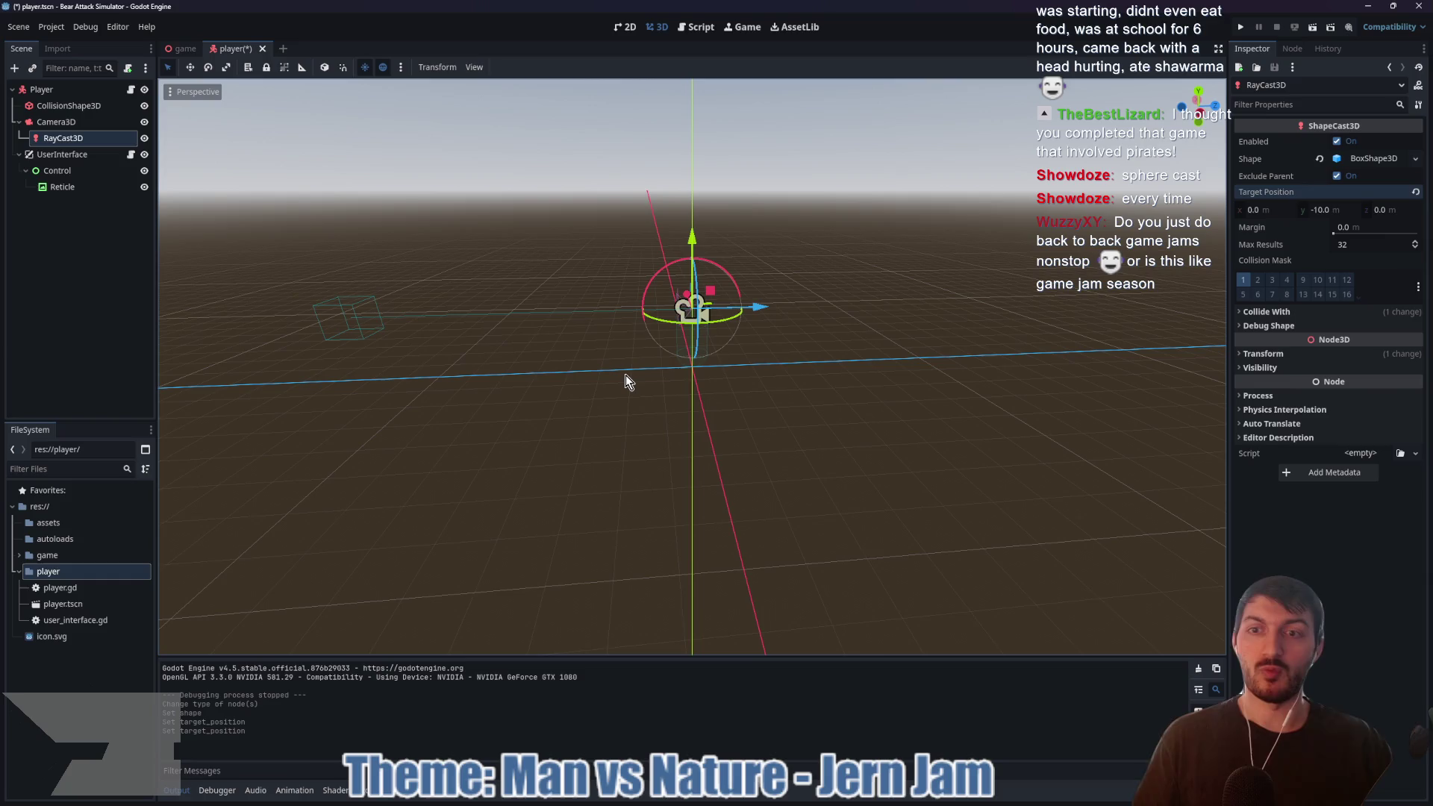
# Save player.tscn with Ctrl+S and select the Player node to view its properties
pyautogui.hotkey('ctrl', 's')
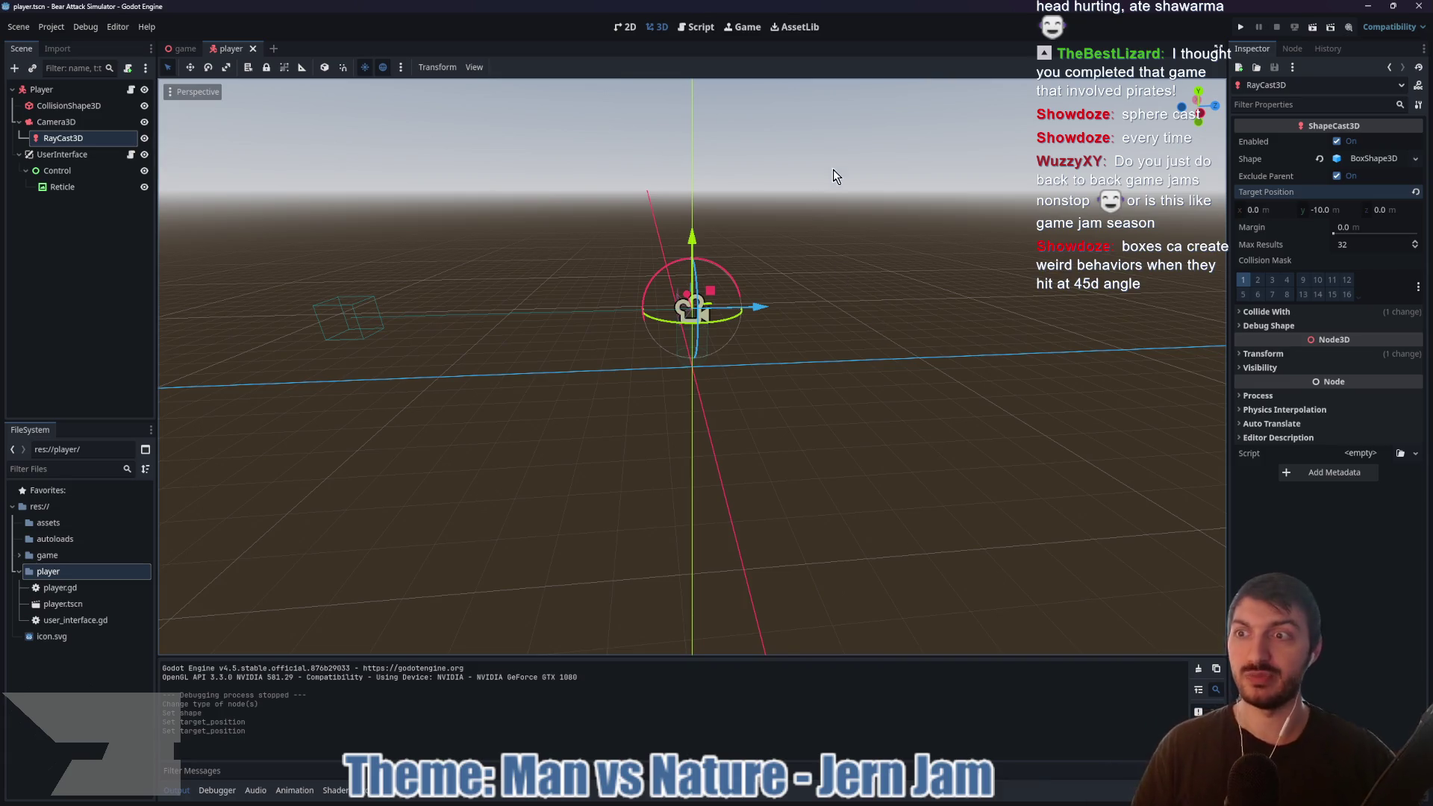
pyautogui.click(89, 89)
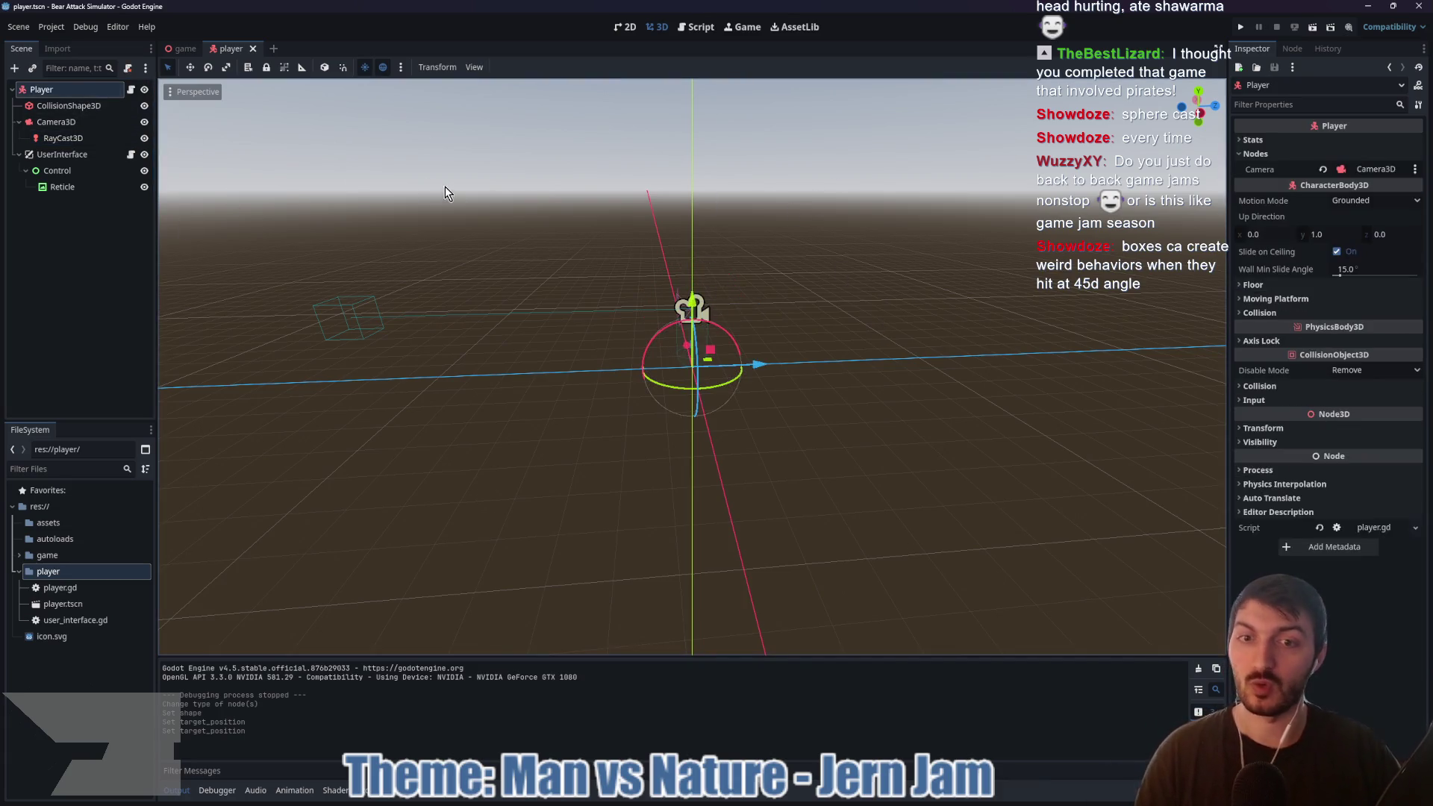
pyautogui.moveTo(553, 245); pyautogui.dragTo(561, 247)
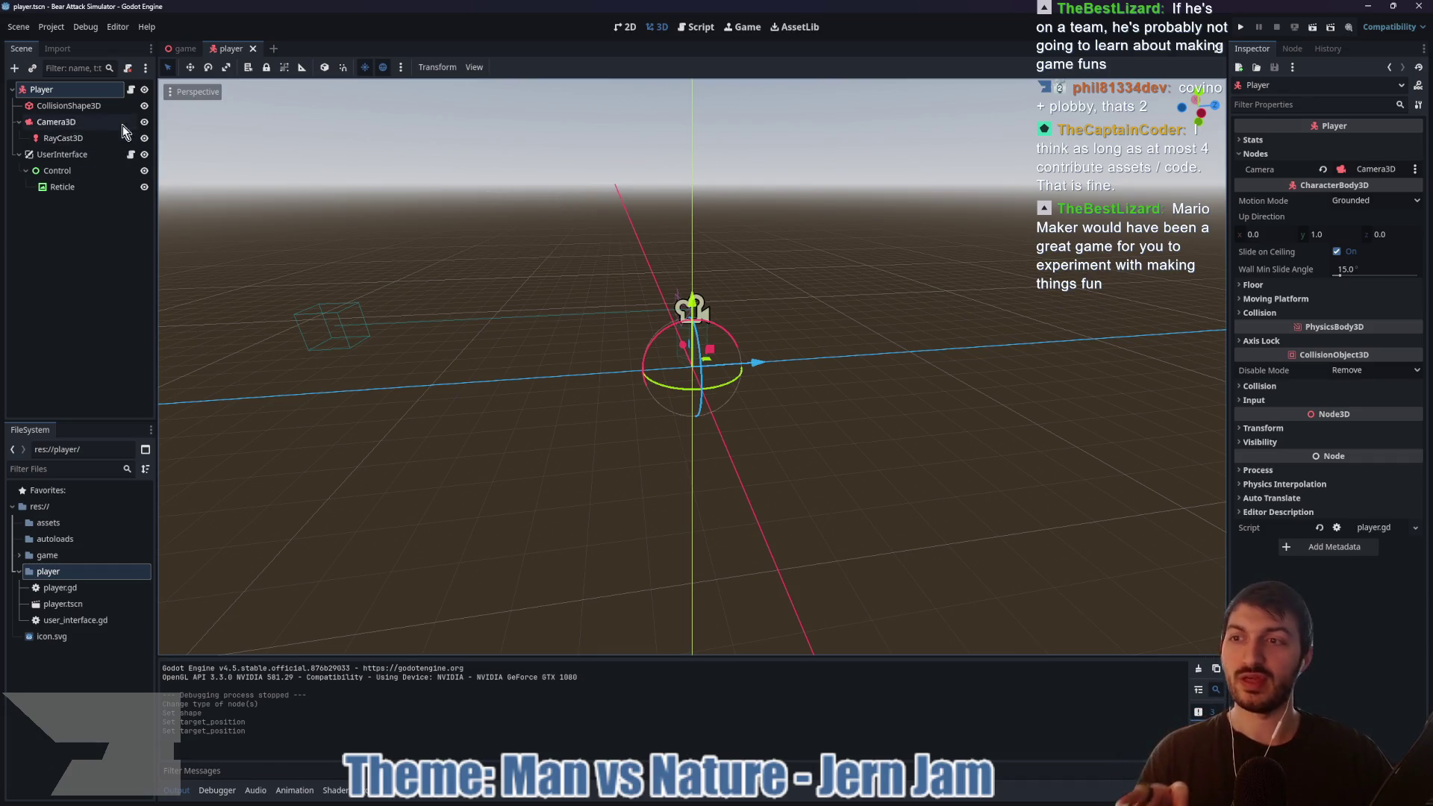
pyautogui.click(131, 89)
# Review the camera pitch clamp between -80 and 80 degrees on lines 48–49 of player.gd
pyautogui.click(538, 382)
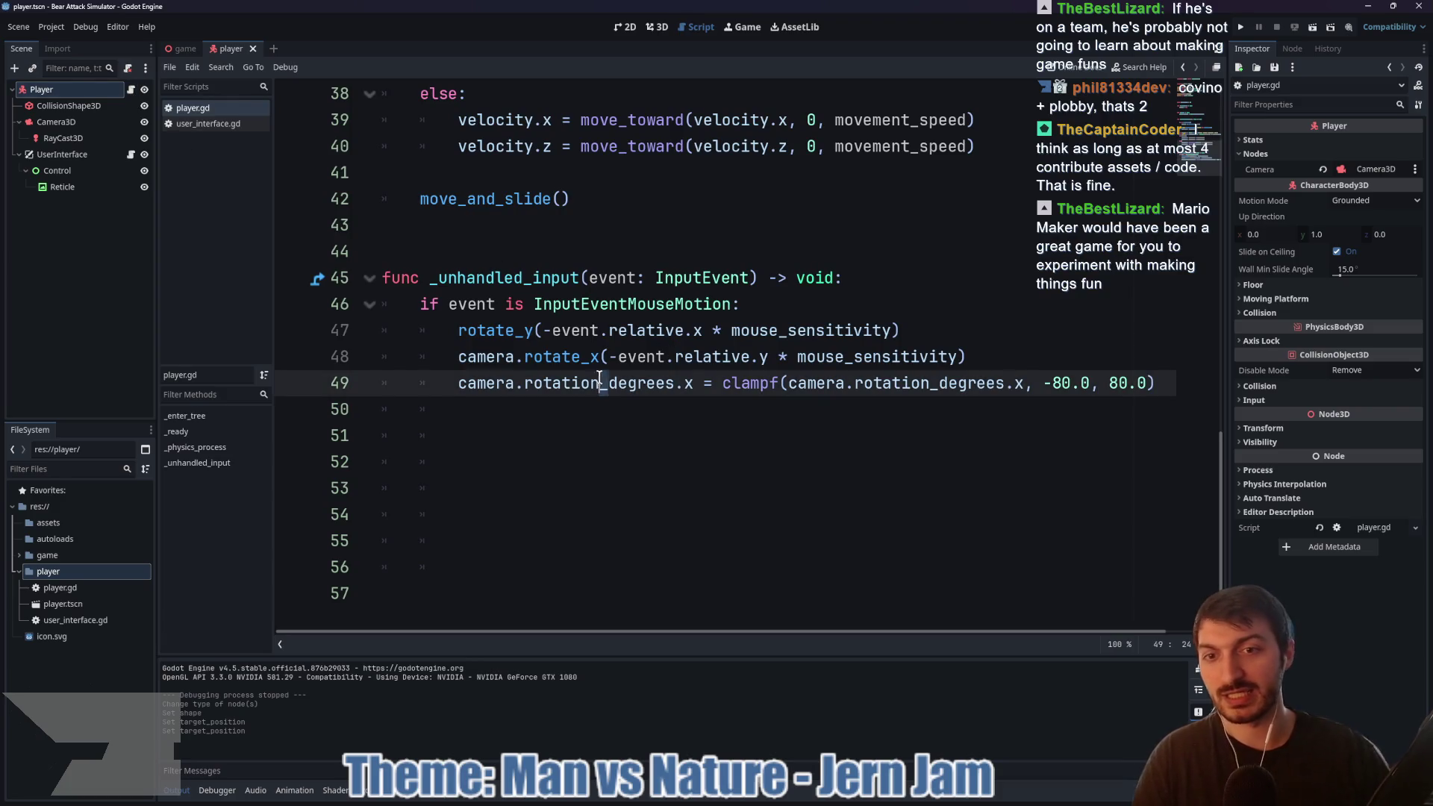
pyautogui.click(544, 356)
pyautogui.moveTo(959, 356)
pyautogui.mouseDown()
pyautogui.moveTo(612, 352)
pyautogui.moveTo(770, 356)
pyautogui.mouseUp()
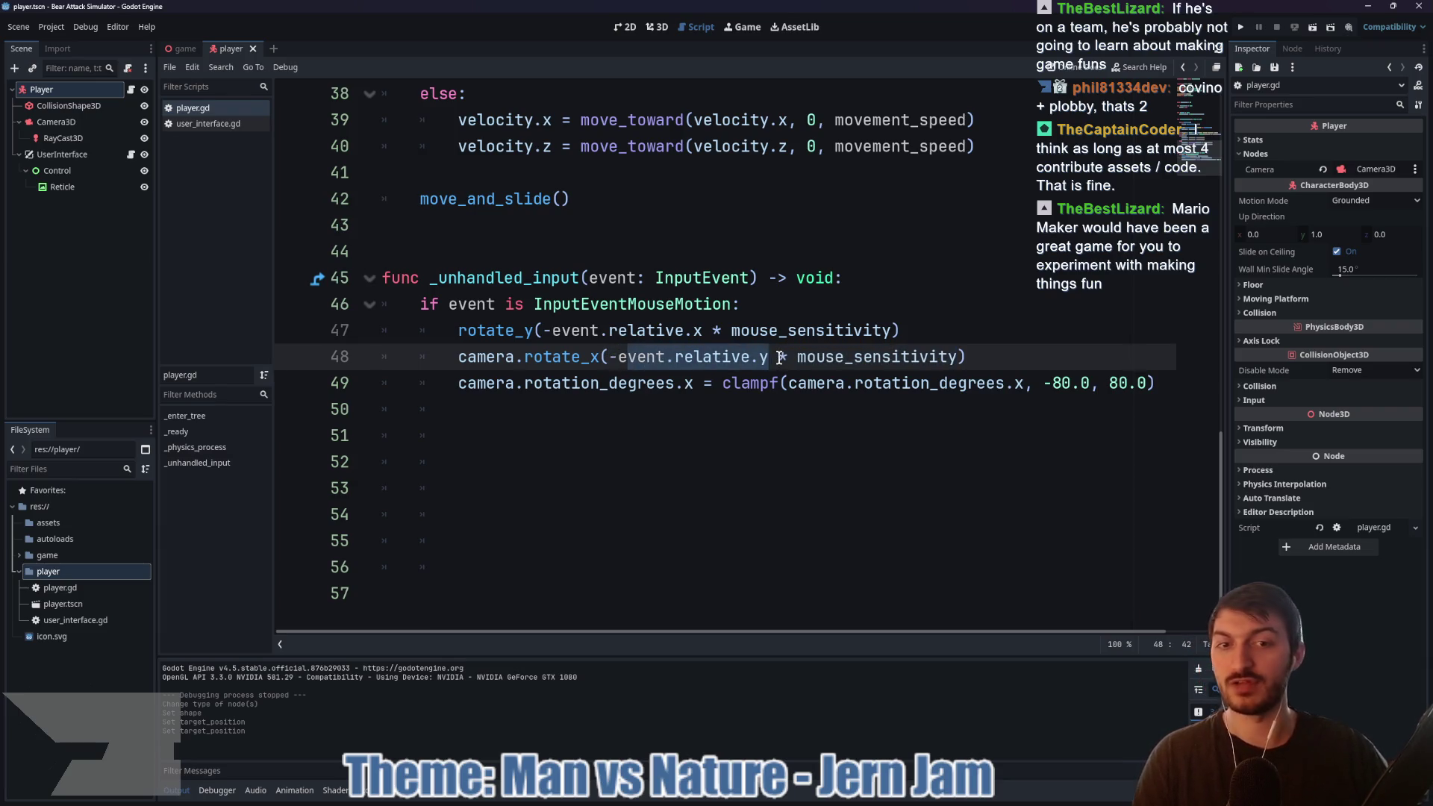
pyautogui.click(609, 356)
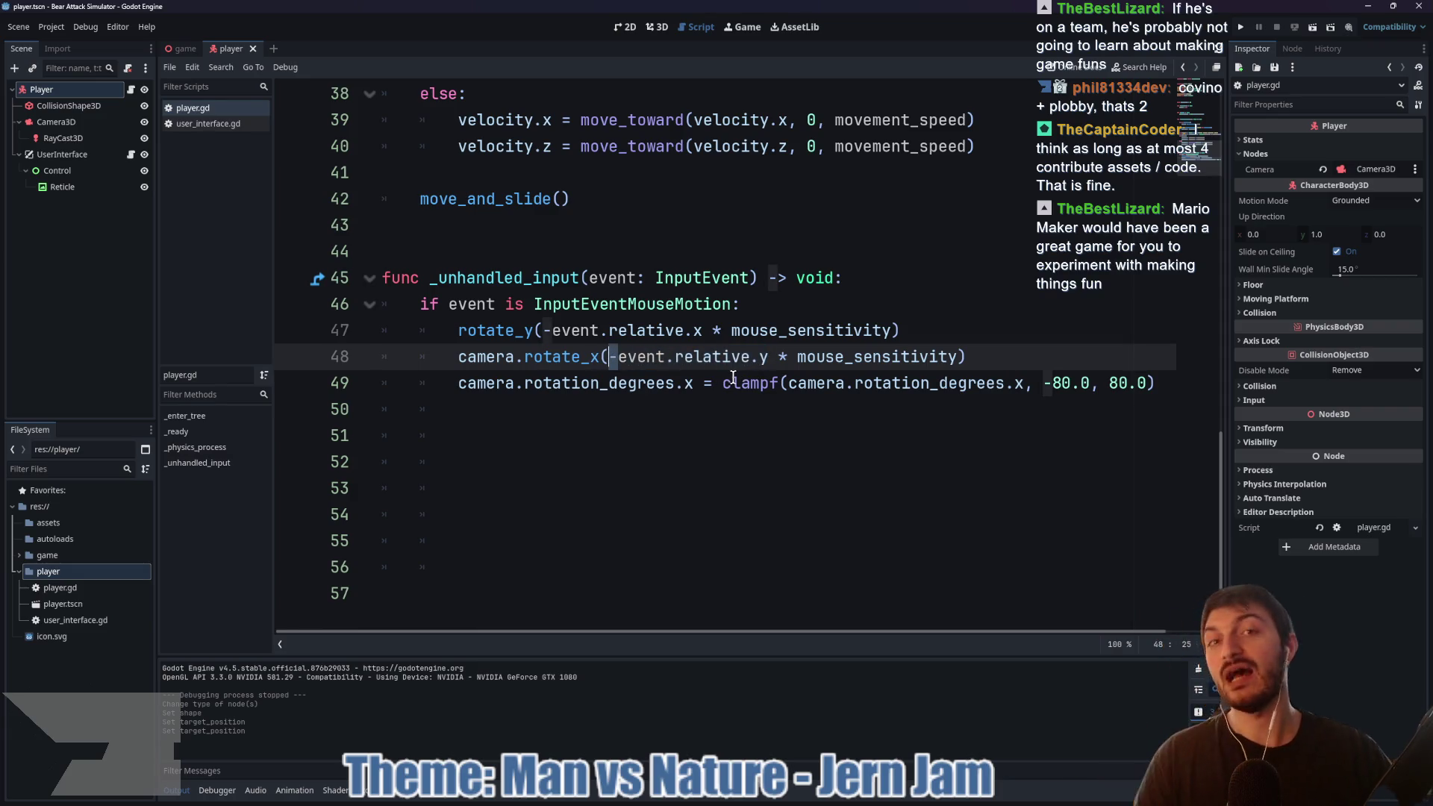
pyautogui.moveTo(746, 377)
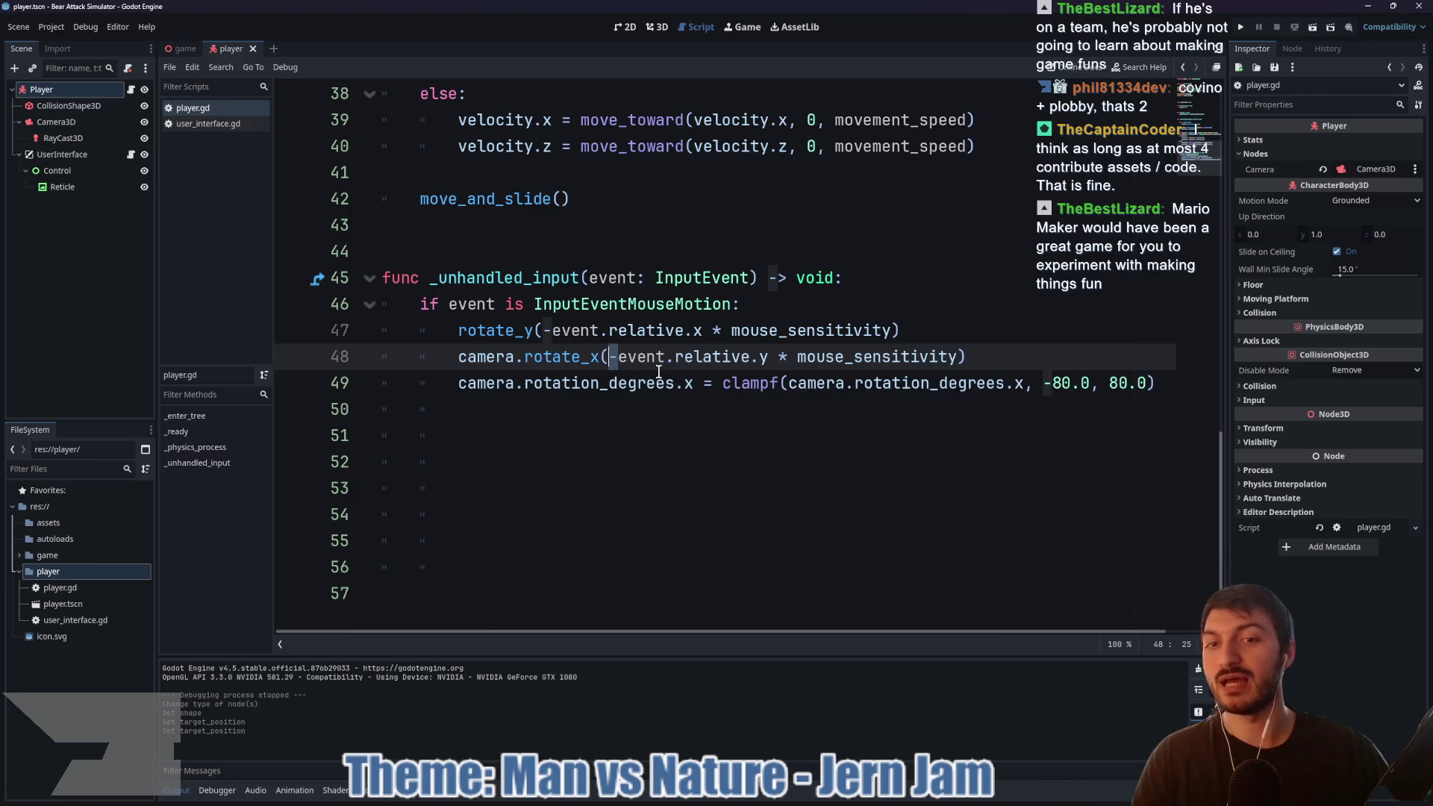
pyautogui.moveTo(654, 366)
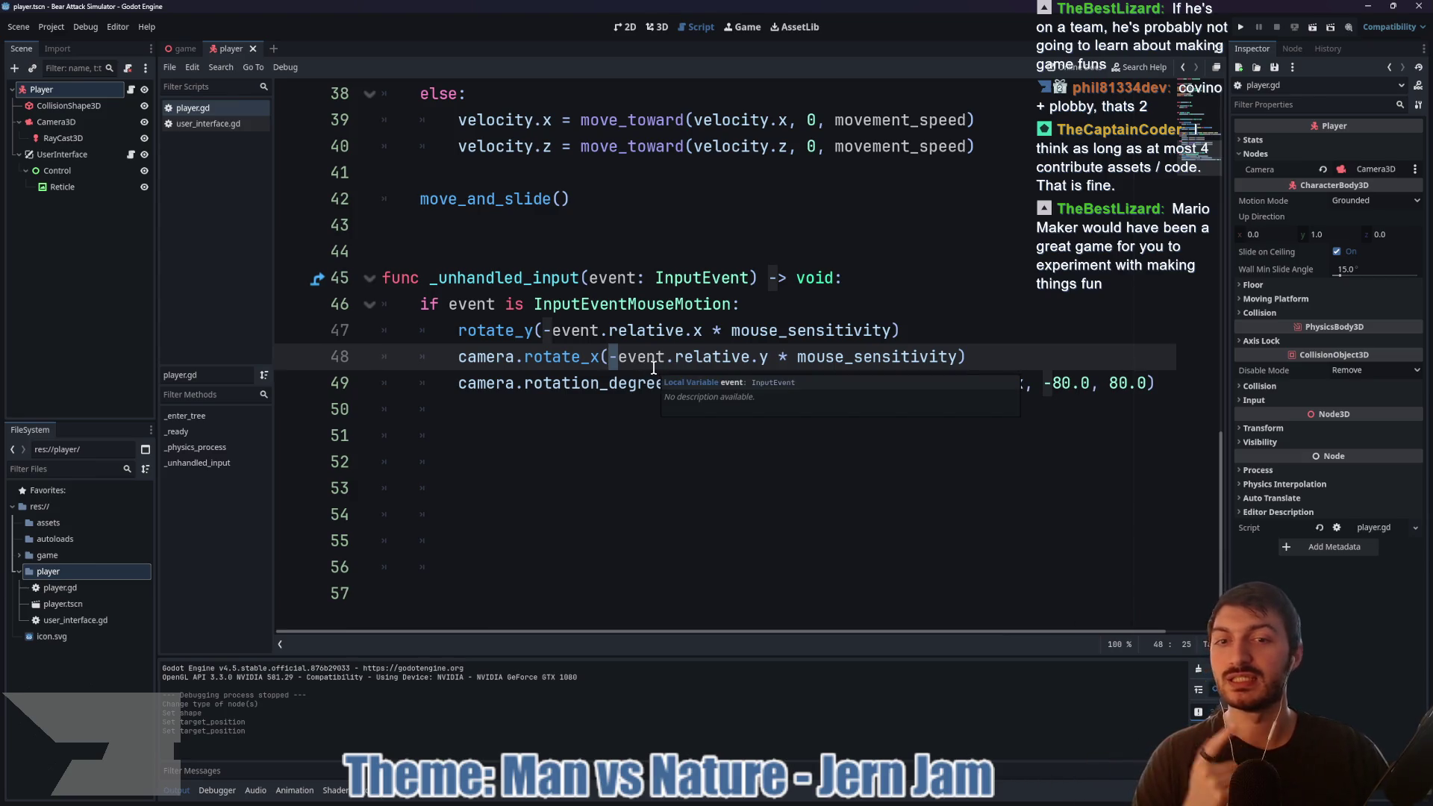
pyautogui.click(619, 410)
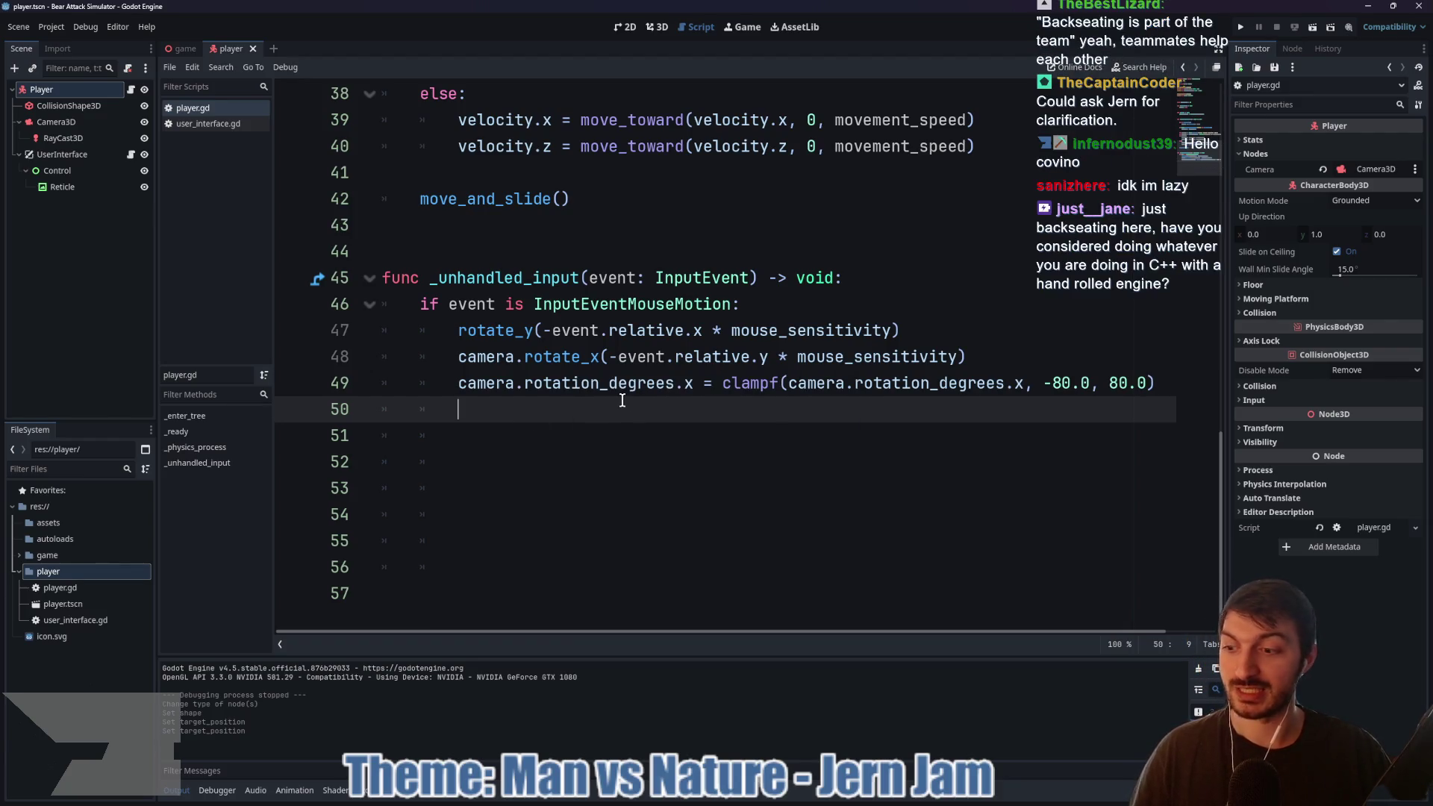
# Return to the 3D view of the player scene
pyautogui.moveTo(627, 394)
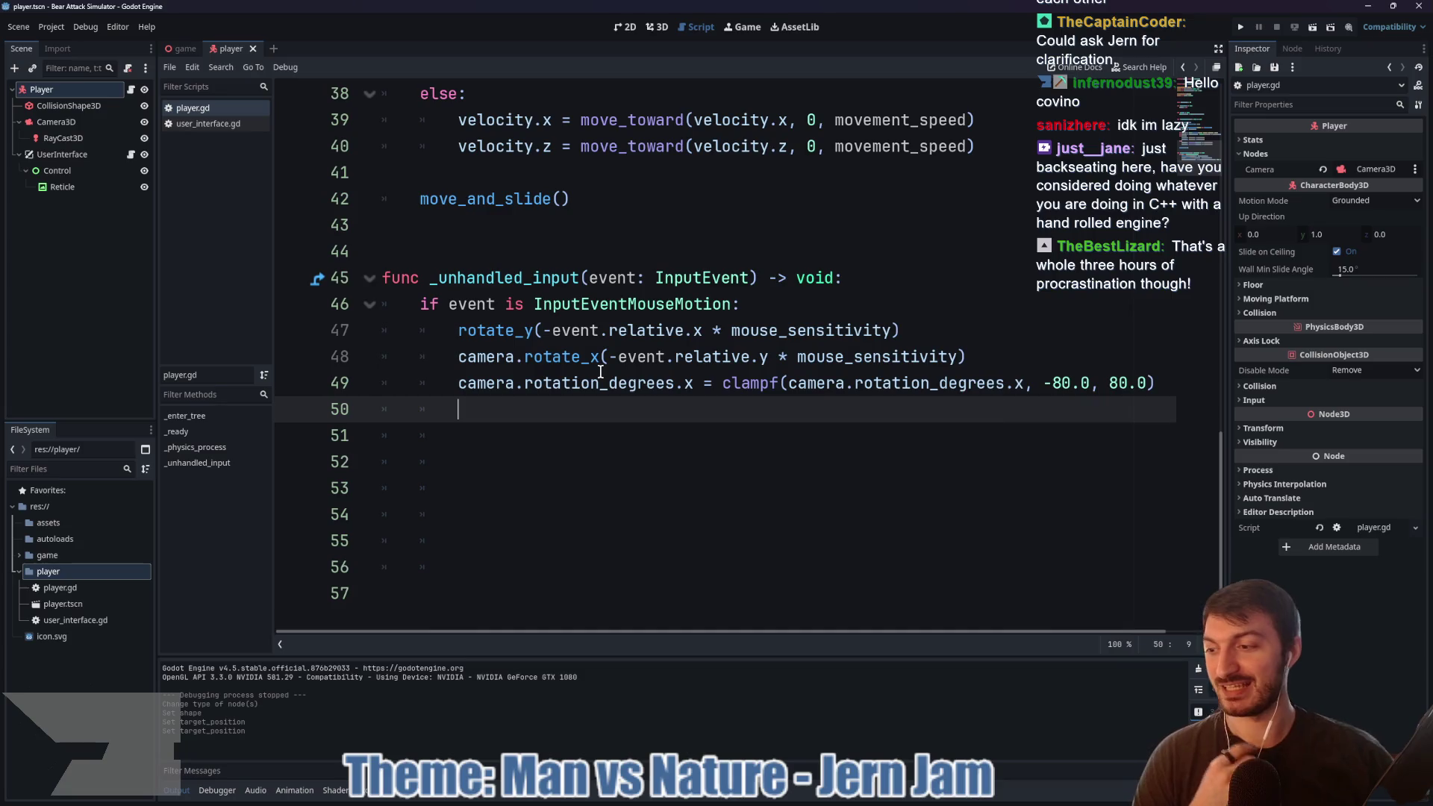
pyautogui.moveTo(601, 371)
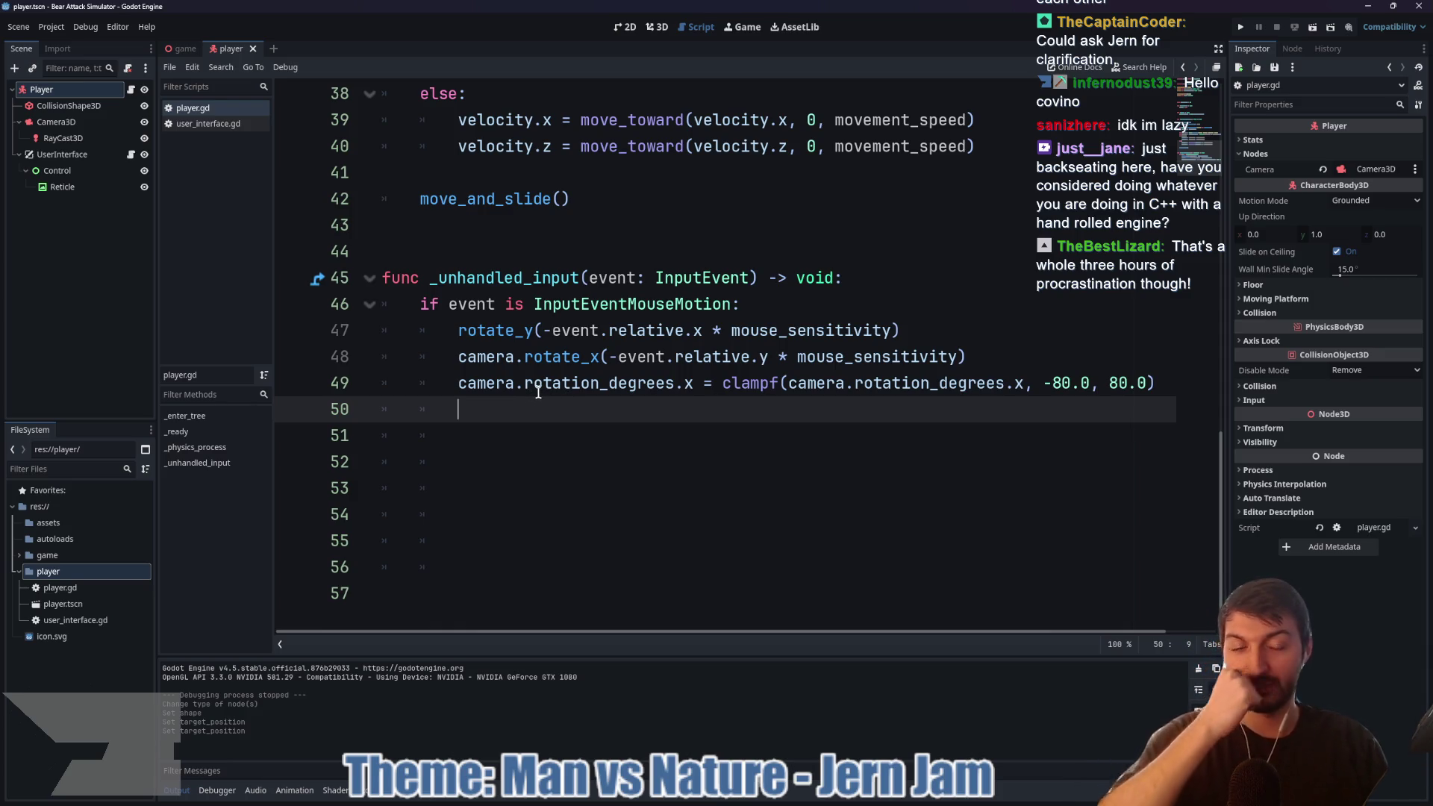
pyautogui.moveTo(541, 396)
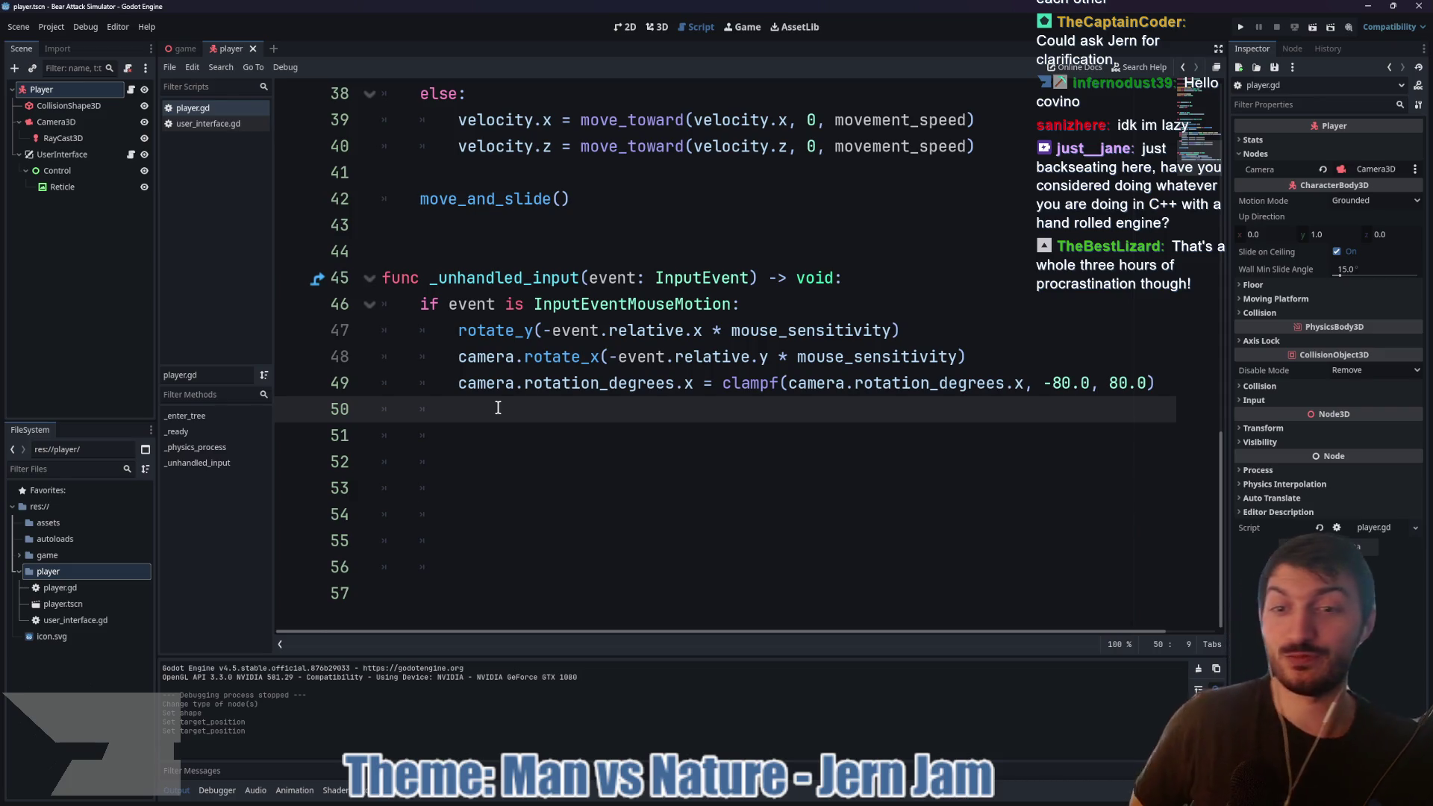
pyautogui.click(657, 28)
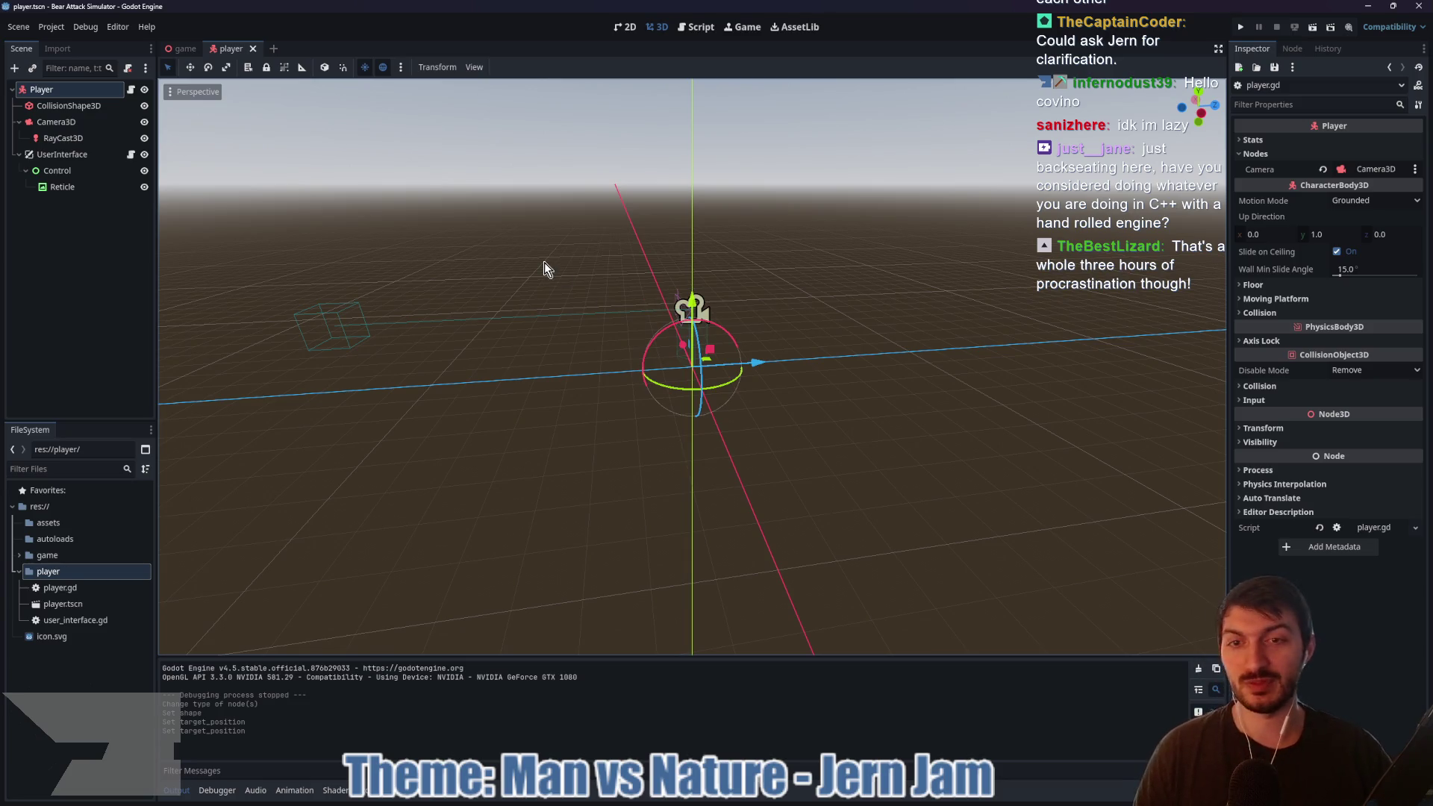
pyautogui.click(114, 85)
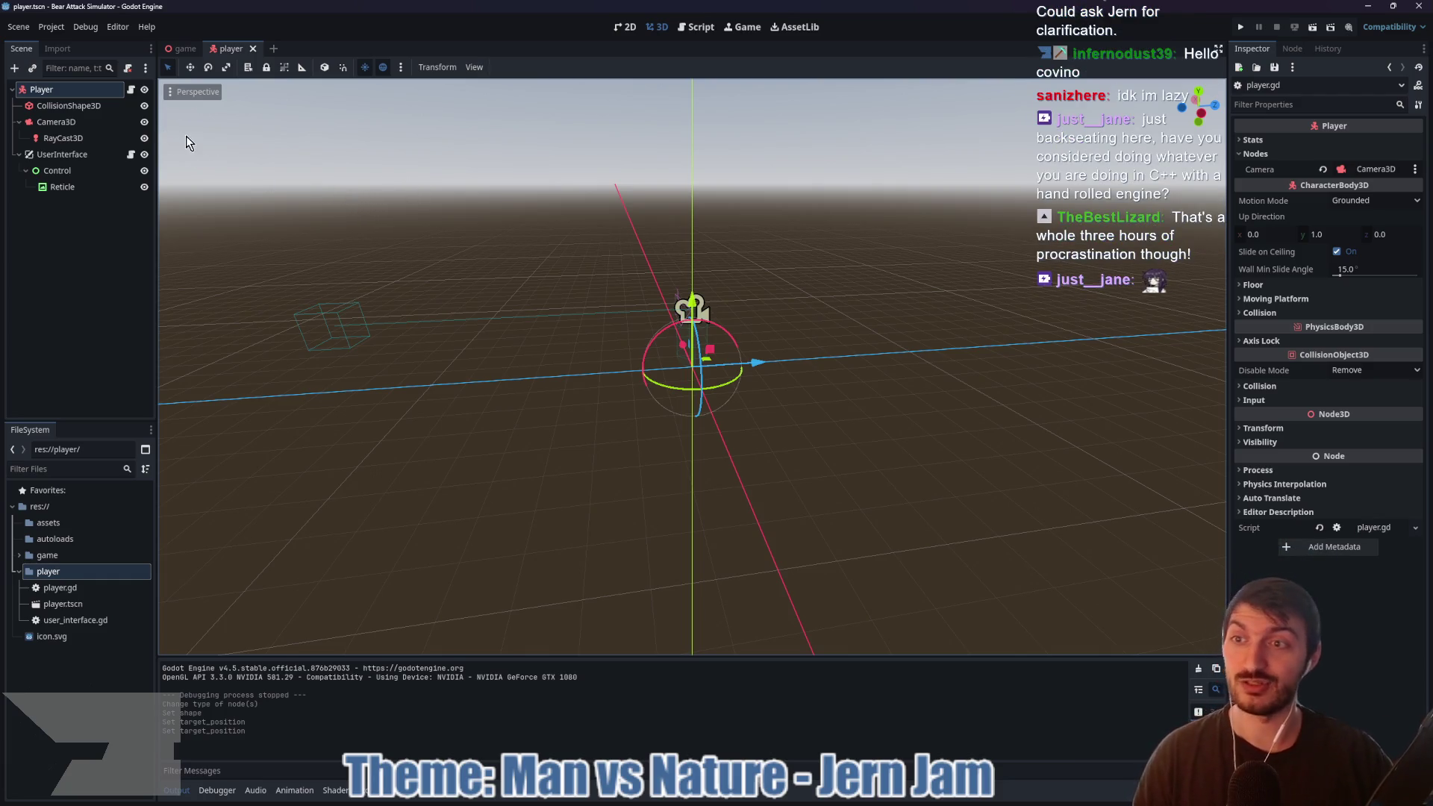
pyautogui.click(131, 90)
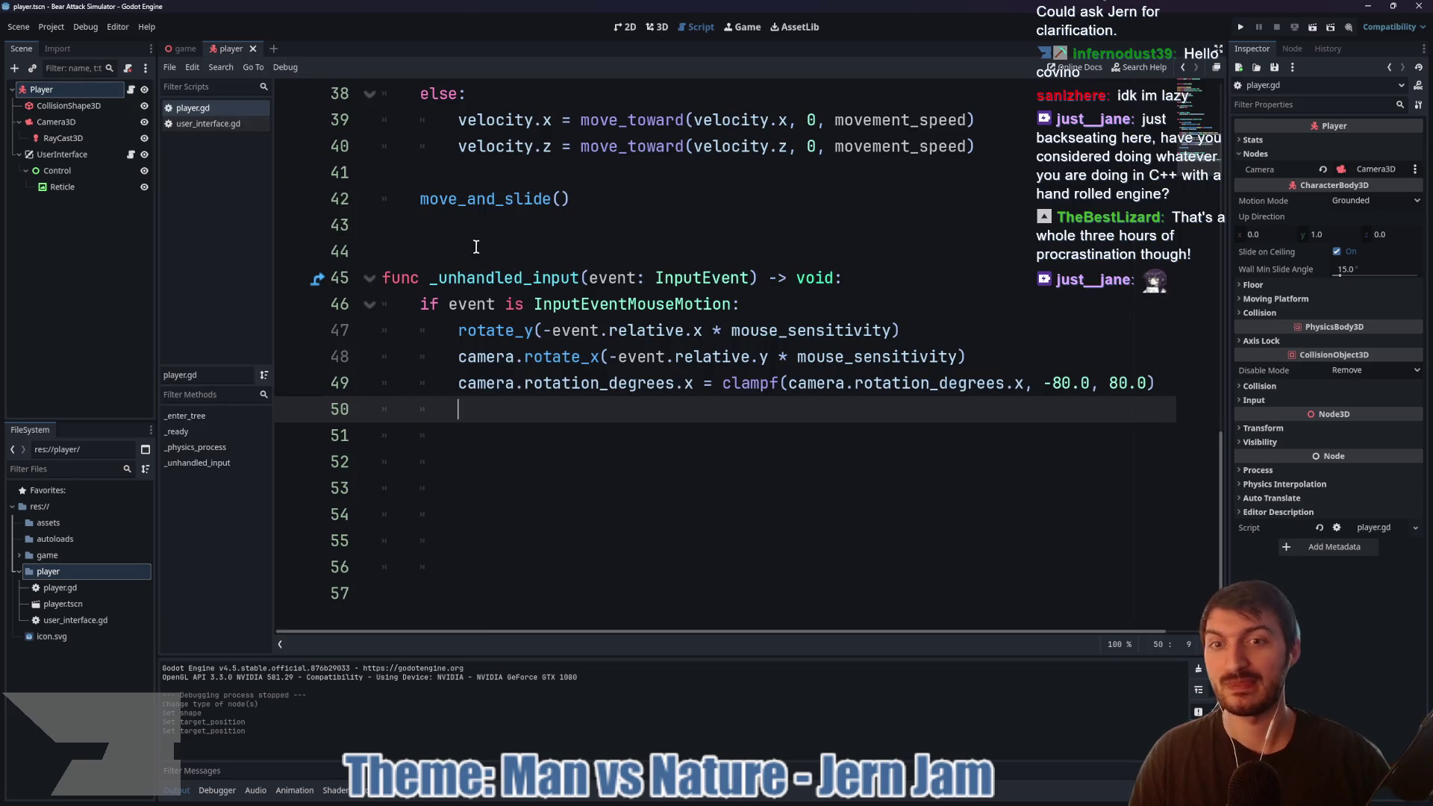